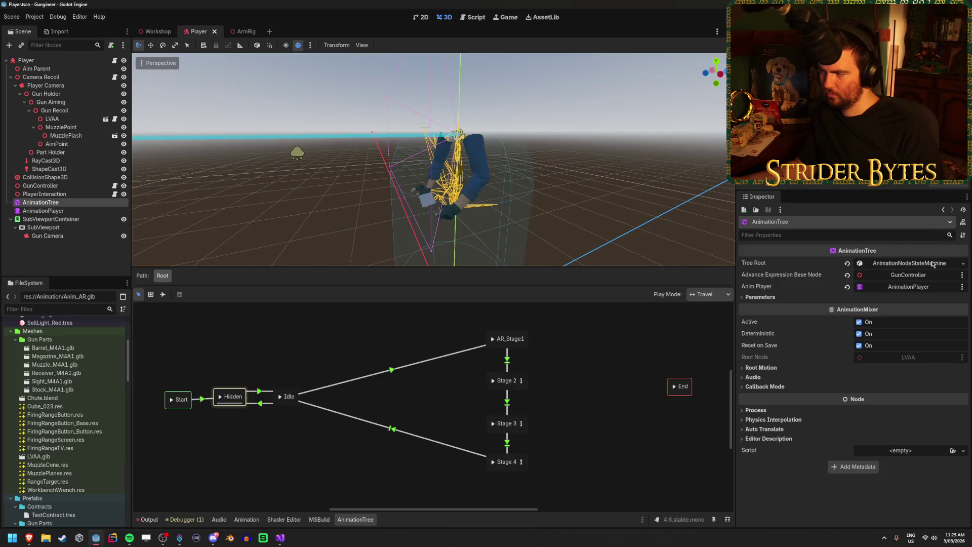
Inspect the tree root's state machine properties and resource options without changing anything
click(932, 263)
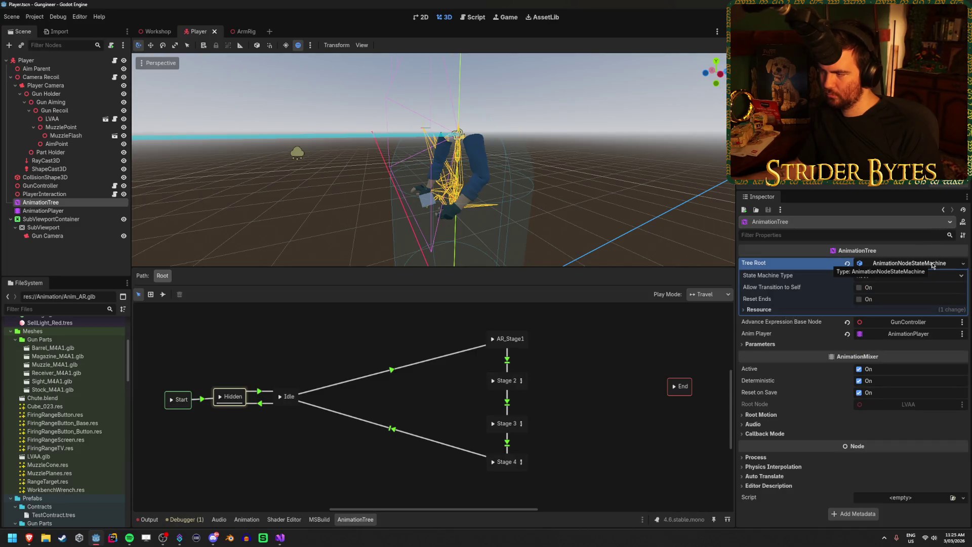
click(933, 264)
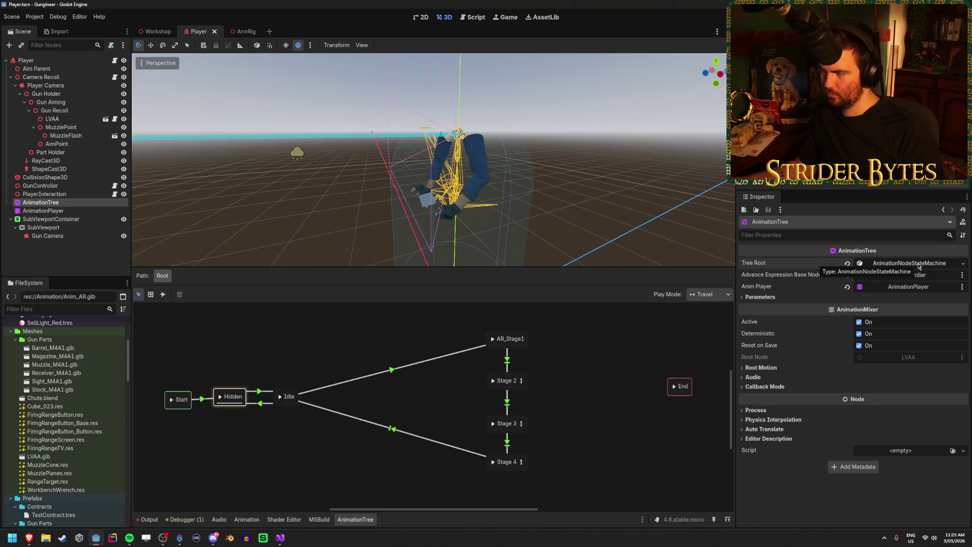
click(963, 264)
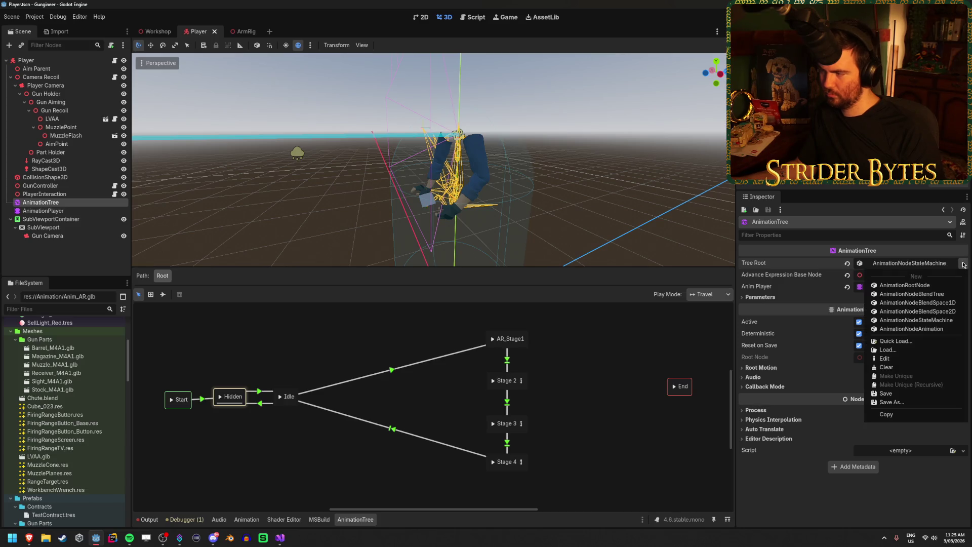
click(965, 264)
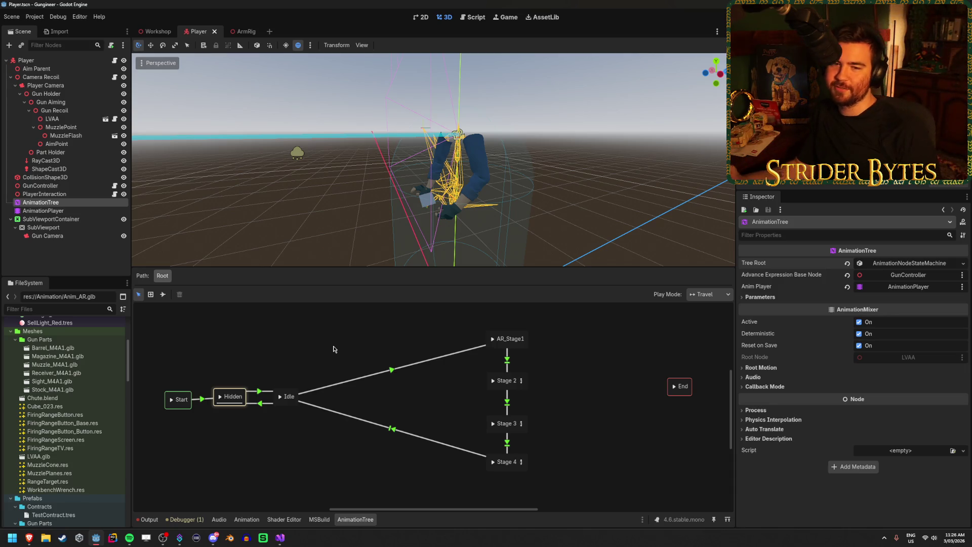
In Stage 3, replace ReloadState.Fast and ReloadState.Normal in the Start transition expressions with numbers
click(523, 424)
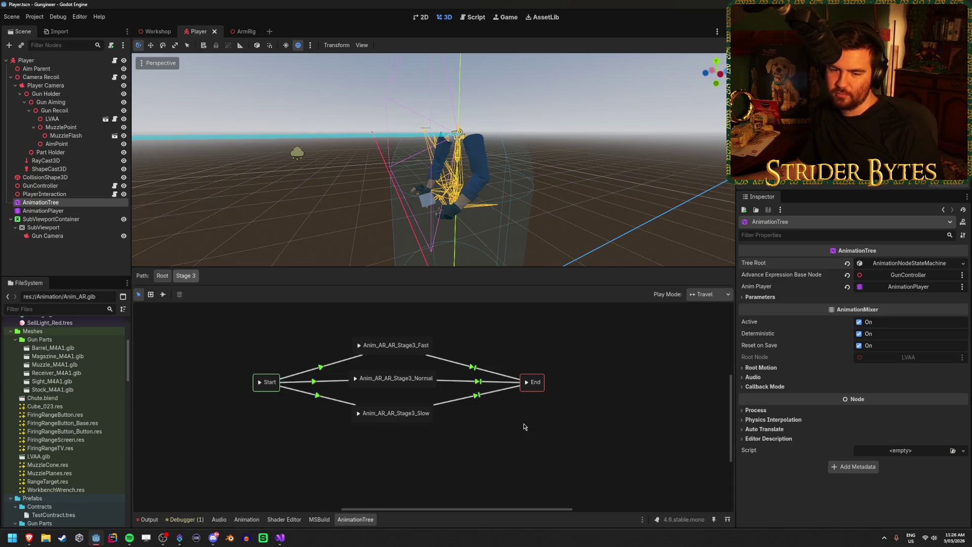
click(318, 459)
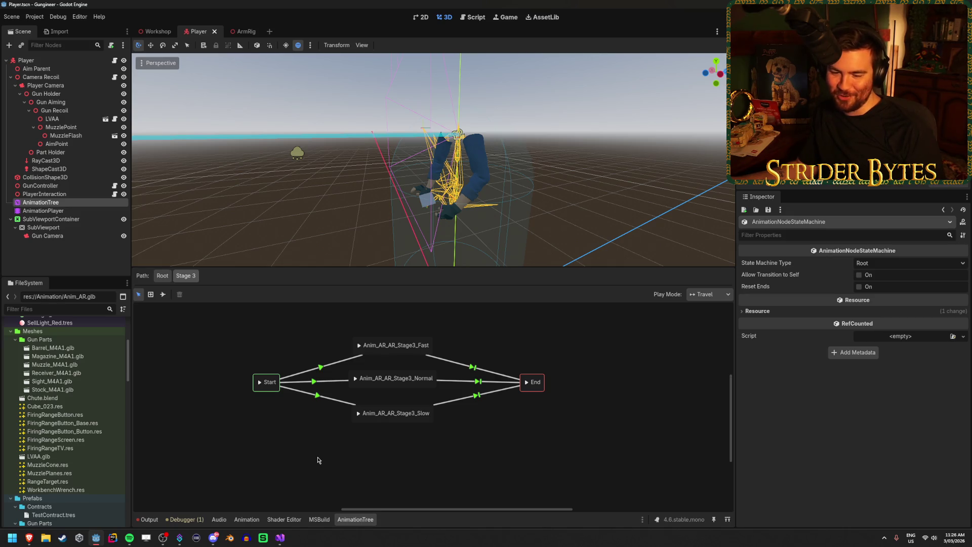
click(318, 371)
drag(866, 387, 794, 389)
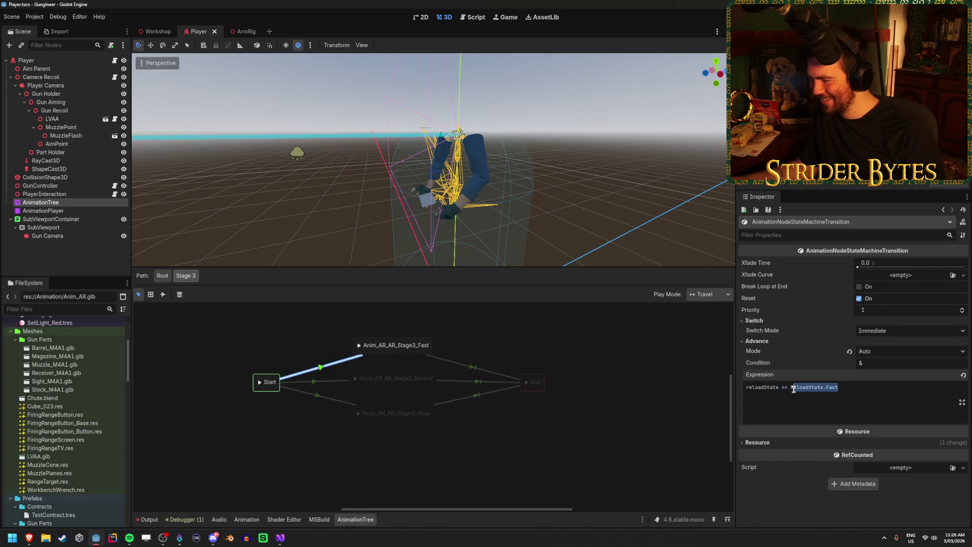
click(317, 382)
drag(875, 399, 793, 389)
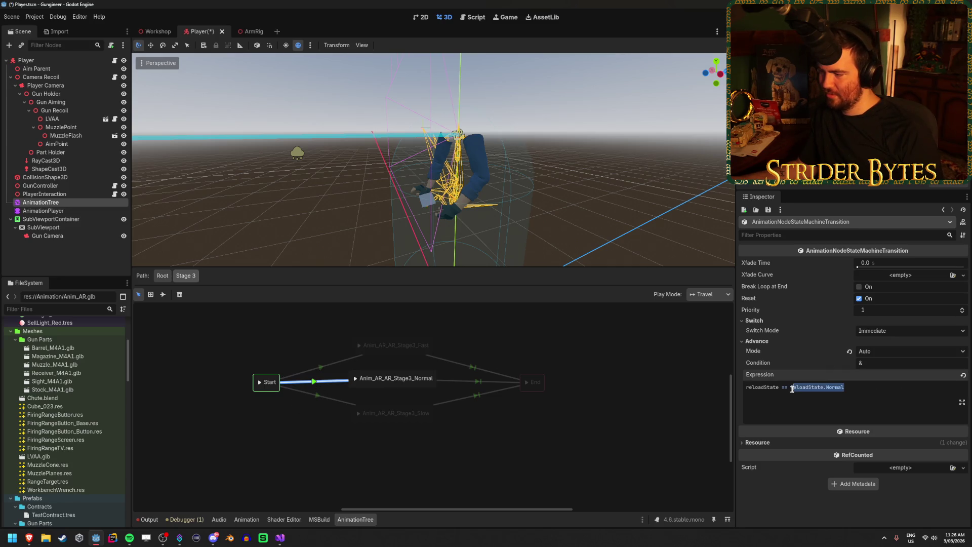
Replace ReloadState.Slow with 0 in the Start→Slow expression and save the scene
click(321, 400)
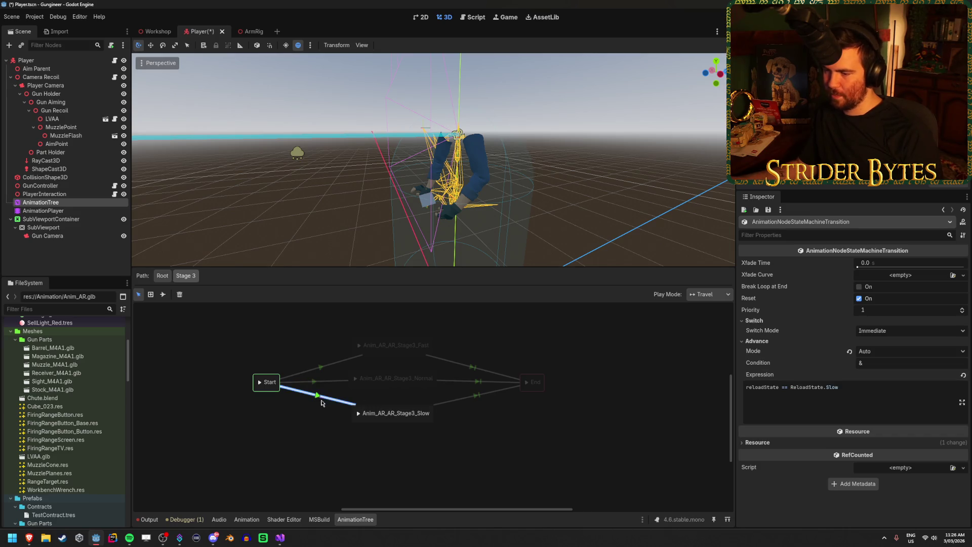
drag(847, 386, 791, 387)
click(890, 409)
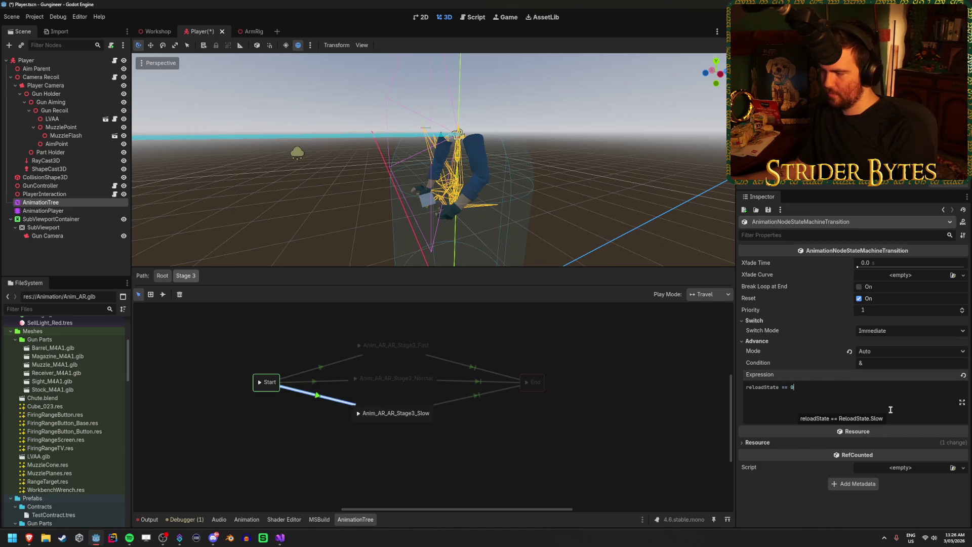
click(568, 447)
key(ctrl+s)
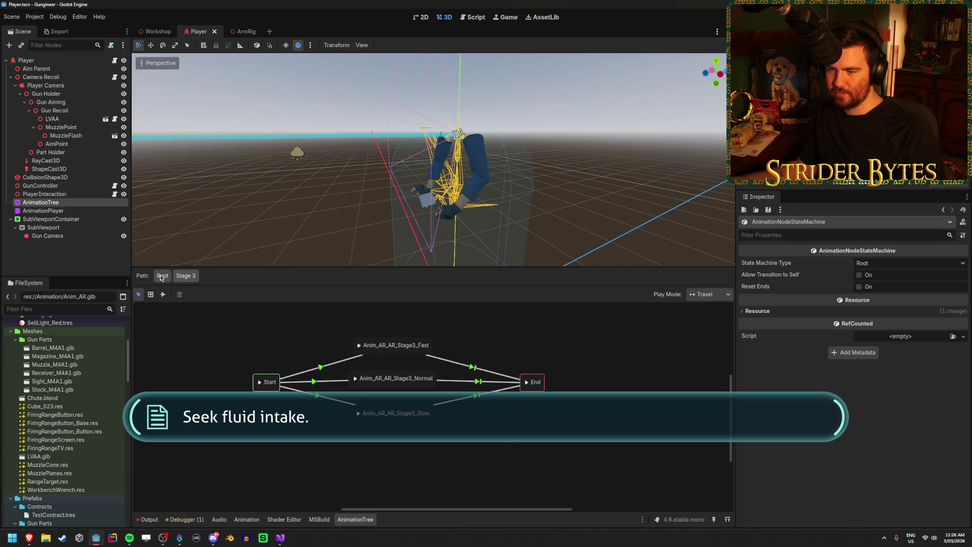
click(161, 276)
In Stage 4, add the Anim_AR_AR_Stage4_Fast, Normal and Slow animation nodes
click(522, 462)
right_click(299, 338)
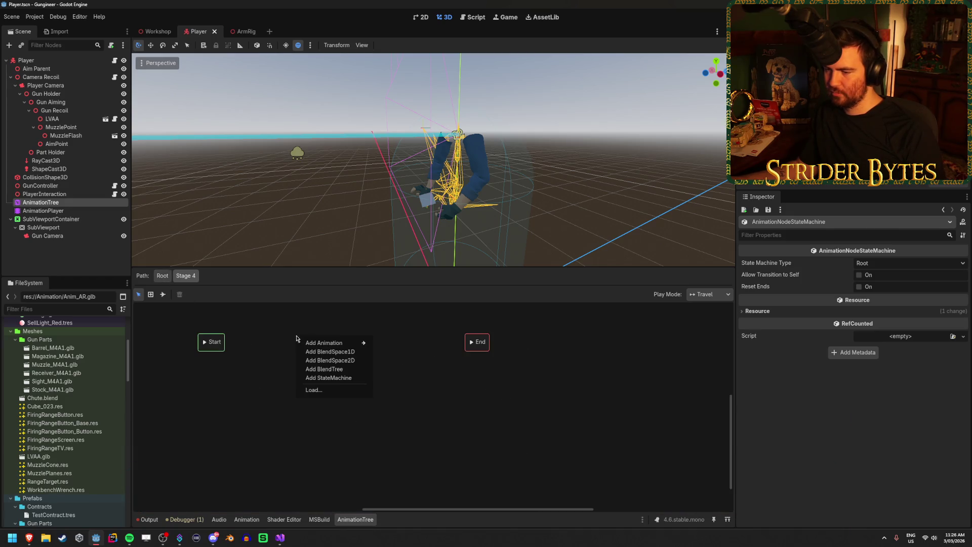
mouse_move(332, 343)
click(449, 404)
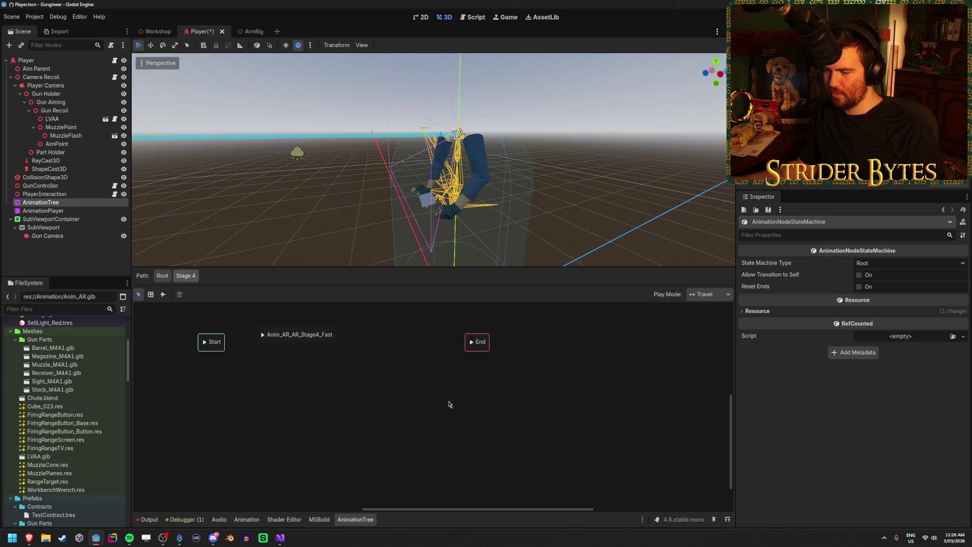
right_click(336, 375)
mouse_move(400, 378)
click(456, 447)
right_click(319, 388)
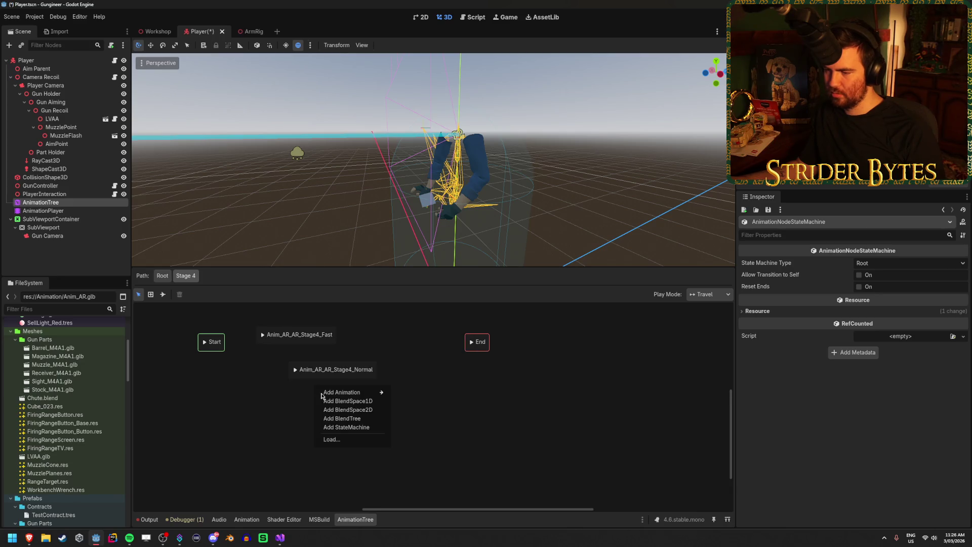
mouse_move(380, 393)
click(445, 471)
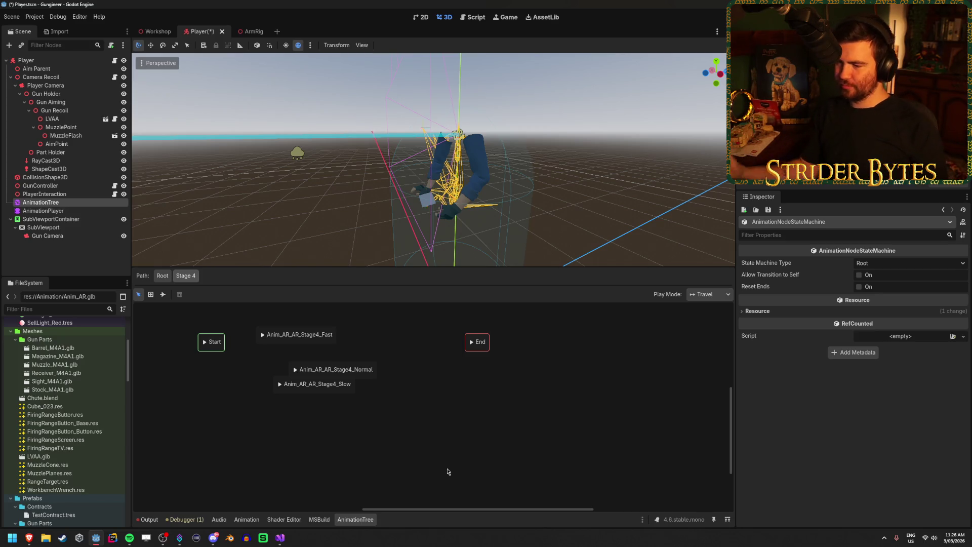
Arrange the Fast, Normal and Slow nodes in a column
drag(402, 390, 462, 412)
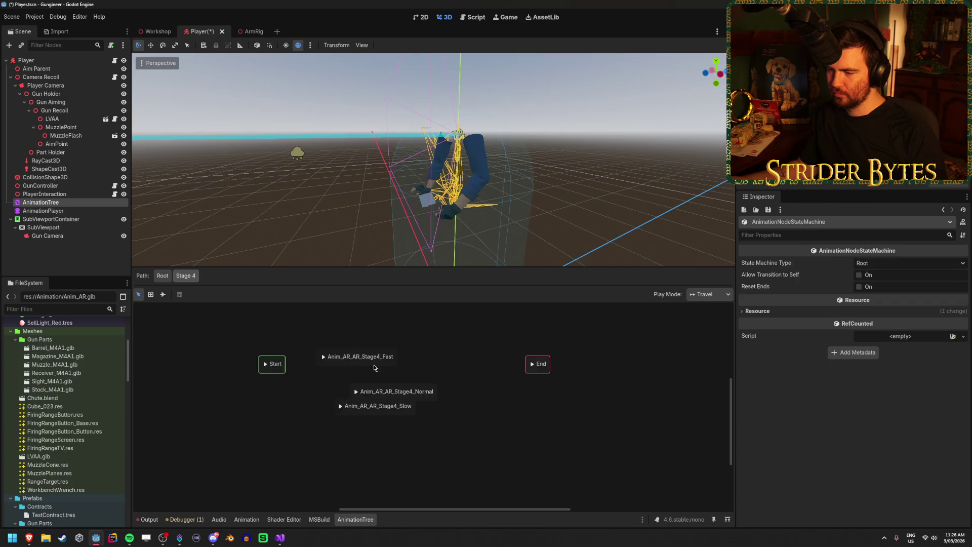
drag(375, 368, 418, 345)
drag(422, 397, 429, 372)
click(410, 416)
drag(411, 413, 435, 407)
click(499, 408)
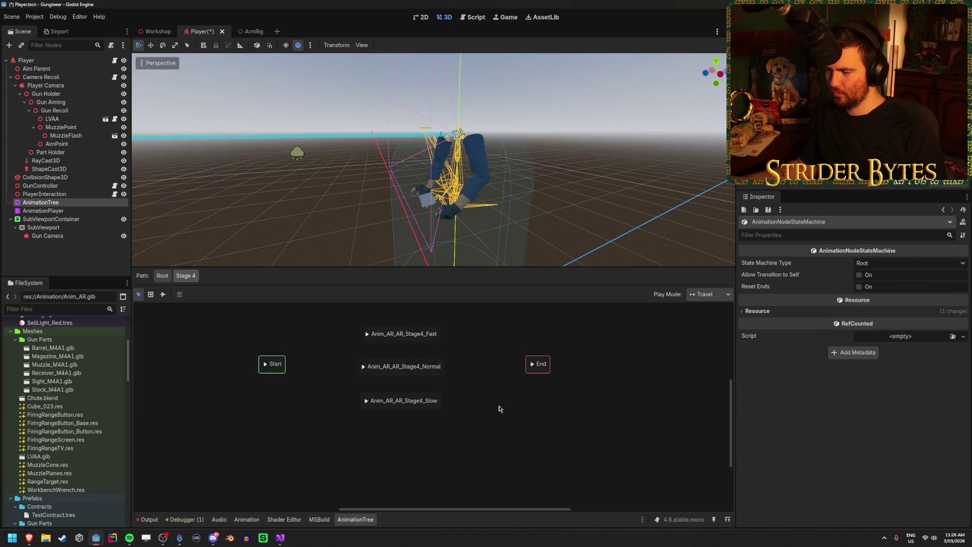
Connect Start to the Stage 4 nodes and link Fast, Normal and Slow to End
drag(327, 355, 400, 334)
click(324, 353)
click(375, 376)
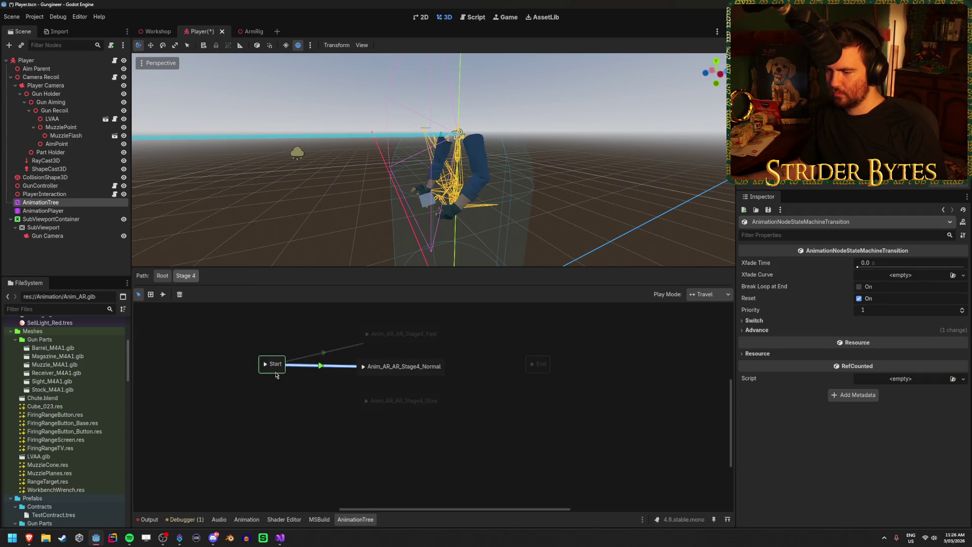
drag(279, 364, 384, 399)
drag(430, 347, 538, 364)
mouse_move(428, 375)
mouse_down()
mouse_move(530, 373)
mouse_move(538, 364)
mouse_up()
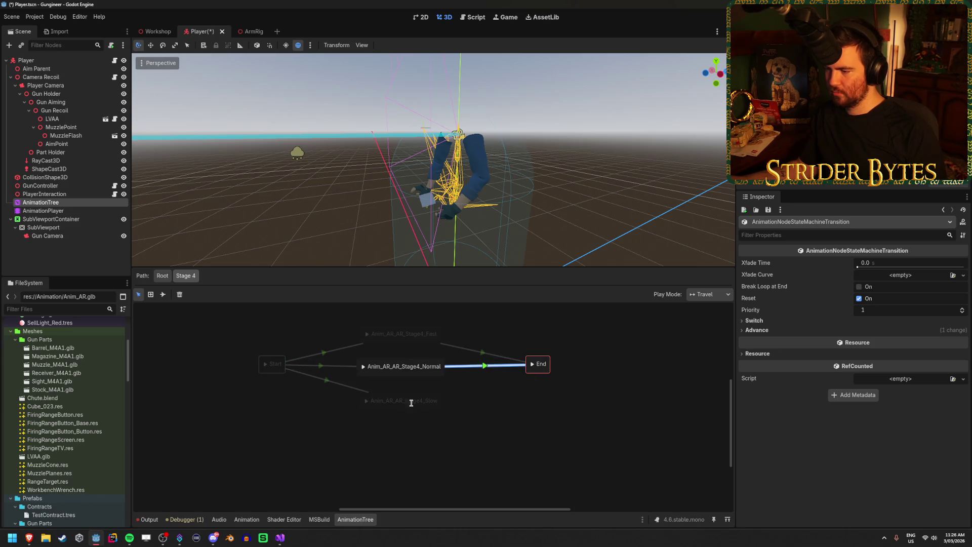
mouse_move(412, 402)
mouse_down()
mouse_move(554, 372)
mouse_move(538, 364)
mouse_up()
Set the Slow→End and Normal→End transitions to switch At End and save the scene
click(502, 408)
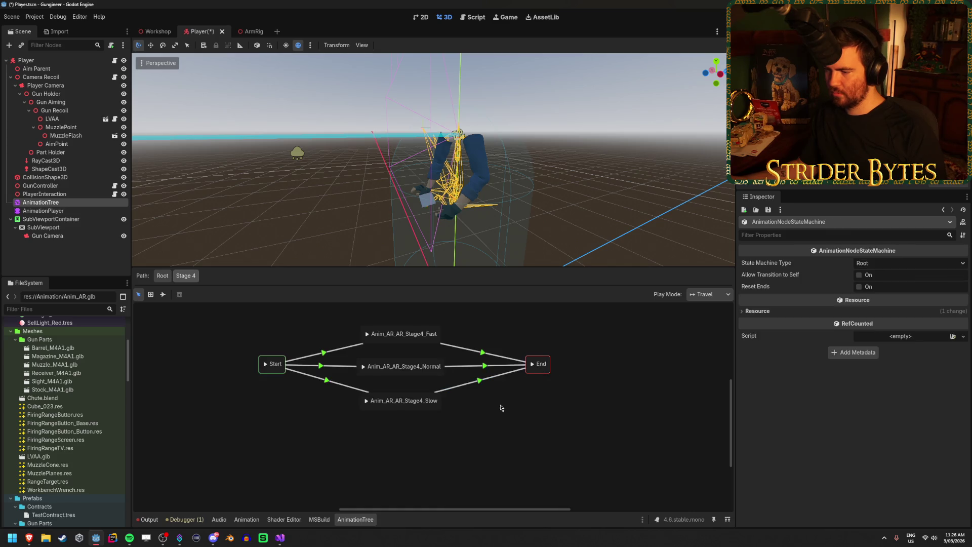
click(481, 384)
click(755, 320)
click(910, 330)
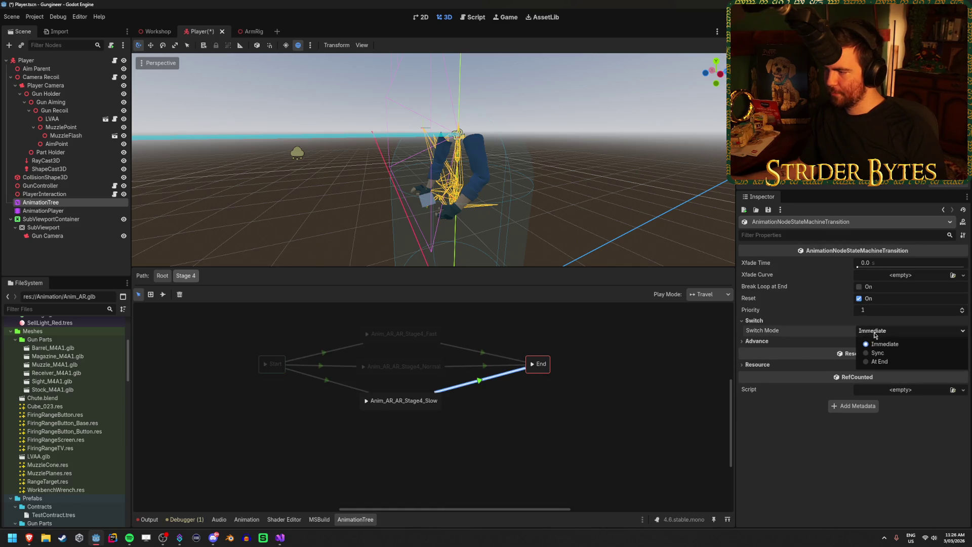
click(882, 361)
click(484, 365)
click(754, 320)
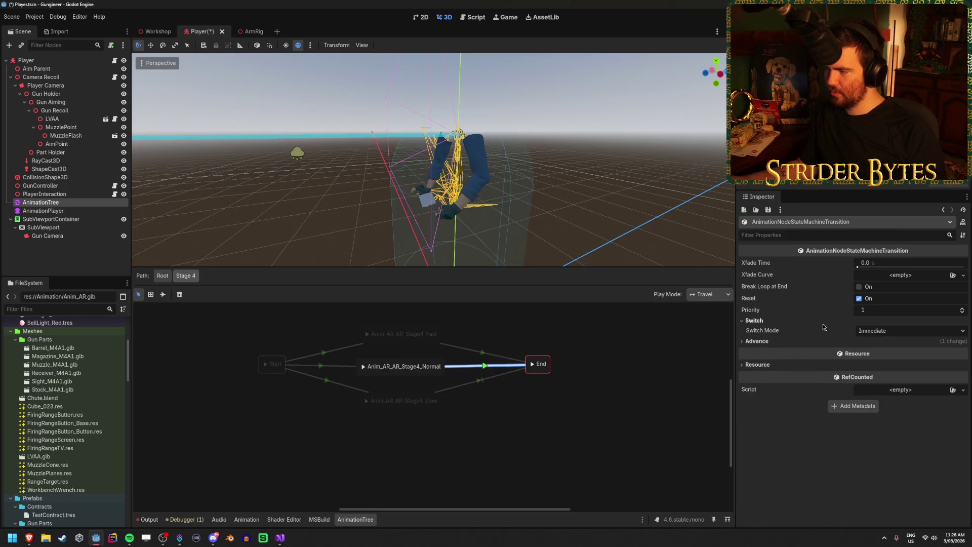
click(885, 330)
click(880, 362)
click(580, 428)
key(ctrl+s)
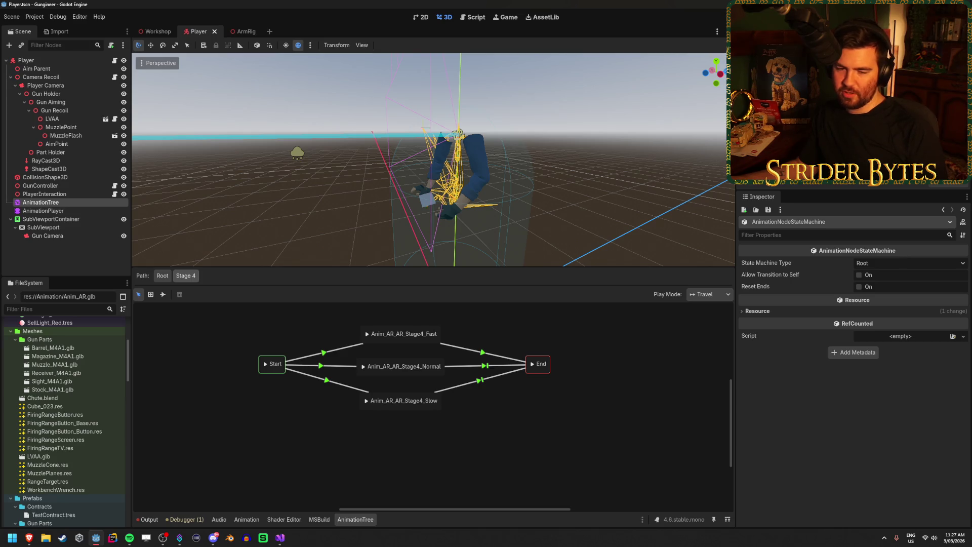
Set the Fast→End transition to switch At End and save the scene
click(488, 356)
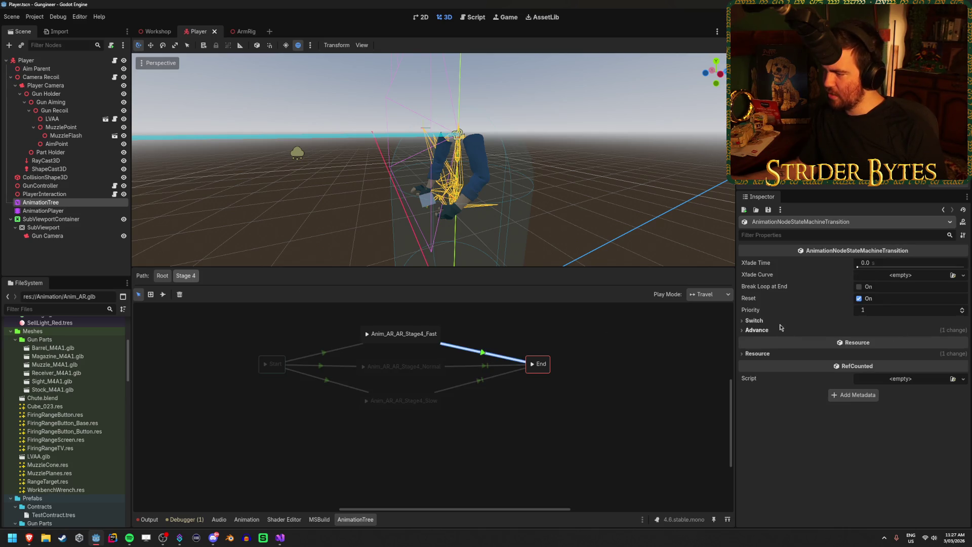
click(754, 320)
click(910, 332)
click(879, 362)
click(542, 414)
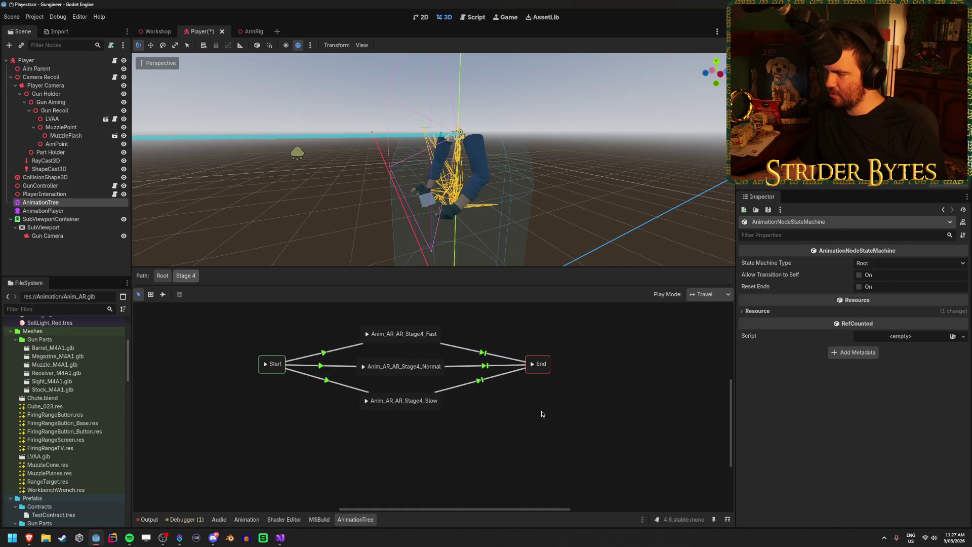
key(ctrl+s)
Check the advance expressions of the Start→Fast, Normal and Slow transitions, then save the Player scene
click(324, 352)
click(783, 330)
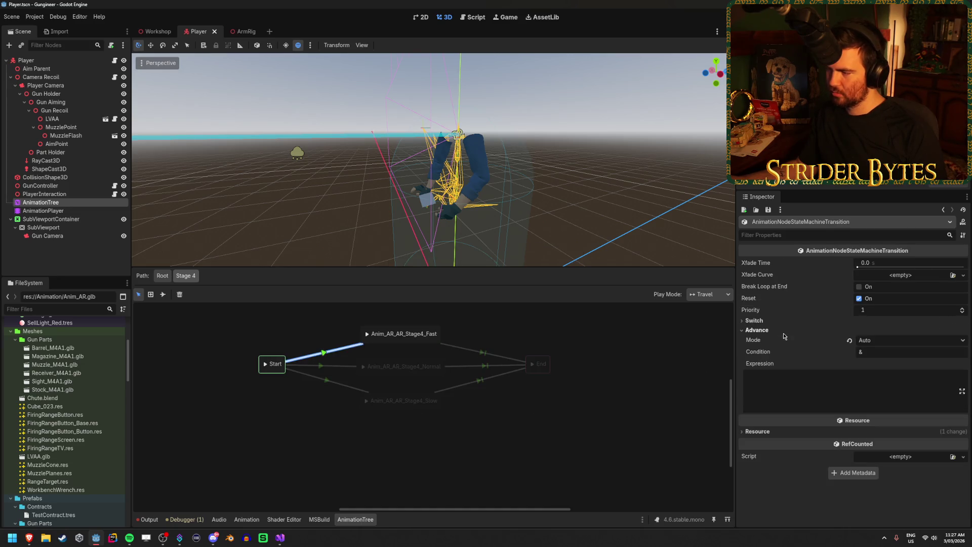
click(837, 400)
text(reloadState == 2)
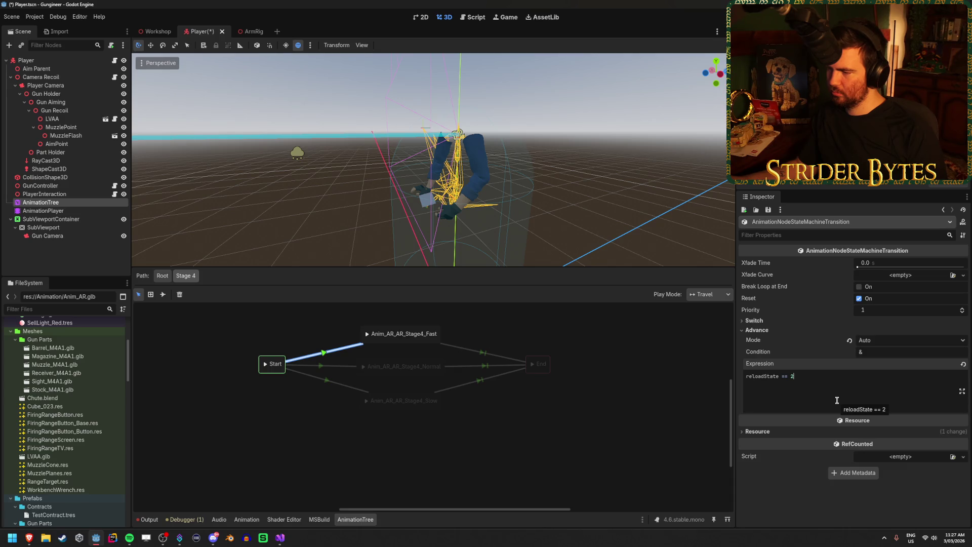
click(329, 365)
click(775, 330)
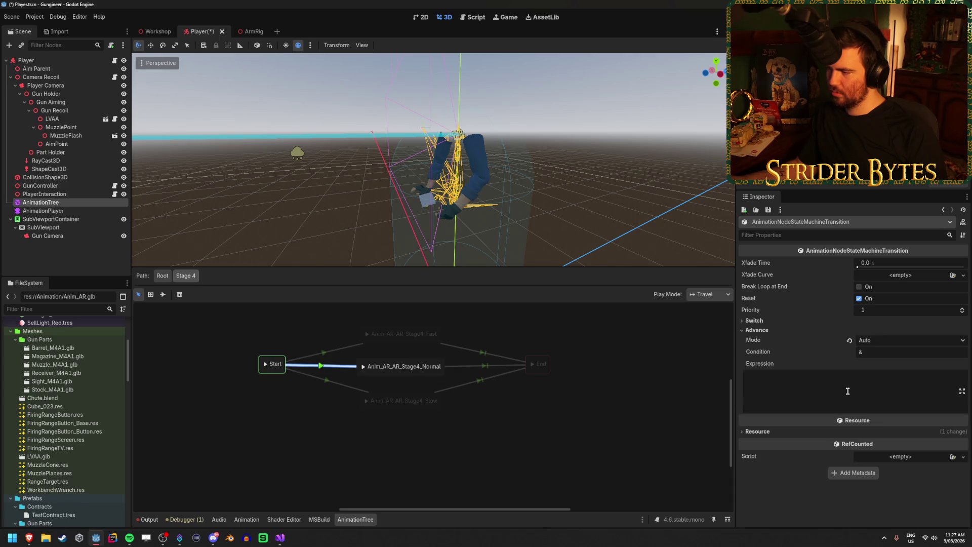
click(835, 384)
click(335, 386)
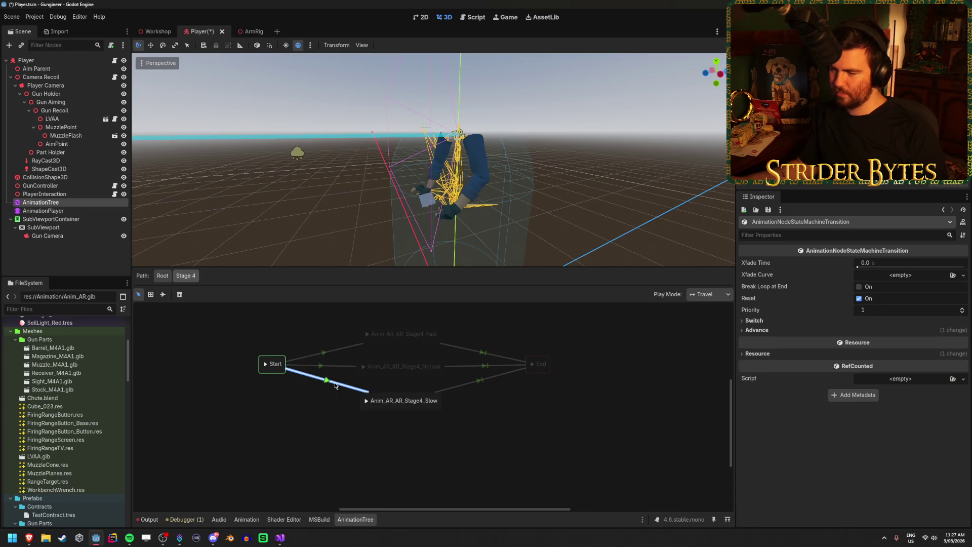
click(754, 330)
click(869, 402)
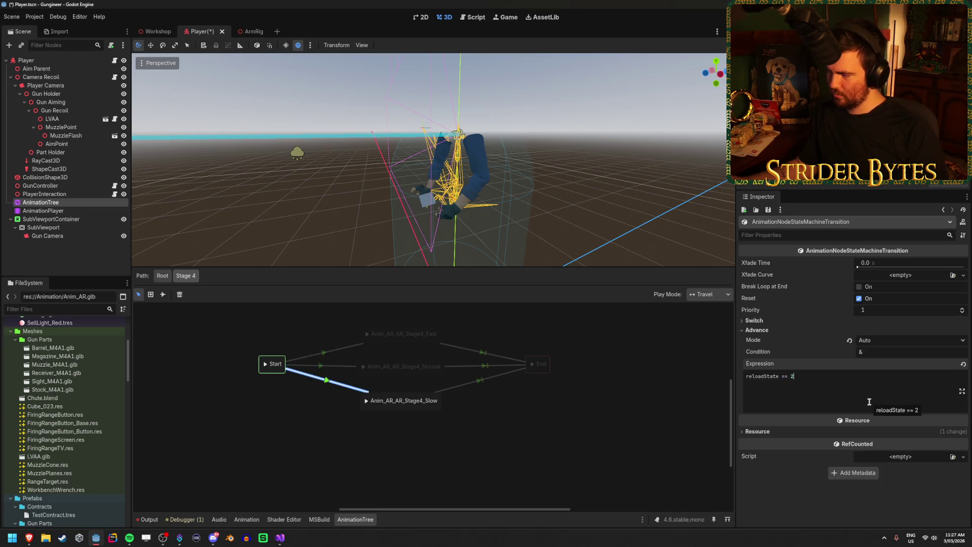
click(636, 445)
key(ctrl+s)
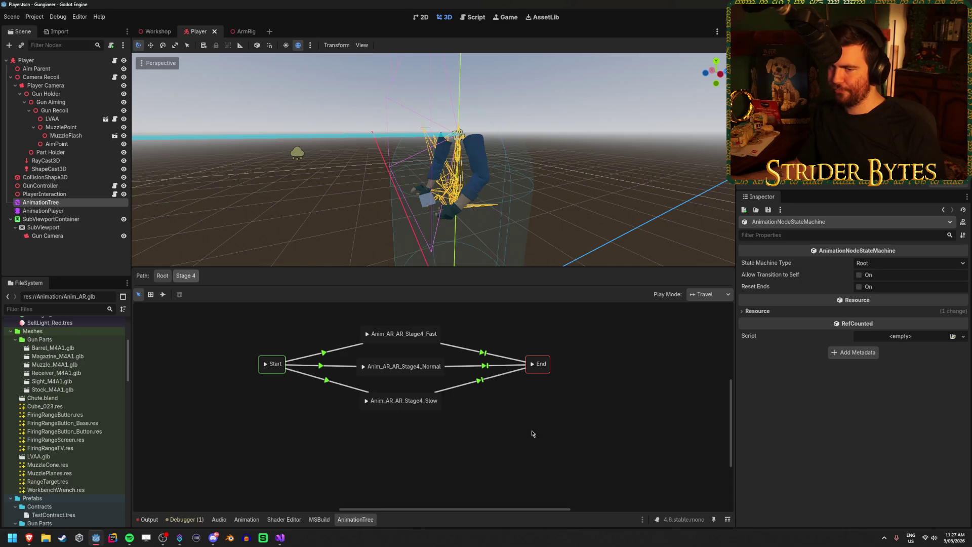
In the Root graph, inspect the Idle→Stage 4 transition's advance settings and run the game
click(158, 277)
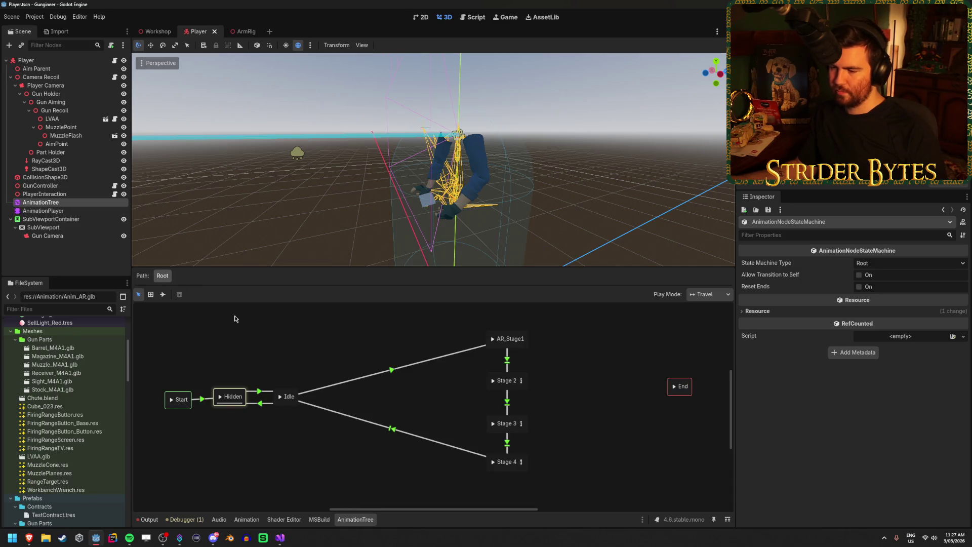
click(406, 436)
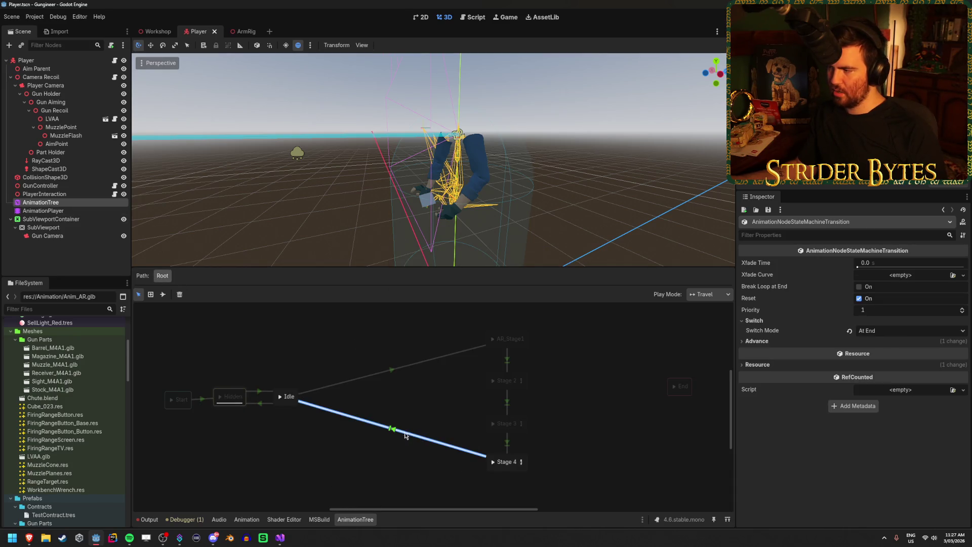
click(742, 341)
click(584, 424)
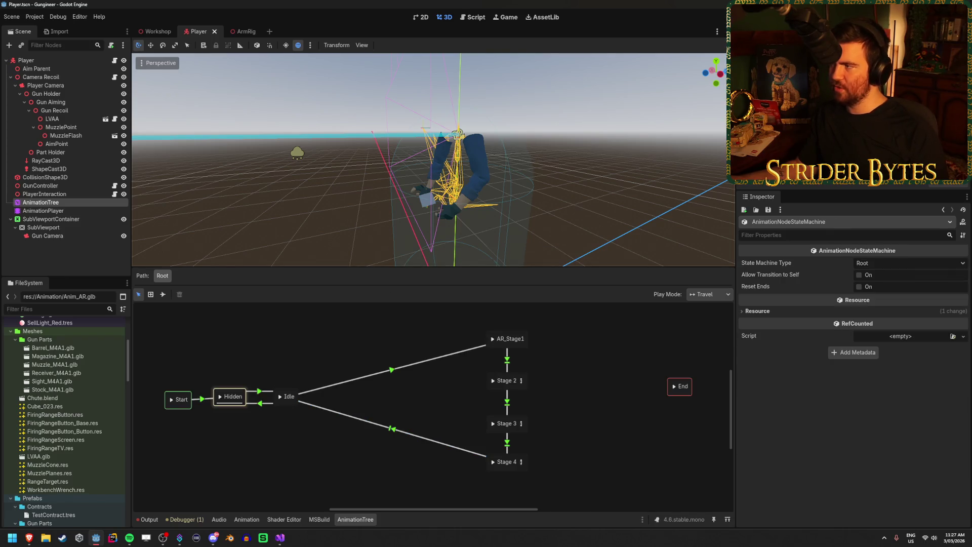
key(F5)
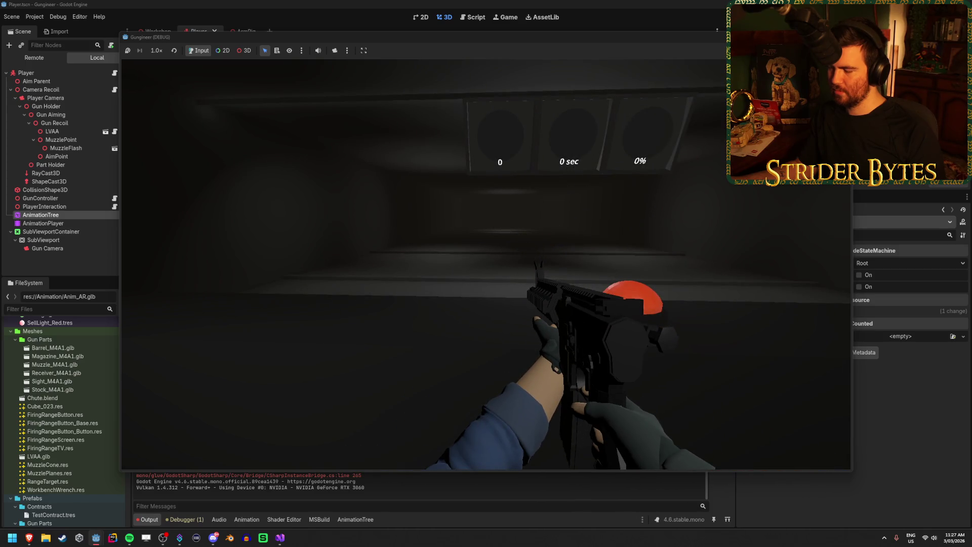
Trigger a reload with R in the running game, then stop it with F8
key(r)
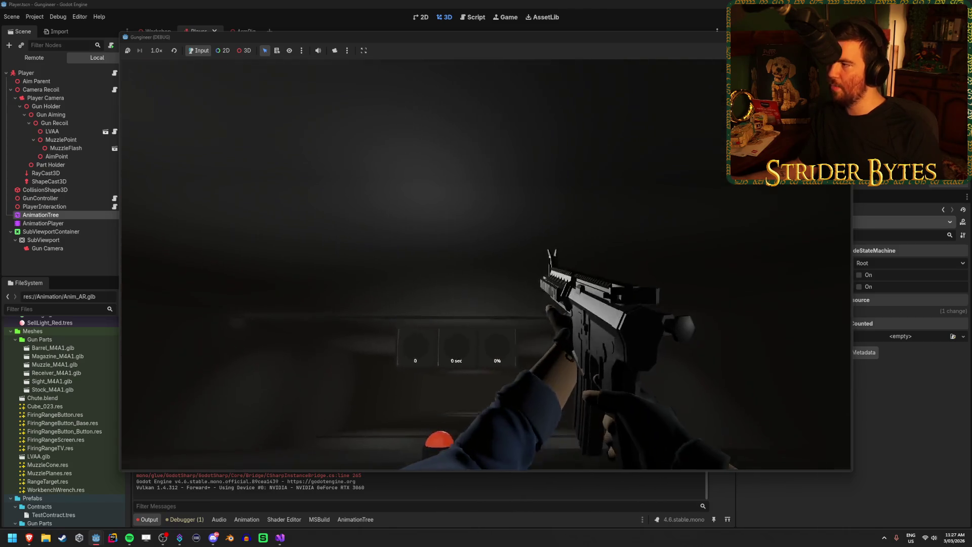
key(F8)
Switch back to GunController.cs and scroll to the reloadState field declaration
key(alt+Tab)
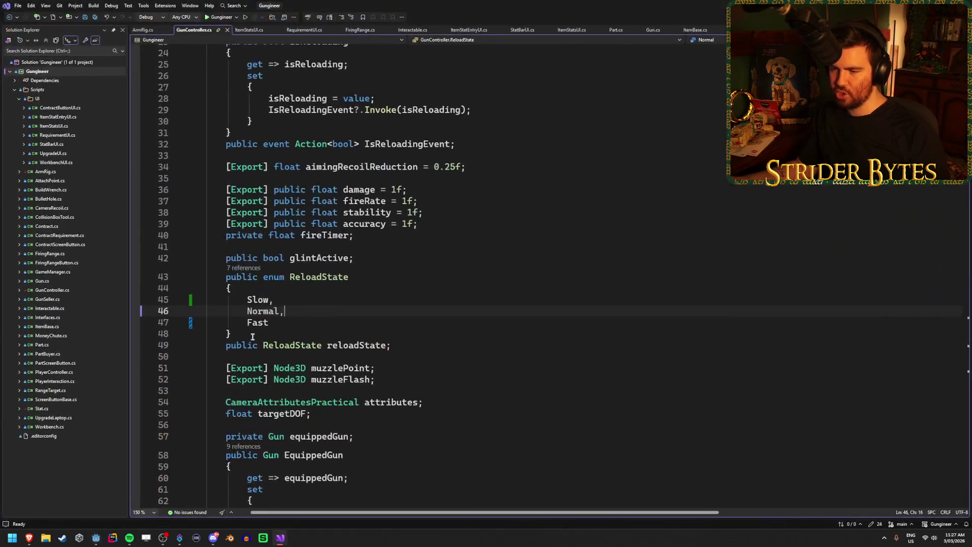
scroll(487, 351, down, 7)
scroll(487, 351, down, 6)
scroll(520, 361, up, 20)
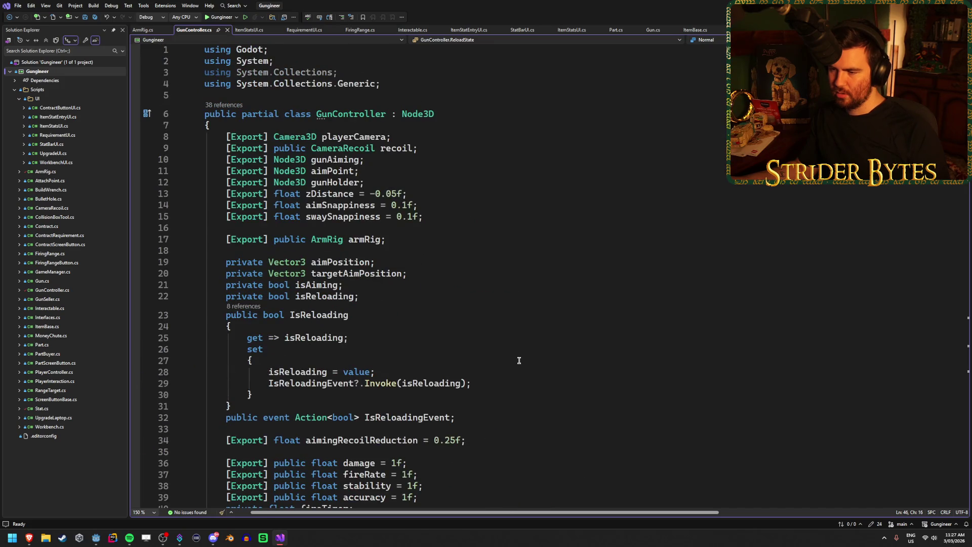
scroll(519, 360, down, 2)
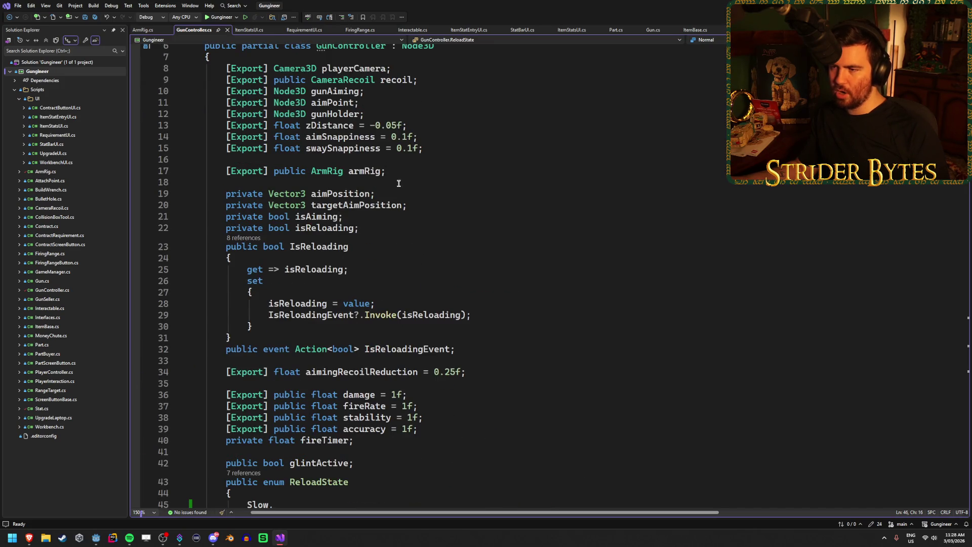
scroll(436, 379, down, 15)
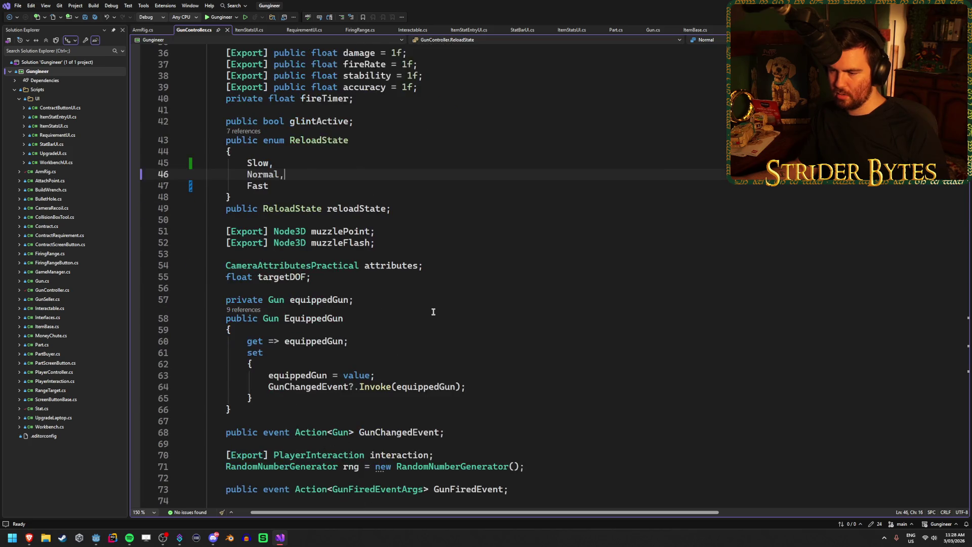
scroll(434, 312, down, 3)
scroll(433, 310, up, 19)
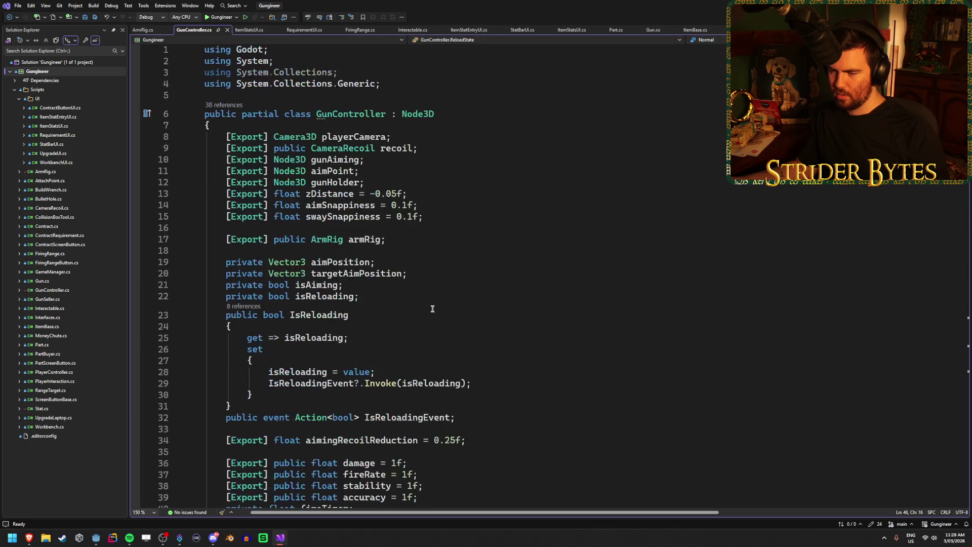
scroll(432, 308, down, 3)
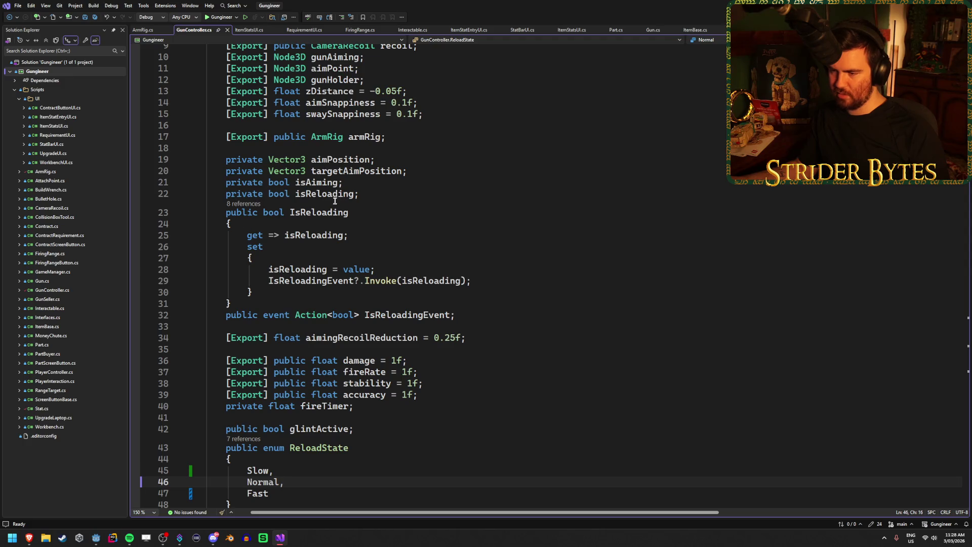
scroll(328, 355, down, 3)
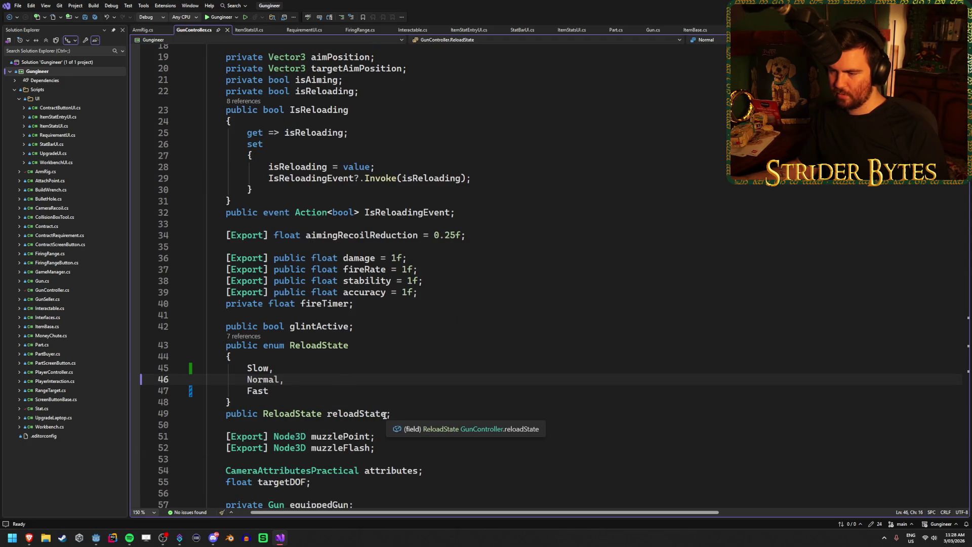
Give reloadState a default of ReloadState.Normal on line 49 and save the file
click(460, 413)
key(Left)
text(= )
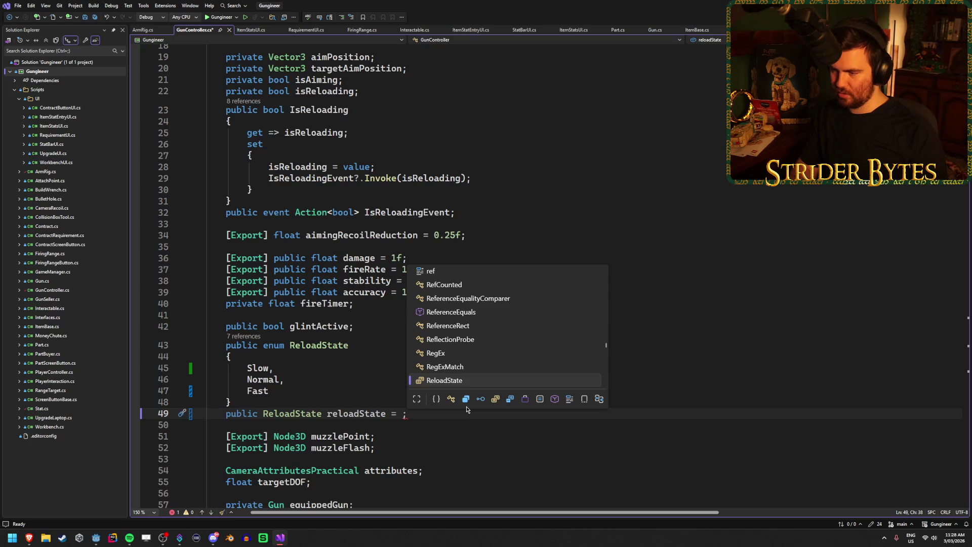
text(Normal)
key(Tab)
key(ctrl+s)
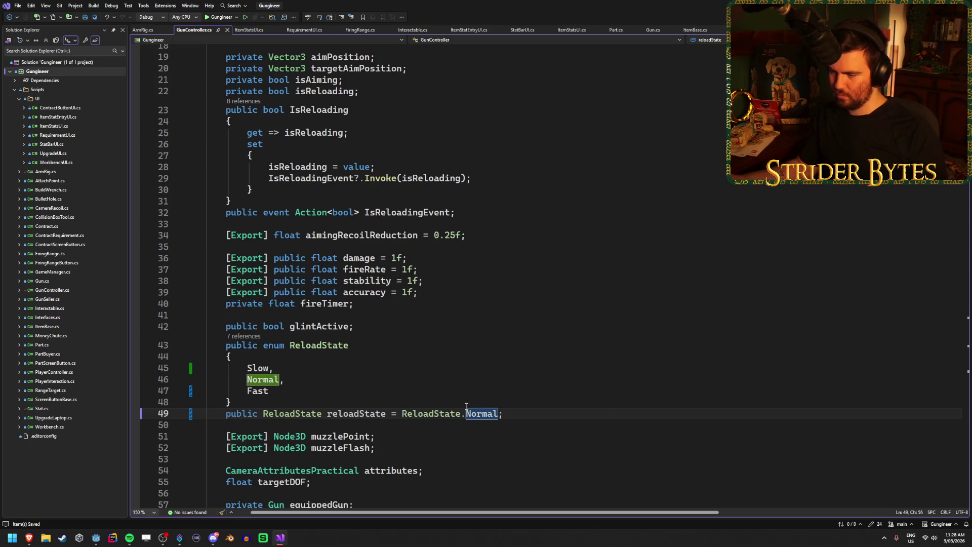
click(548, 409)
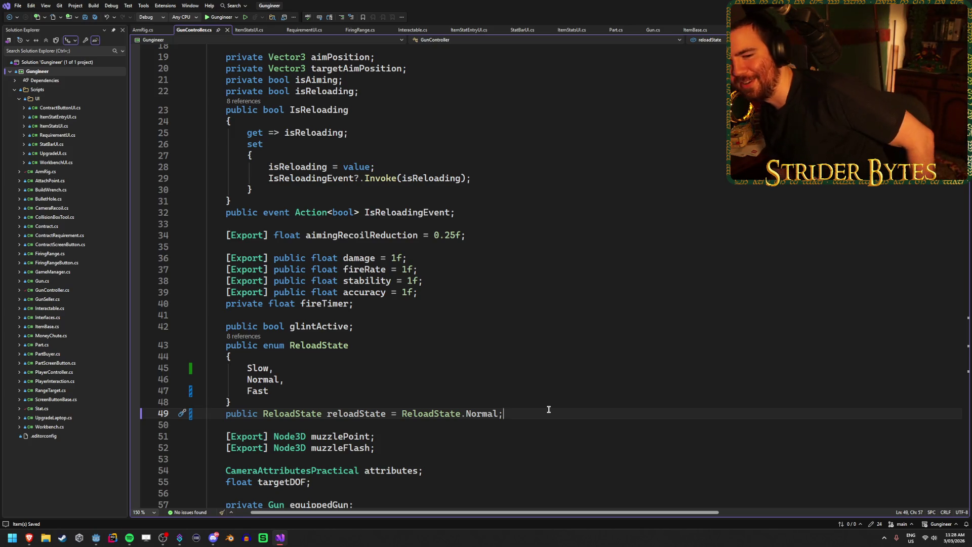
Scroll down through GunController.cs to the Reload method
scroll(548, 409, down, 9)
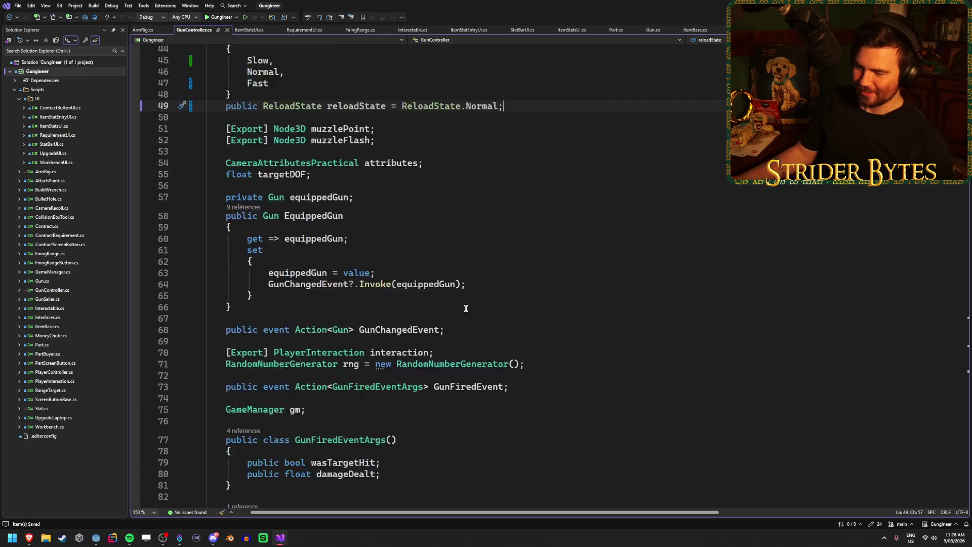
scroll(466, 308, down, 20)
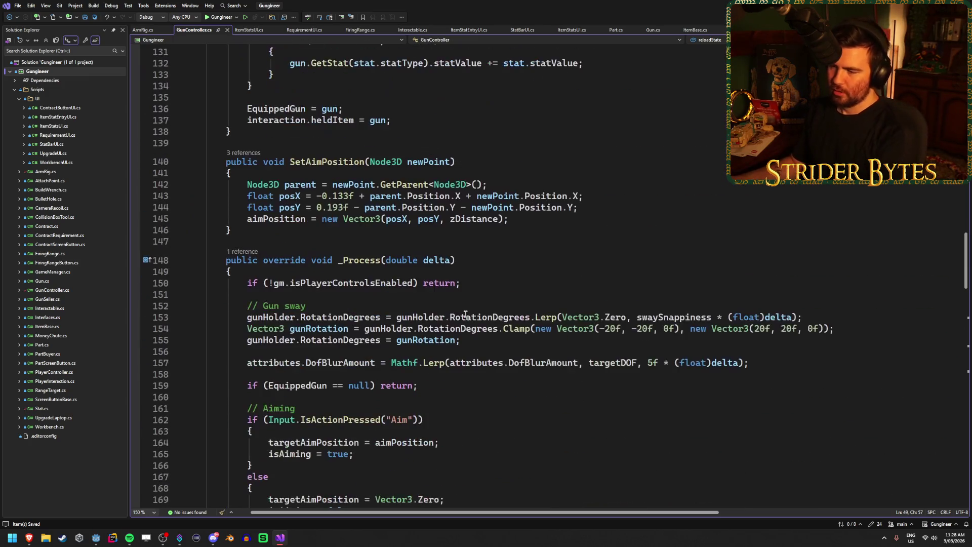
click(542, 286)
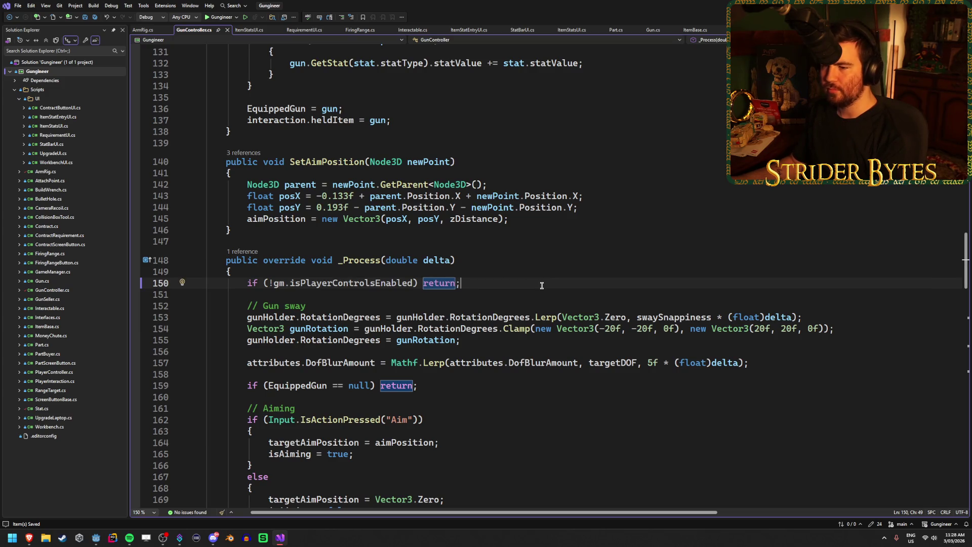
scroll(542, 286, down, 9)
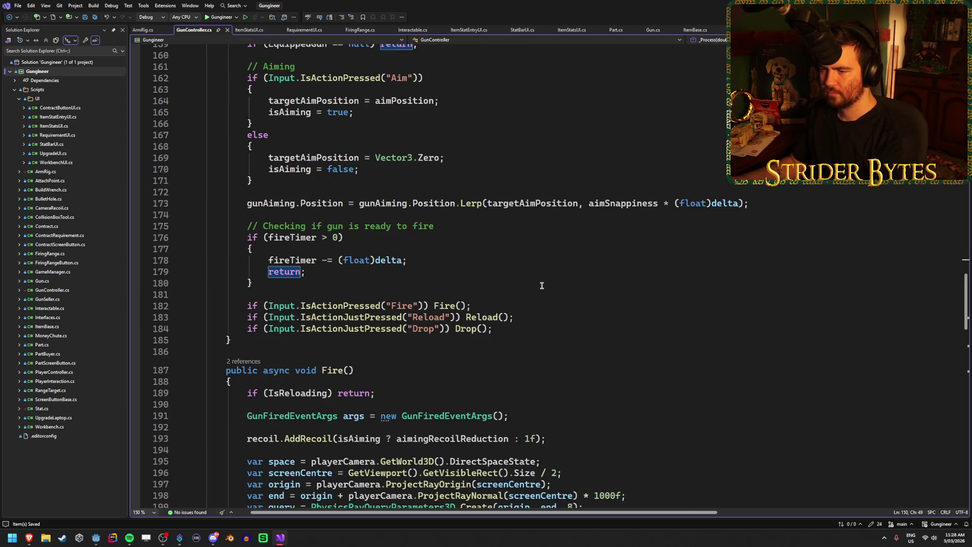
scroll(541, 285, down, 4)
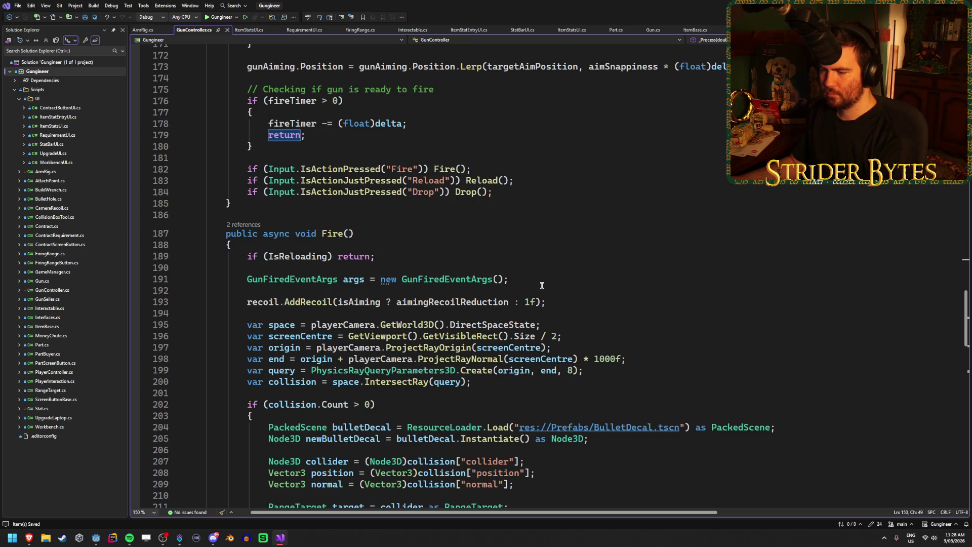
scroll(542, 286, down, 20)
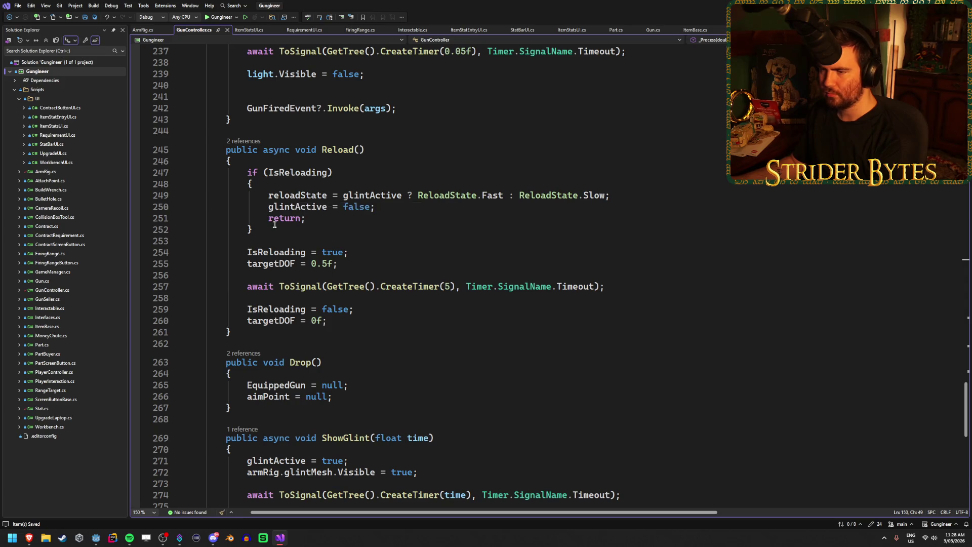
Review the Reload method's IsReloading branch around lines 250–255
click(339, 213)
click(393, 208)
click(383, 215)
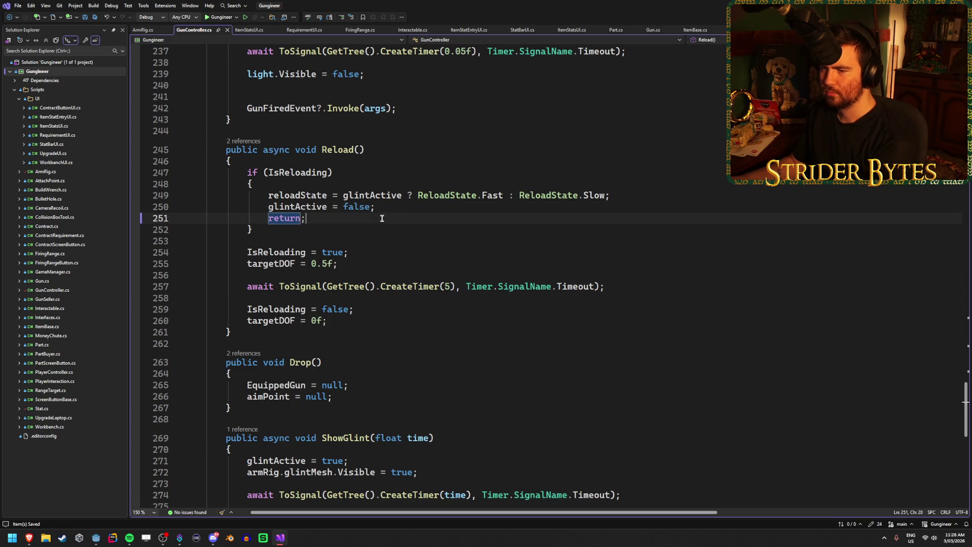
click(394, 208)
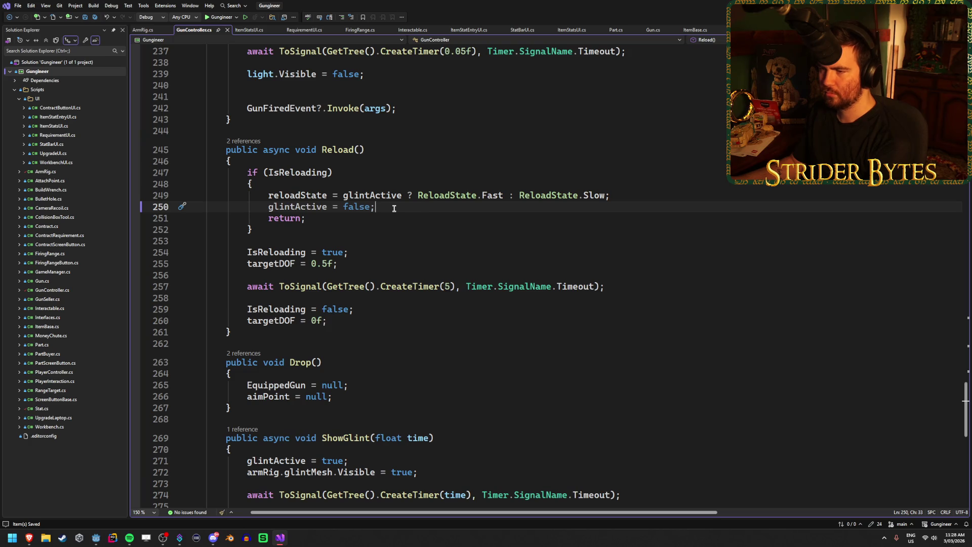
click(369, 219)
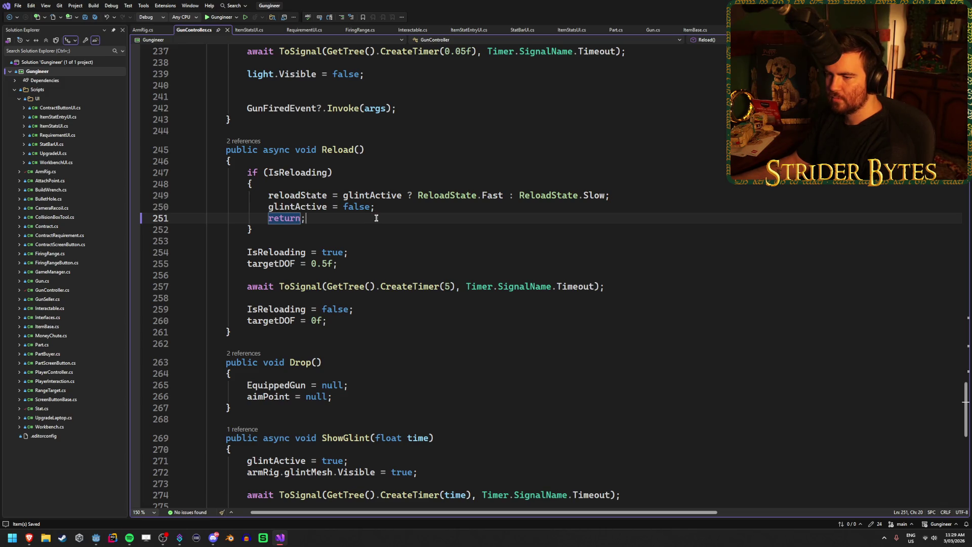
click(364, 253)
click(363, 260)
click(364, 257)
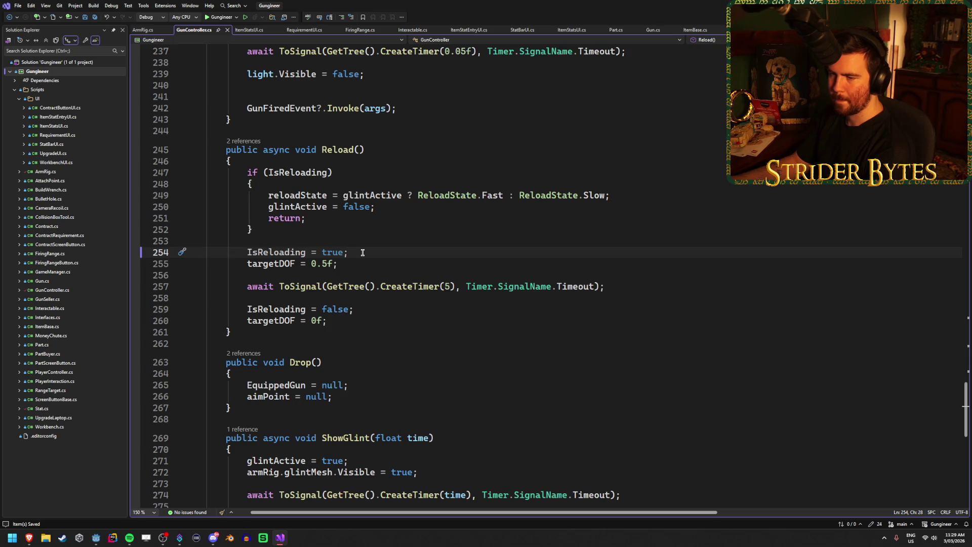
Check Reload's early return once more, then switch to the Godot editor
click(345, 219)
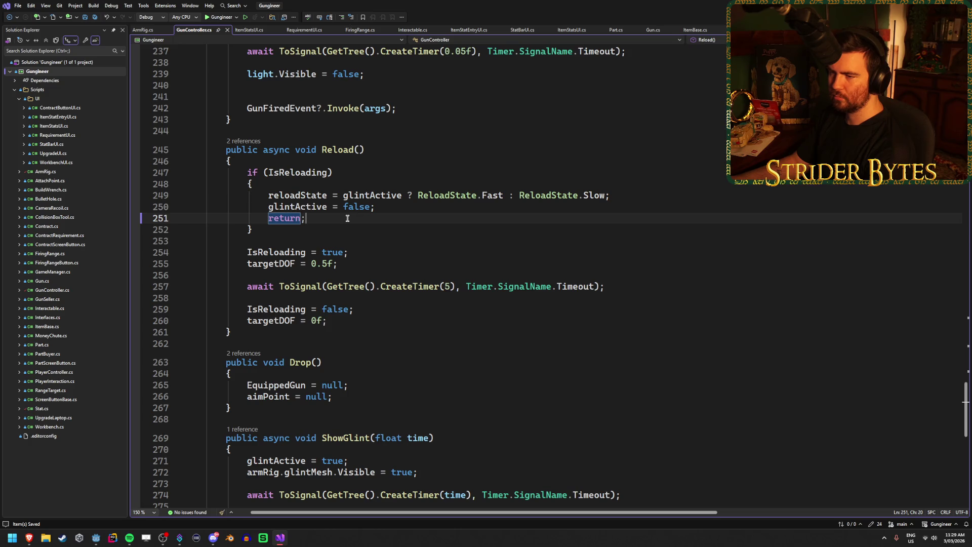
click(392, 207)
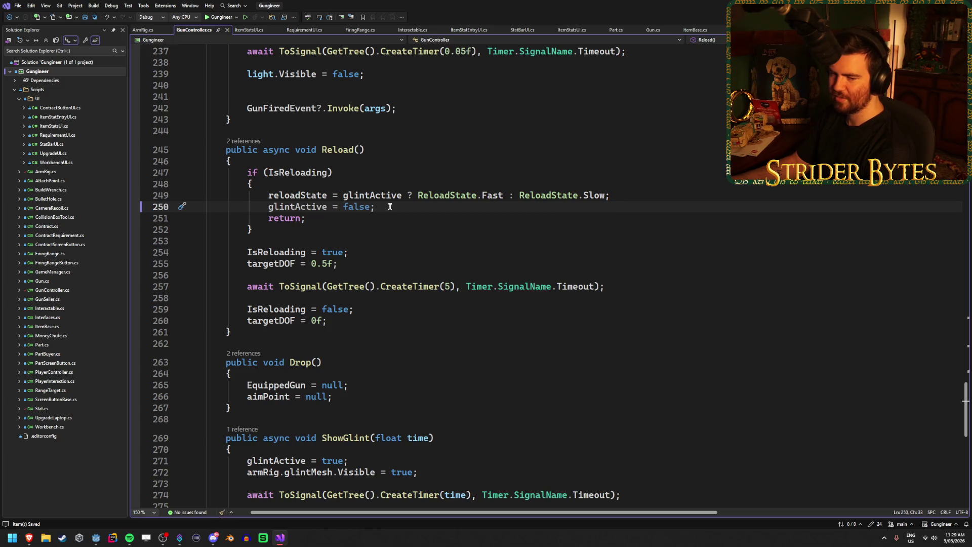
click(379, 217)
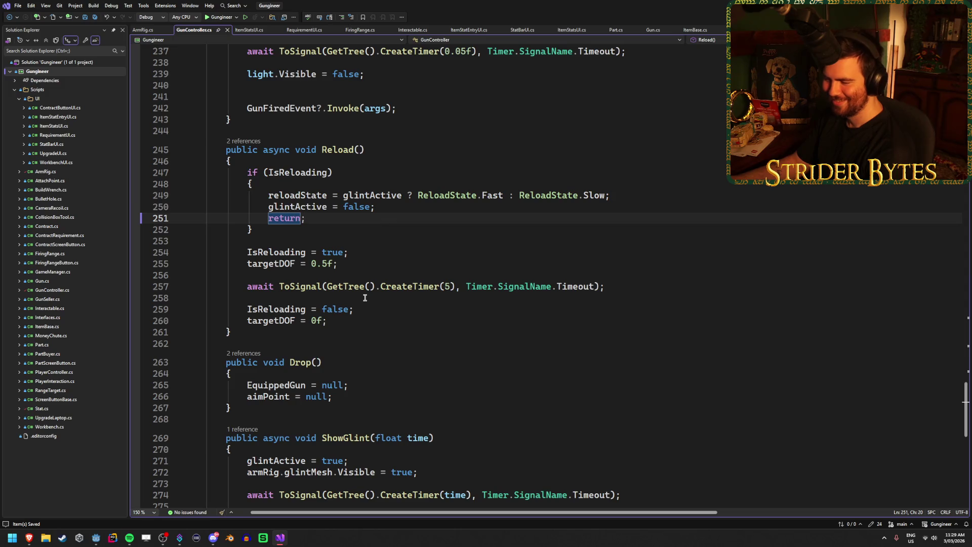
scroll(380, 236, down, 2)
scroll(380, 235, up, 2)
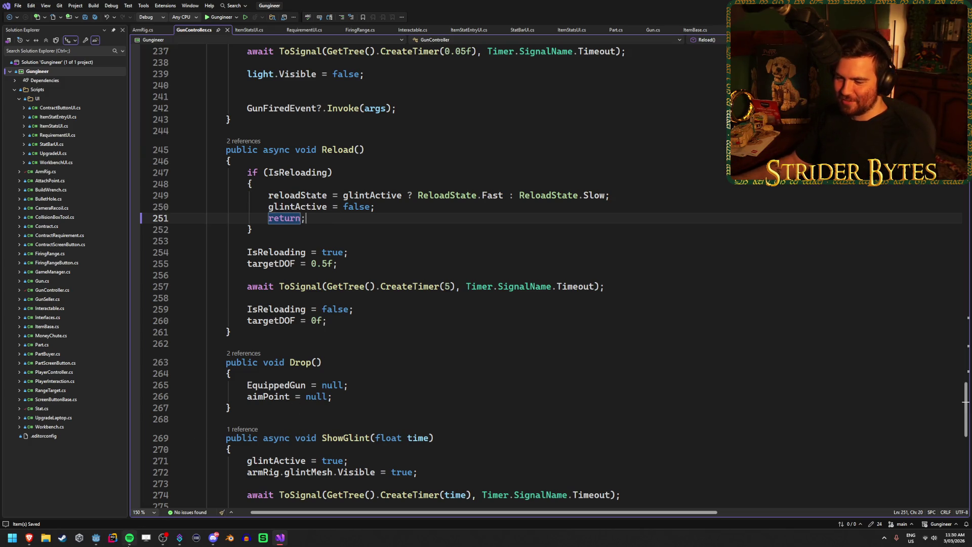
click(96, 537)
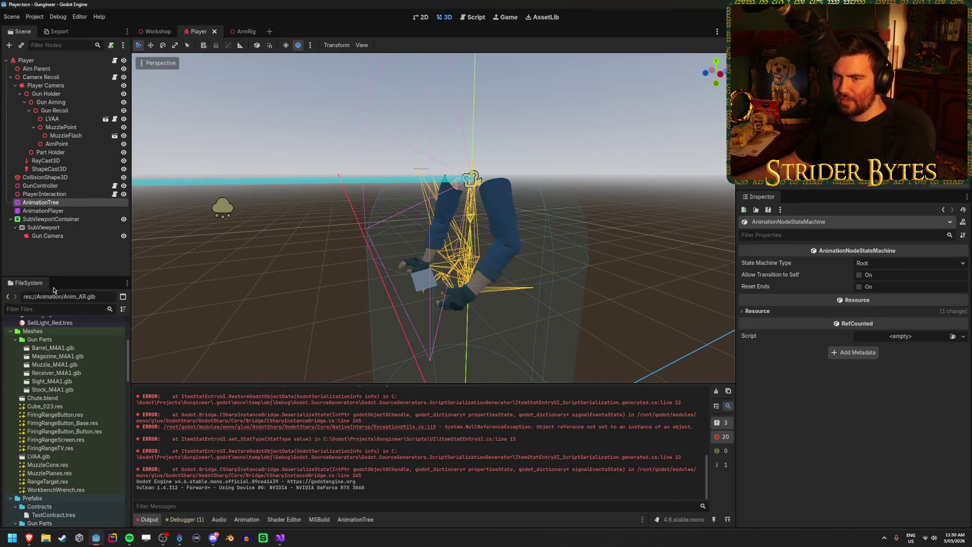
Show the AnimationTree graph and confirm the state machine type stays Root
click(355, 519)
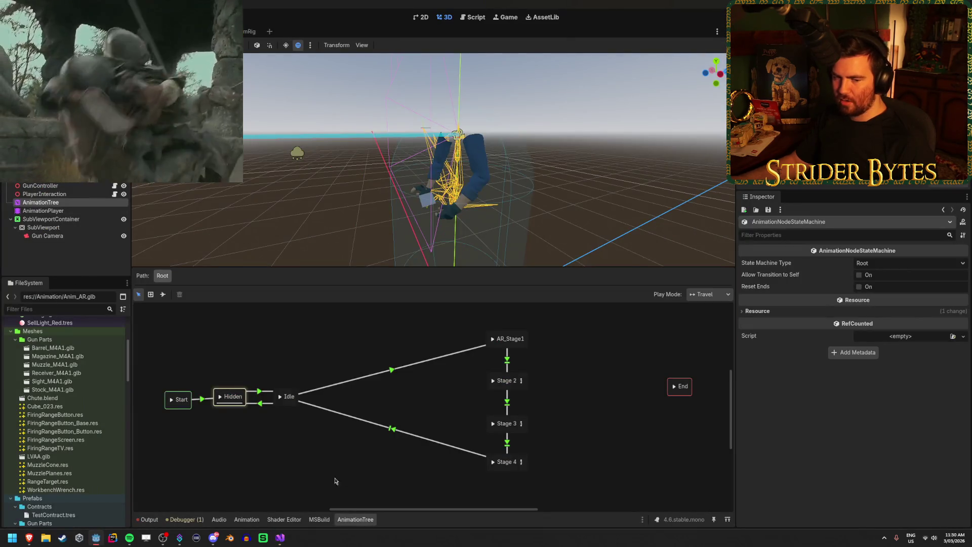
click(502, 469)
right_click(505, 468)
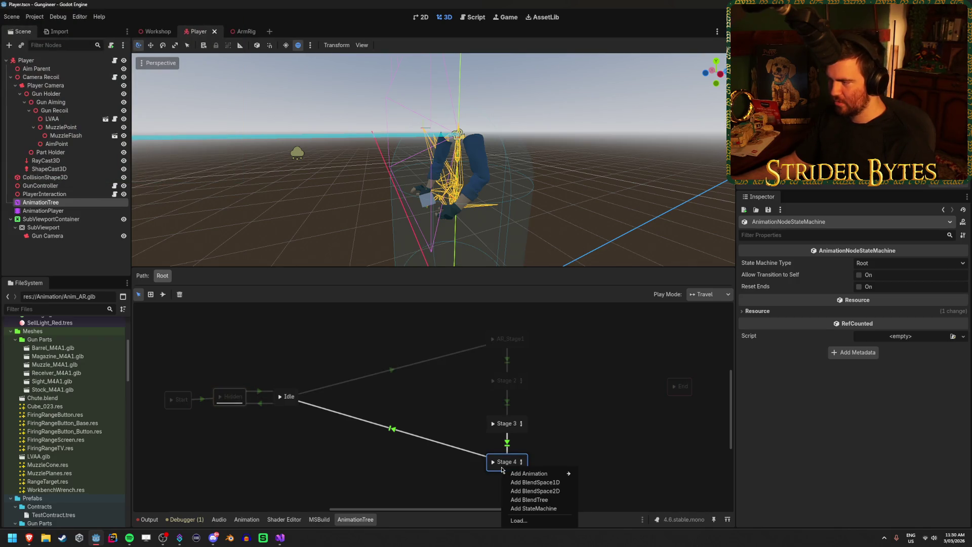
key(Escape)
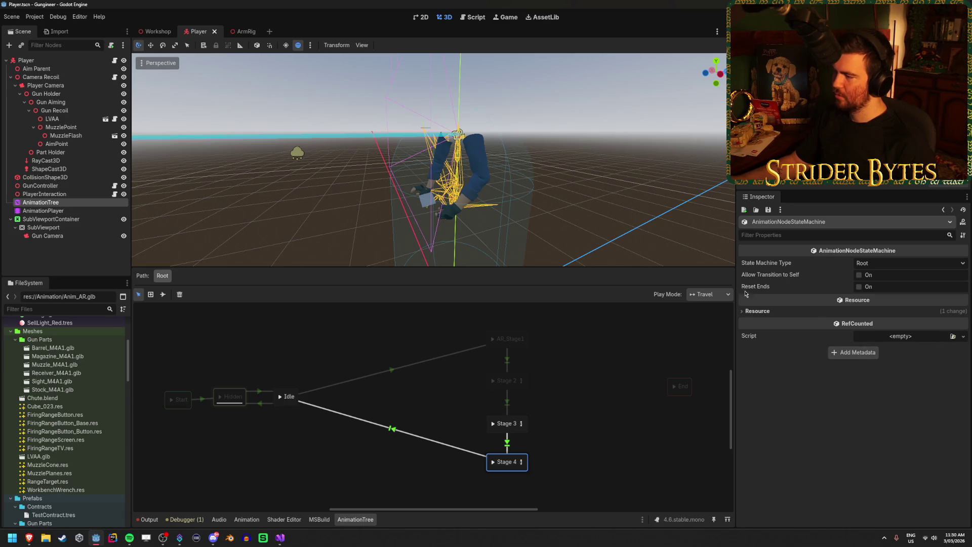
mouse_move(757, 266)
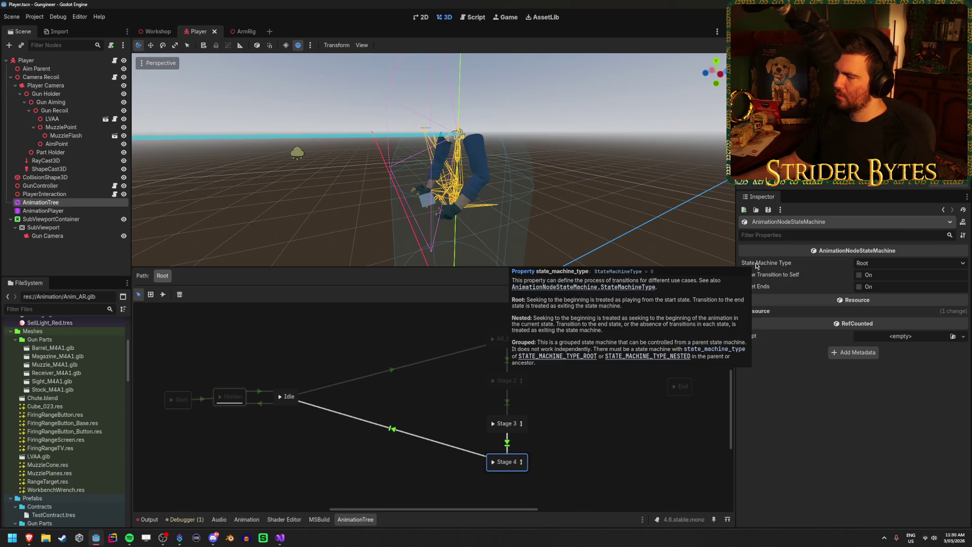
click(891, 263)
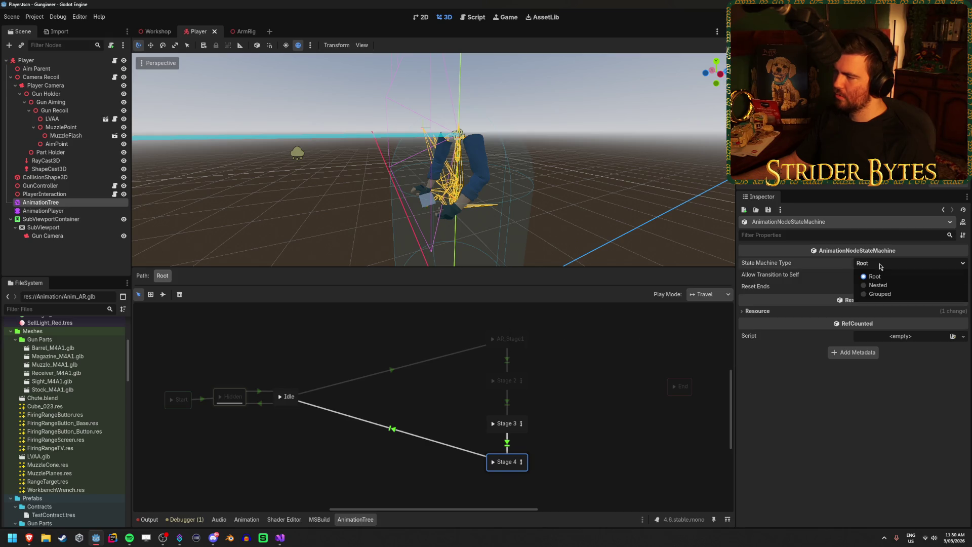
click(778, 438)
Inspect the Stage 4, Stage 3 and Stage 2 sub-machines, then select the Idle→Stage 4 transition
click(521, 462)
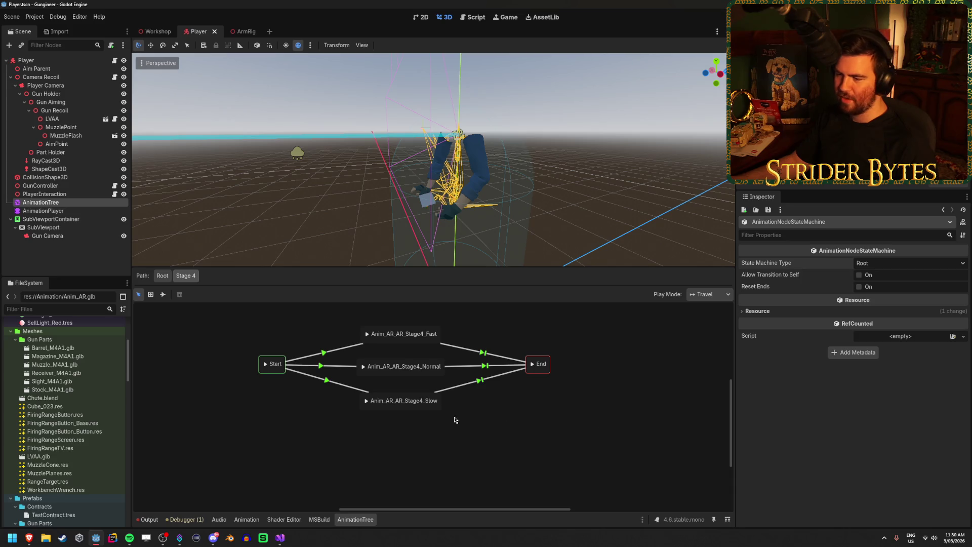
click(162, 275)
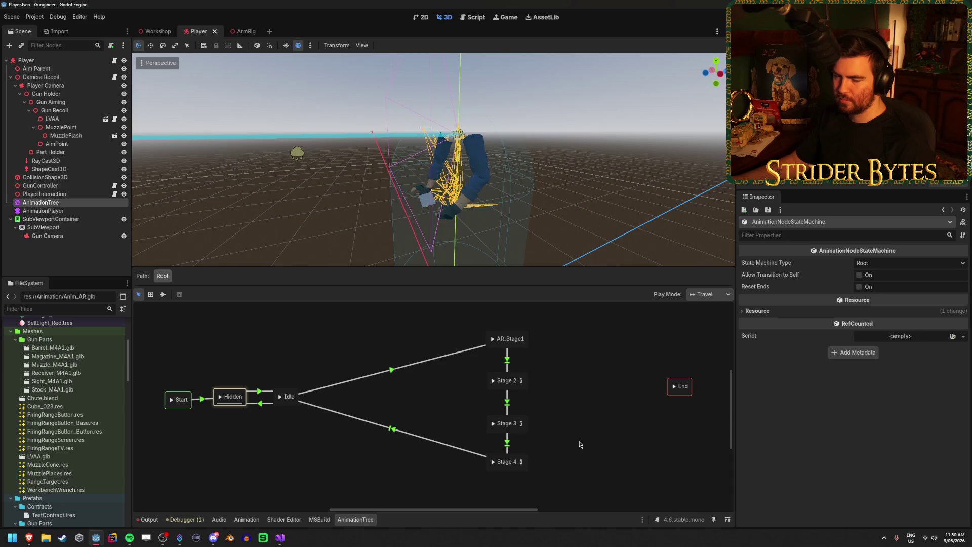
click(521, 424)
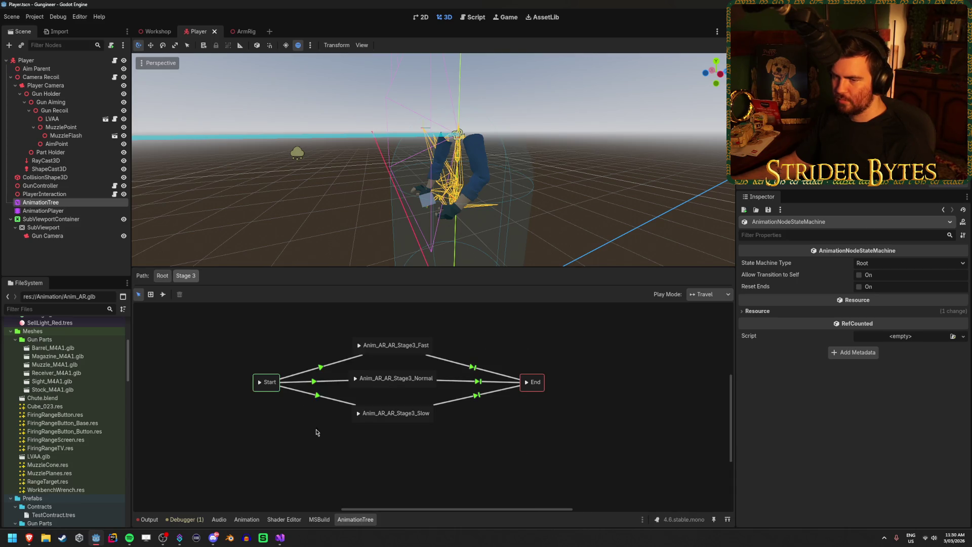
click(162, 275)
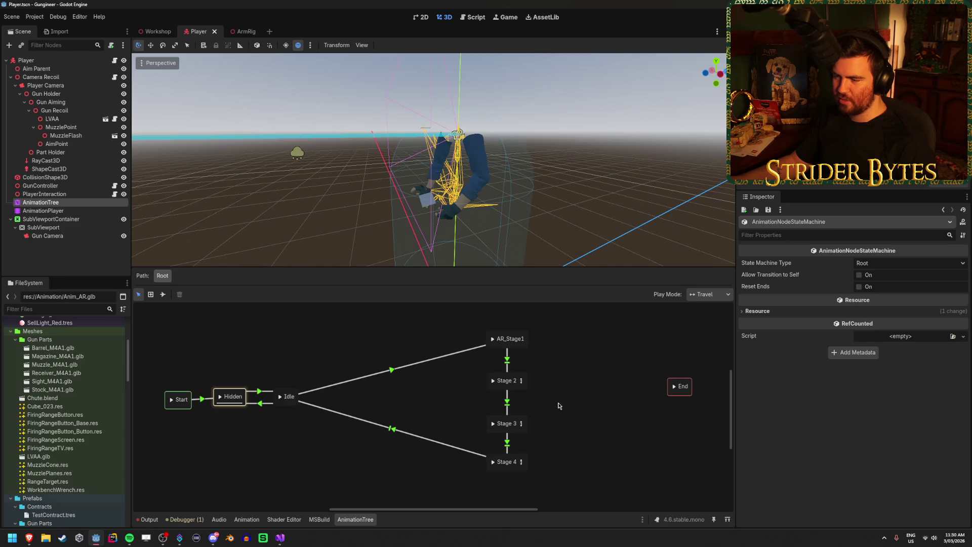
click(521, 381)
click(162, 276)
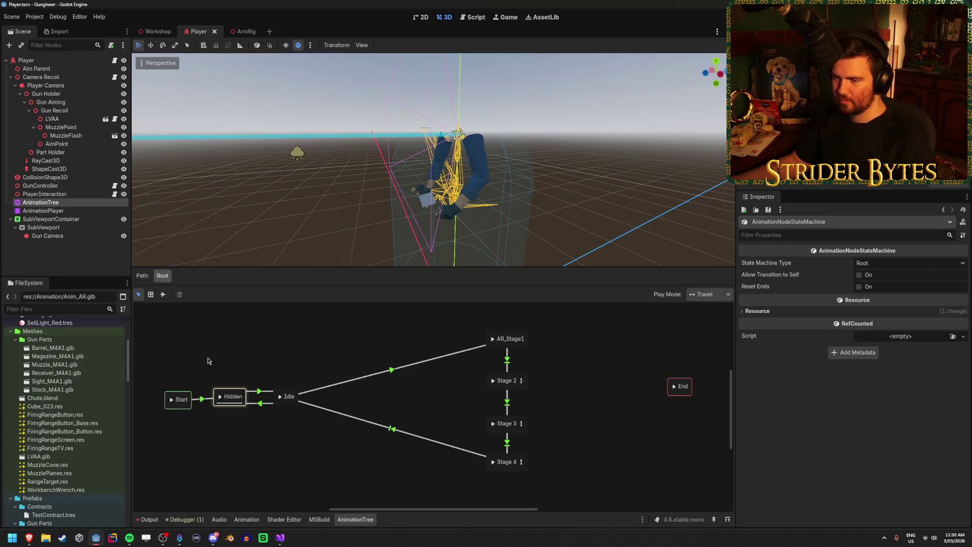
click(285, 404)
click(292, 434)
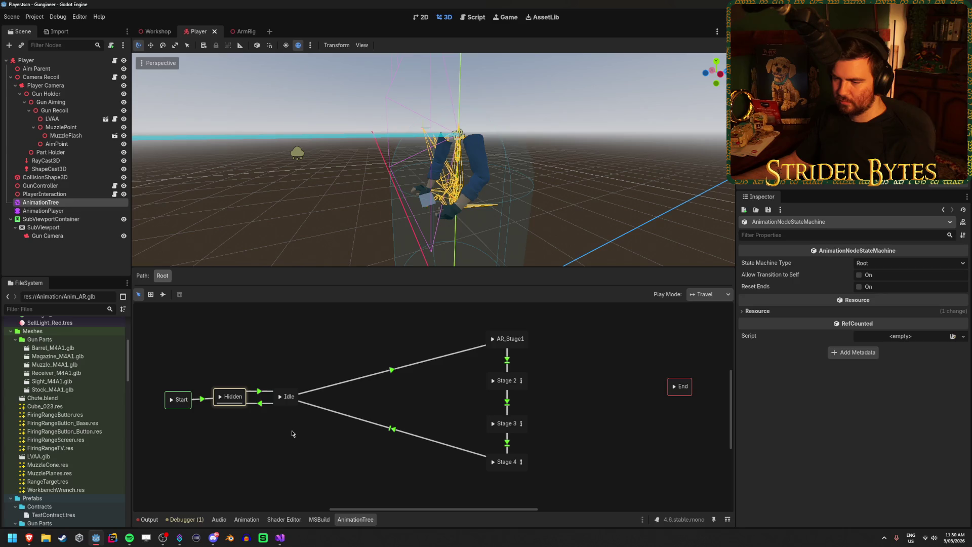
click(393, 430)
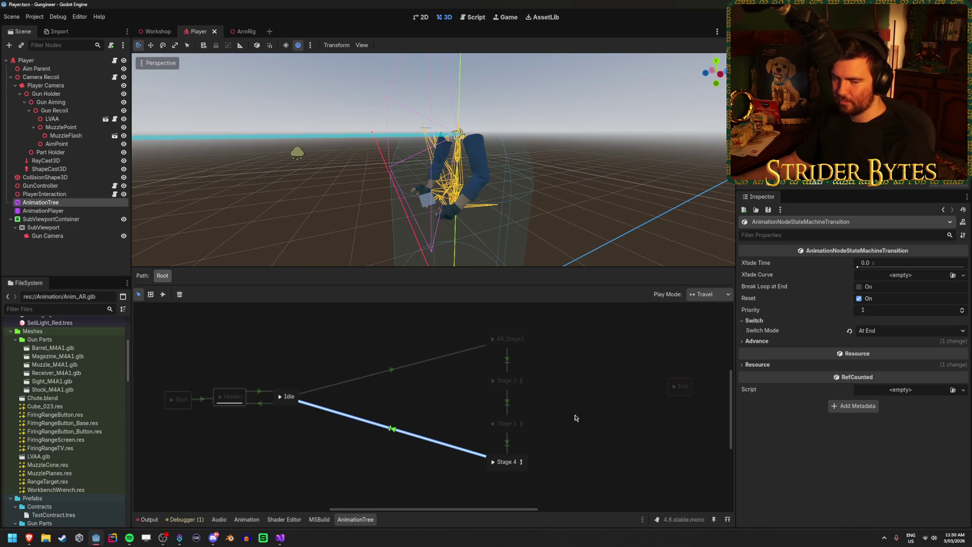
click(575, 418)
click(393, 429)
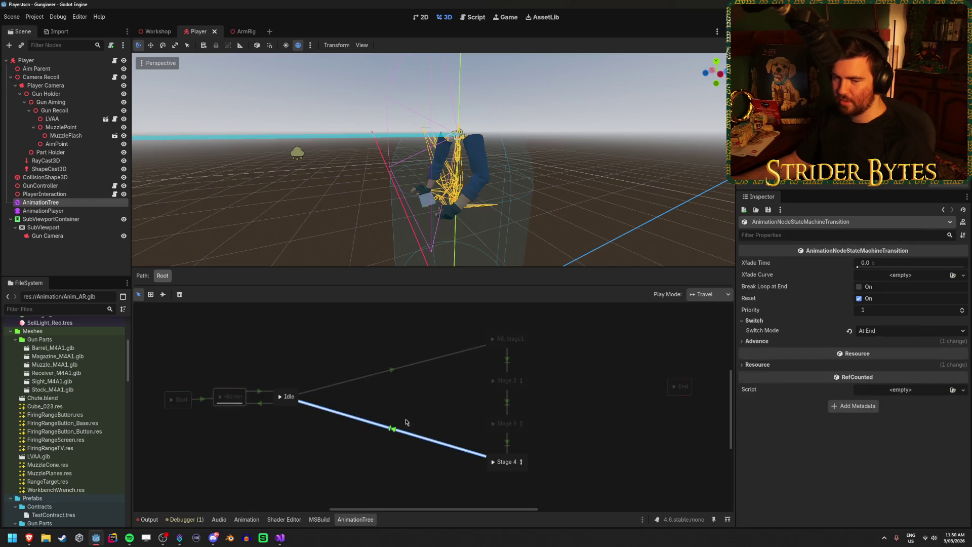
click(420, 404)
click(393, 429)
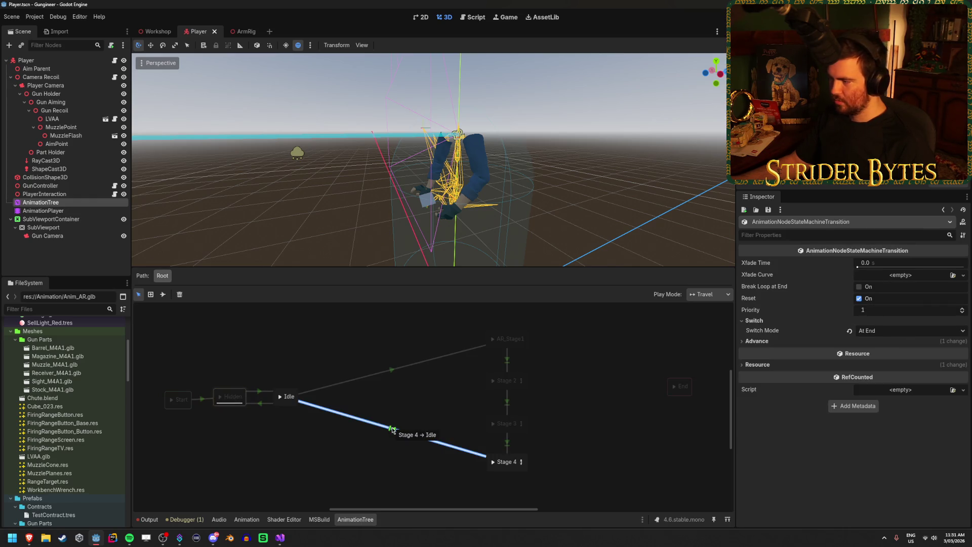
click(393, 448)
click(393, 431)
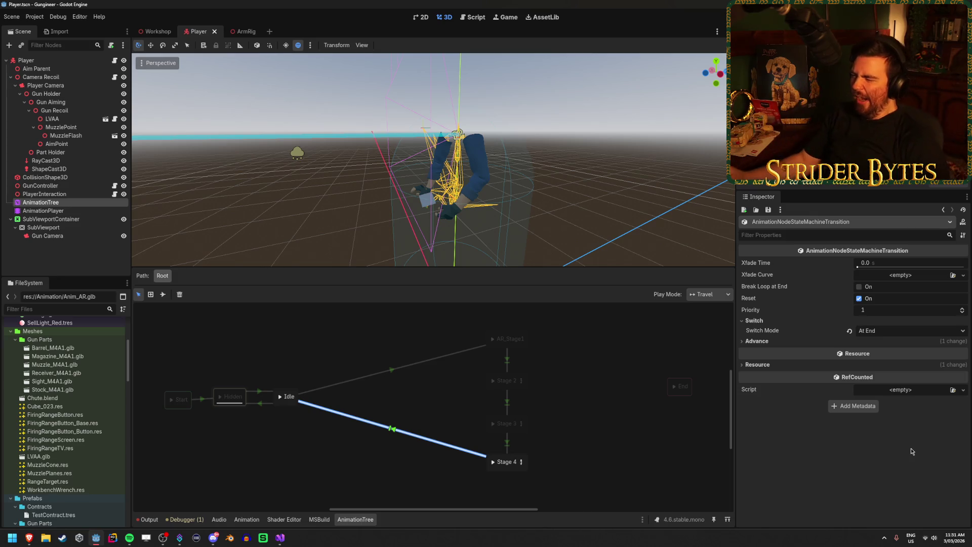
click(505, 473)
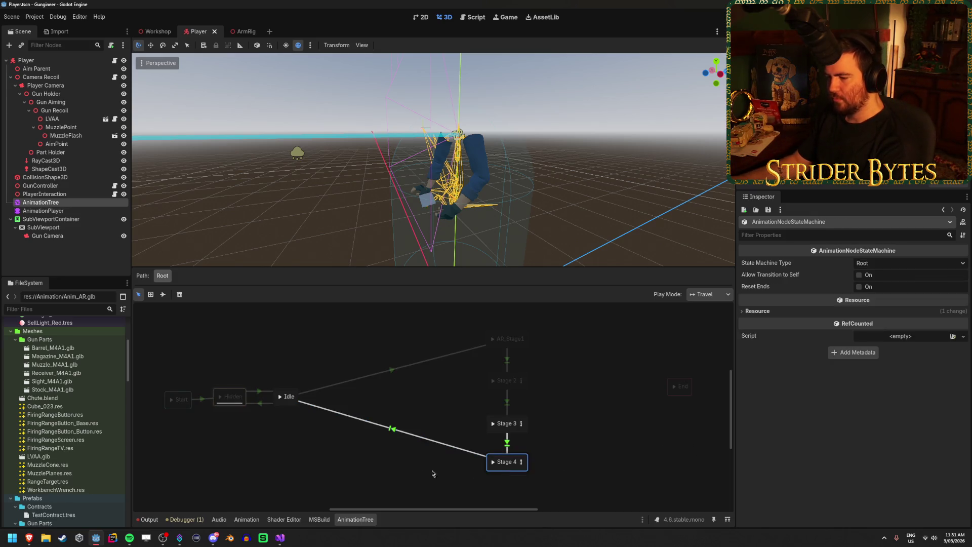
click(393, 431)
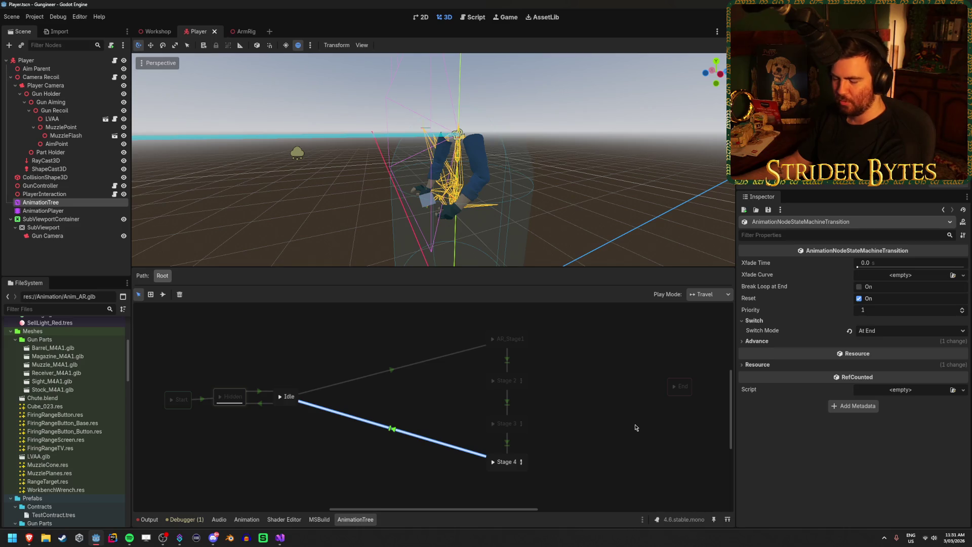
click(635, 428)
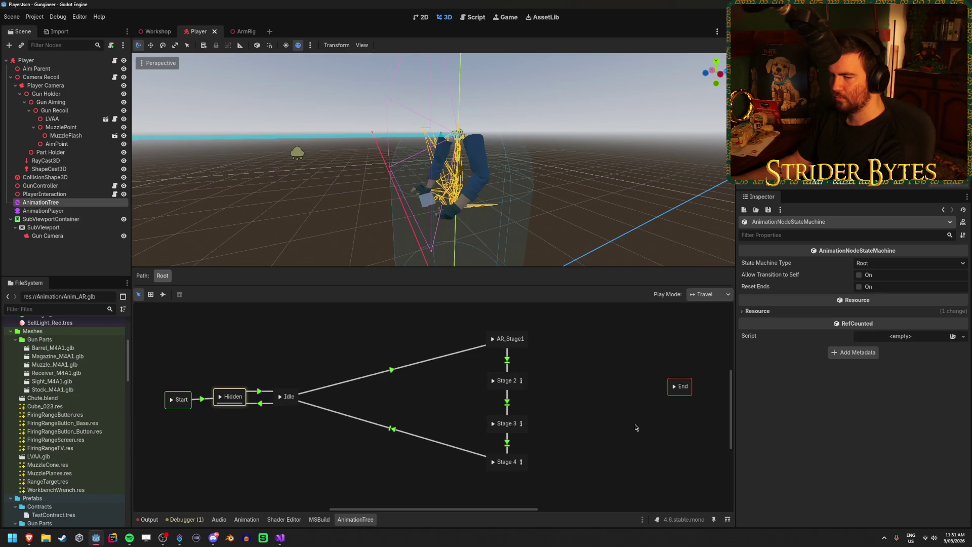
click(101, 211)
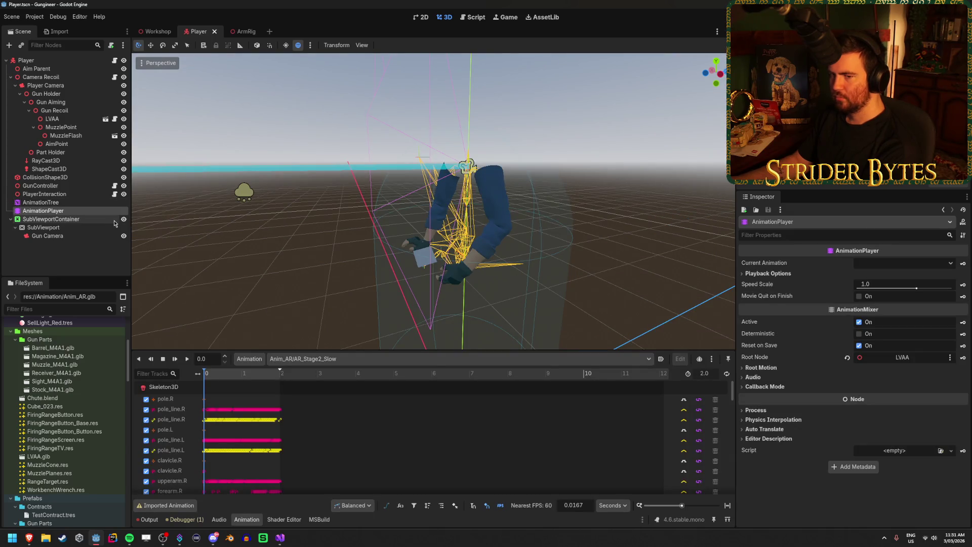
click(331, 361)
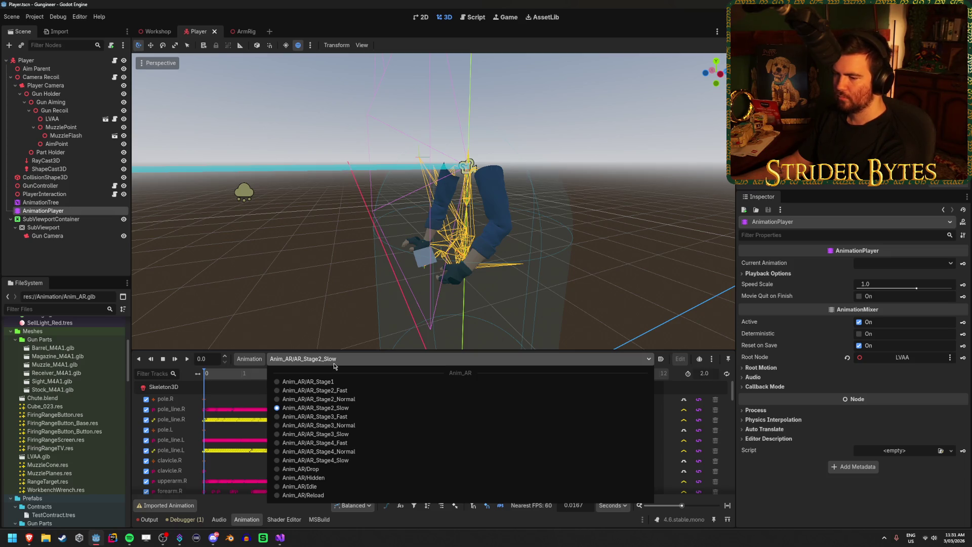
click(330, 383)
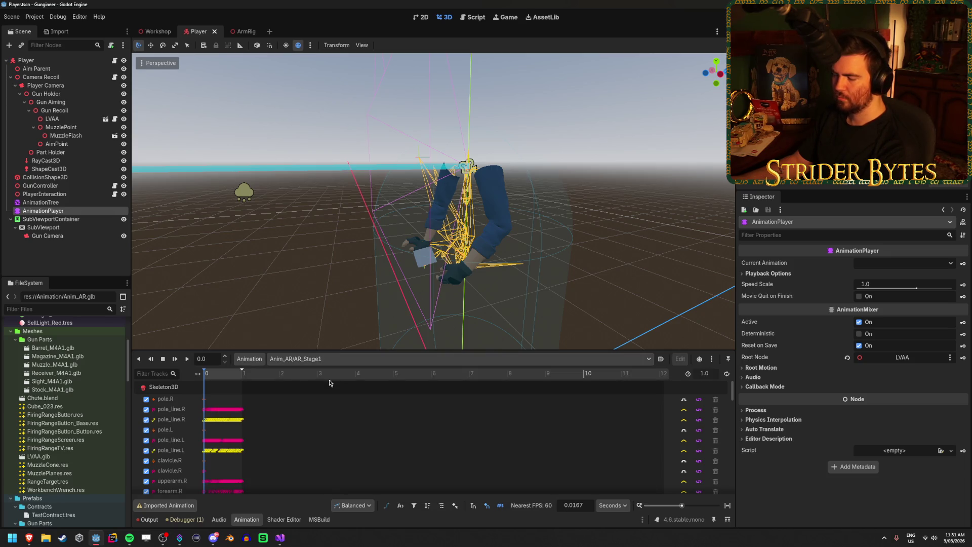
click(186, 359)
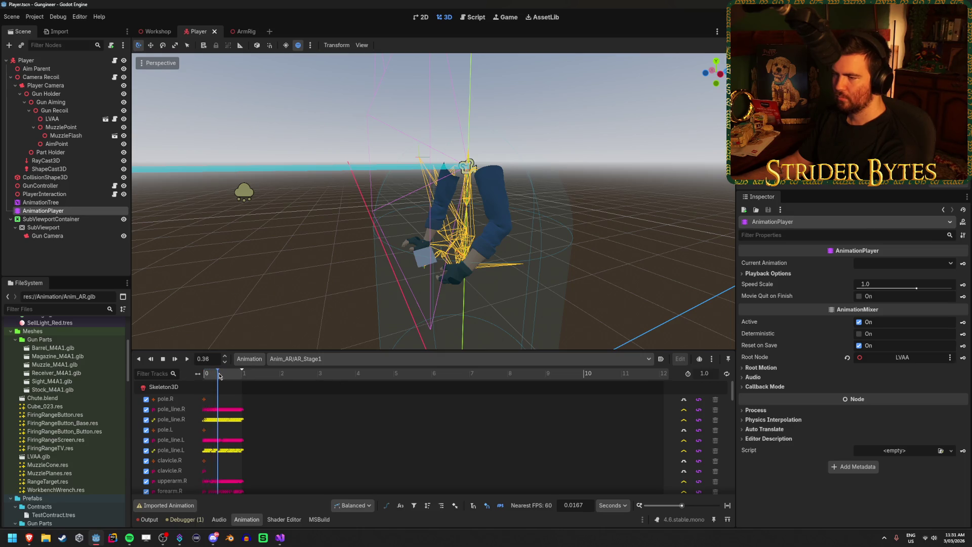
click(51, 202)
click(63, 212)
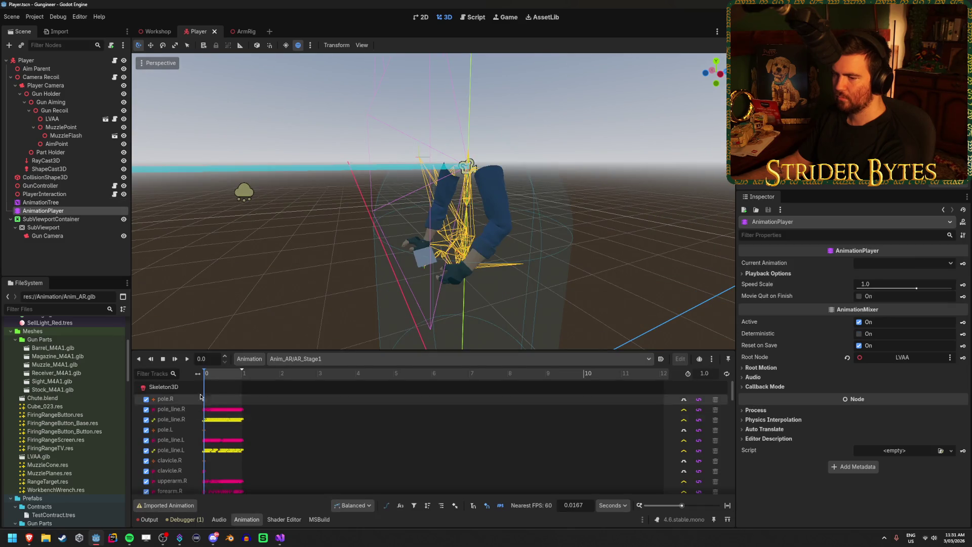
click(226, 373)
click(314, 358)
click(319, 399)
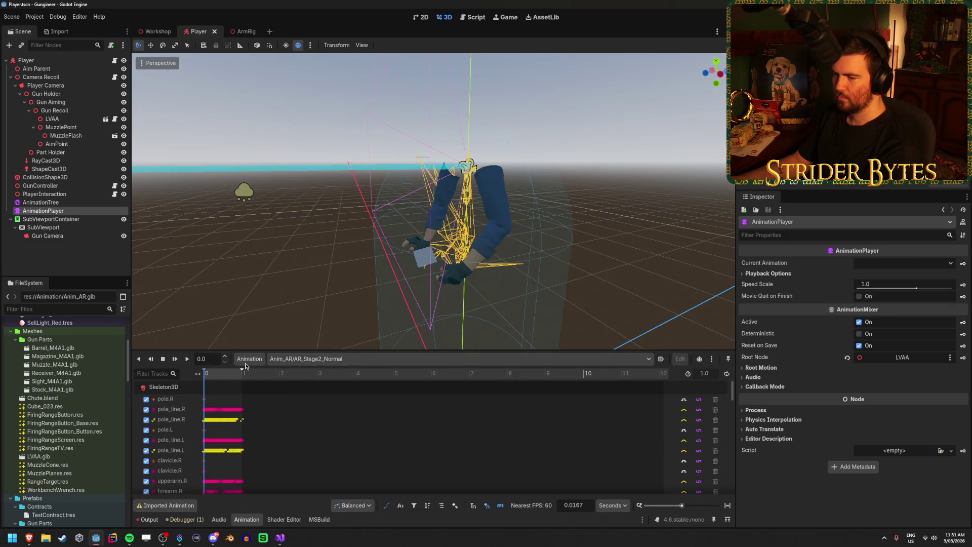
click(186, 359)
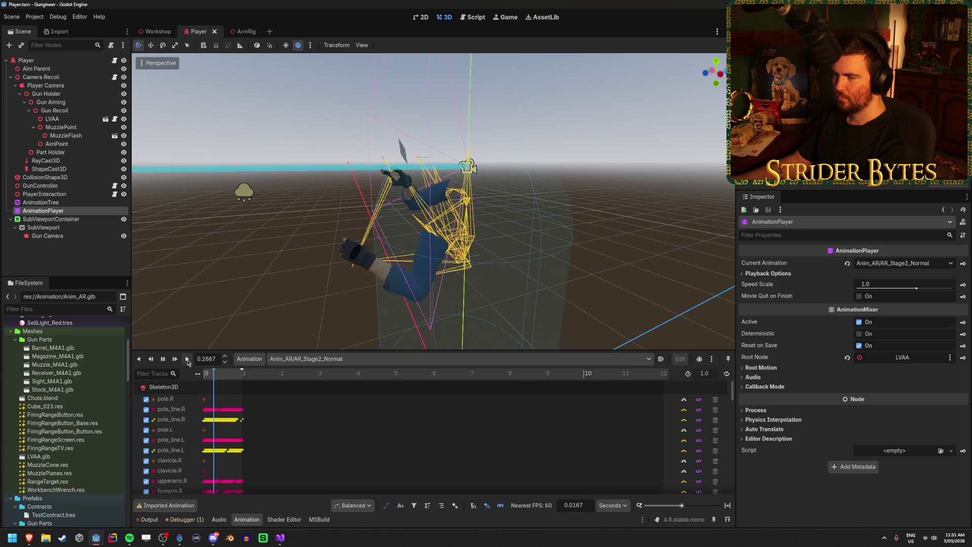
click(226, 376)
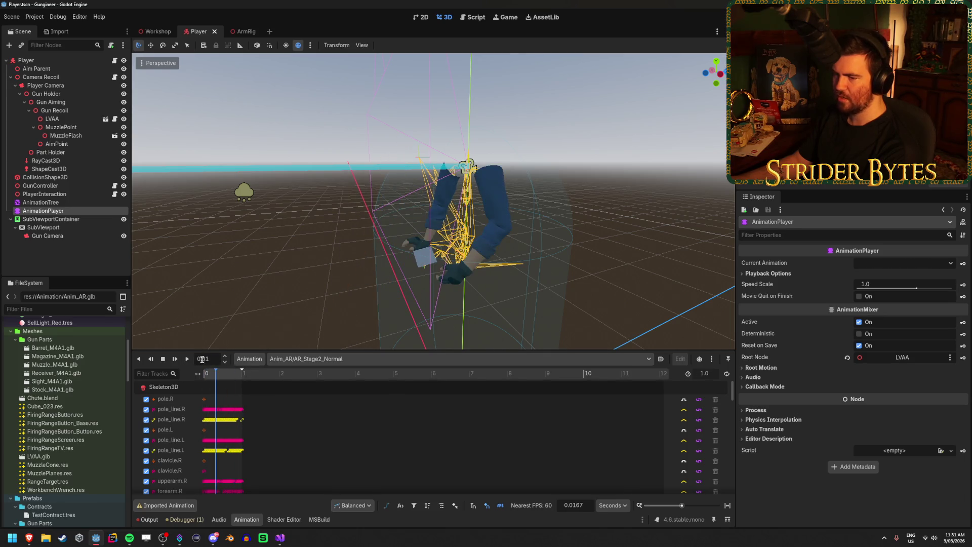
click(188, 360)
click(188, 359)
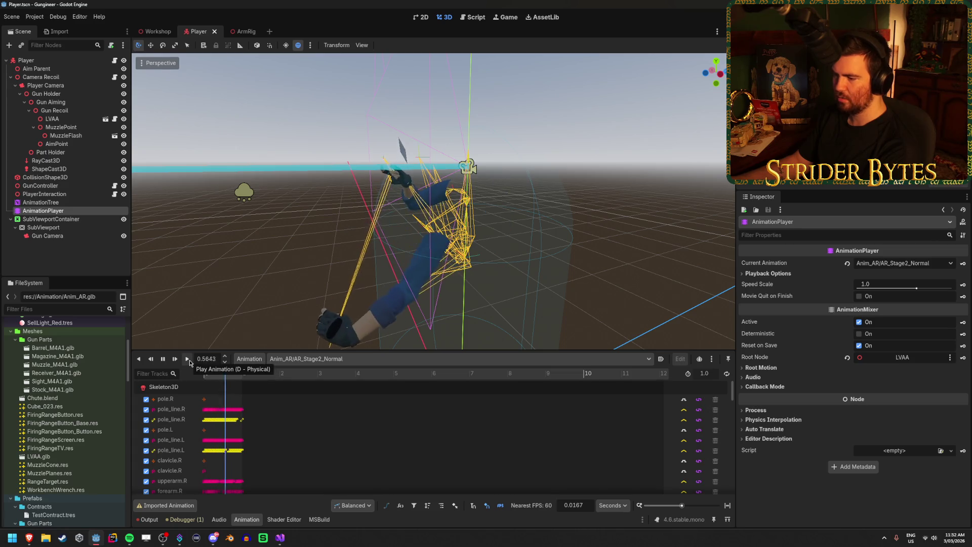
click(188, 359)
click(187, 359)
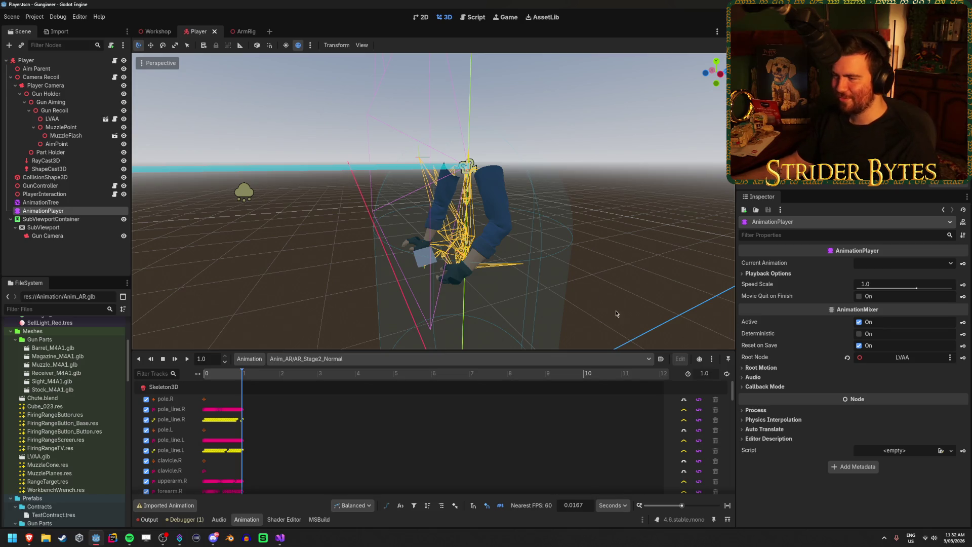
drag(405, 228, 344, 243)
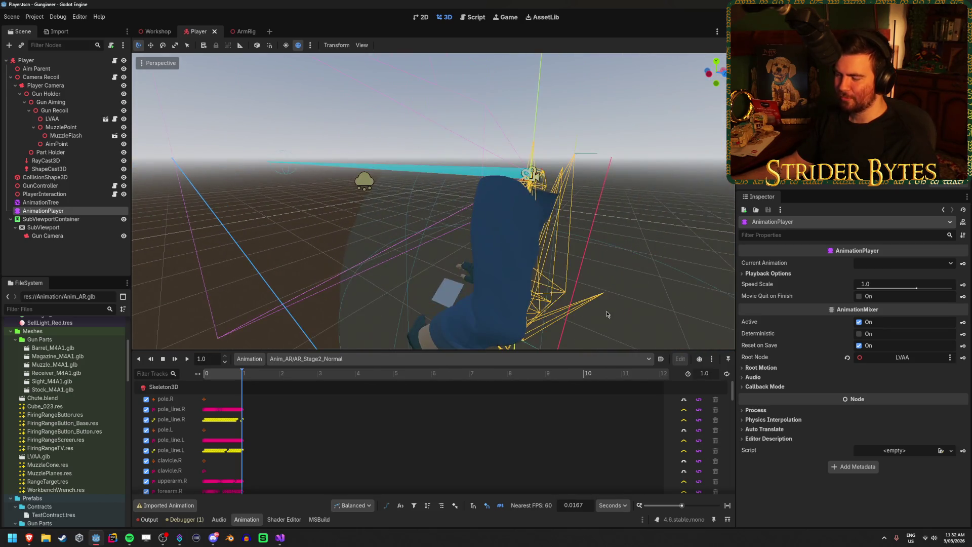
click(233, 376)
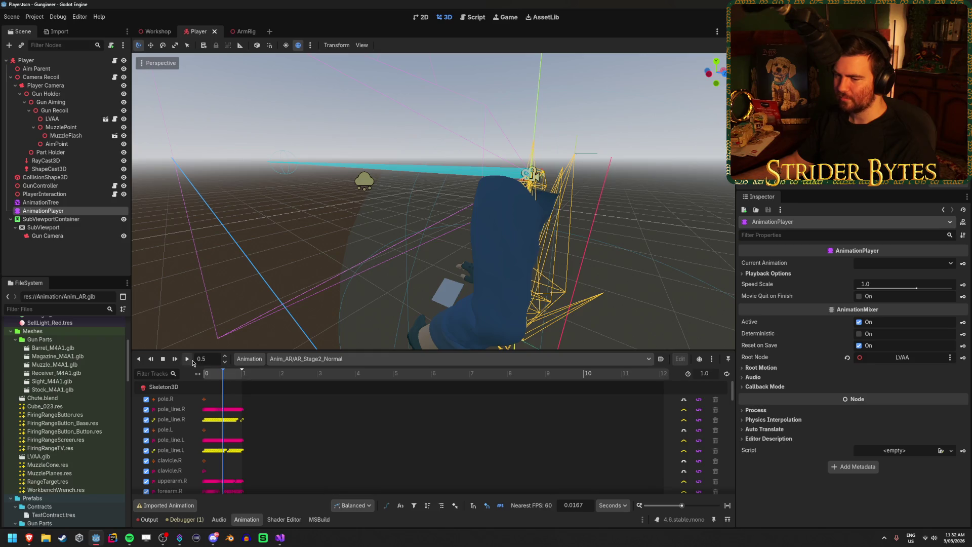
click(192, 361)
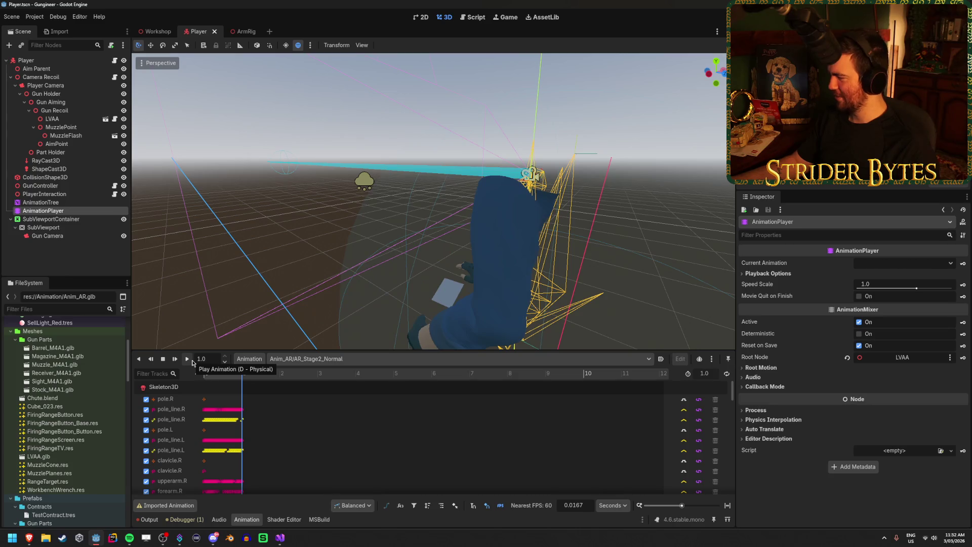
click(187, 359)
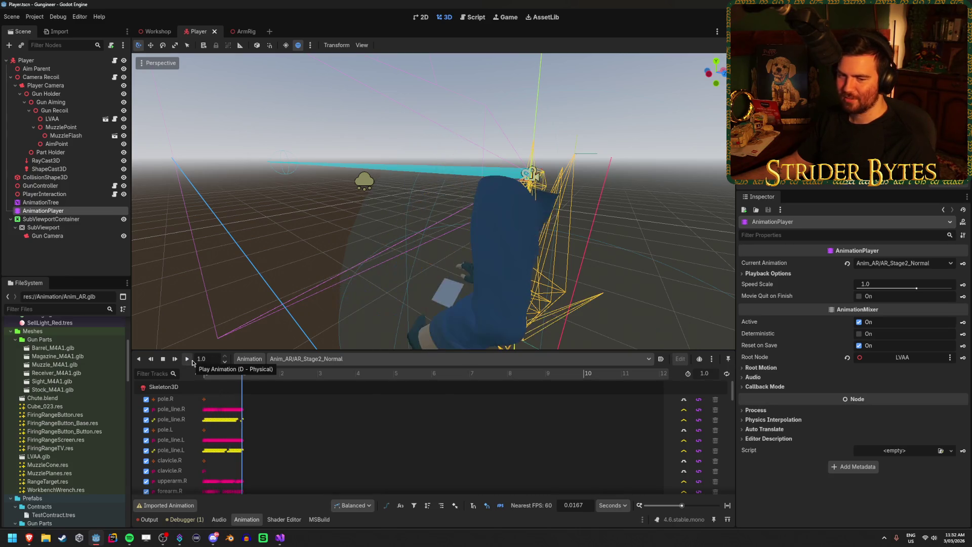
click(187, 359)
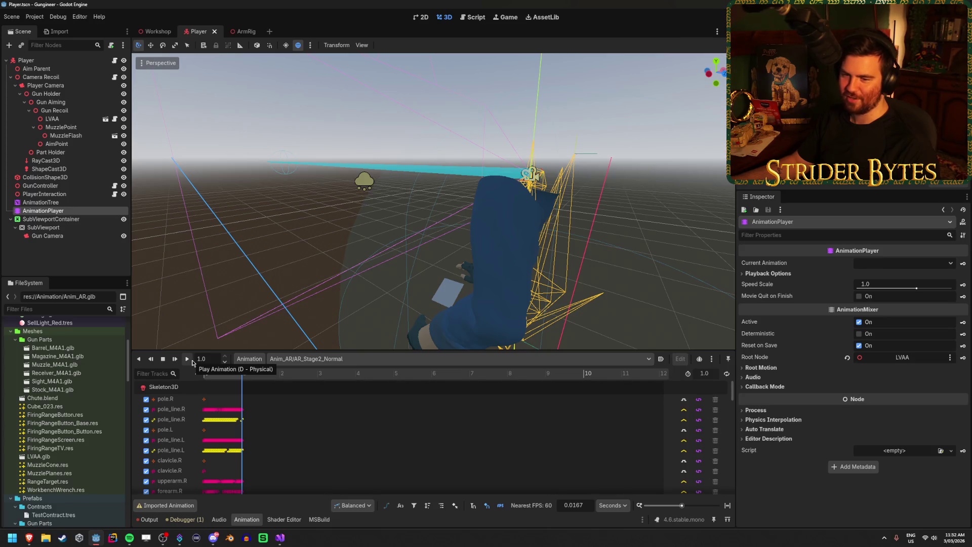
click(187, 359)
click(187, 359)
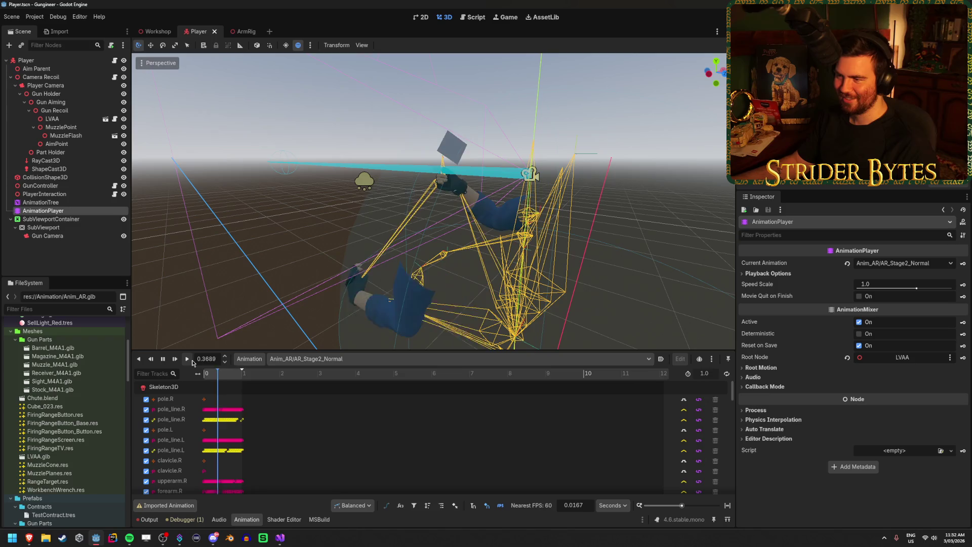
click(192, 361)
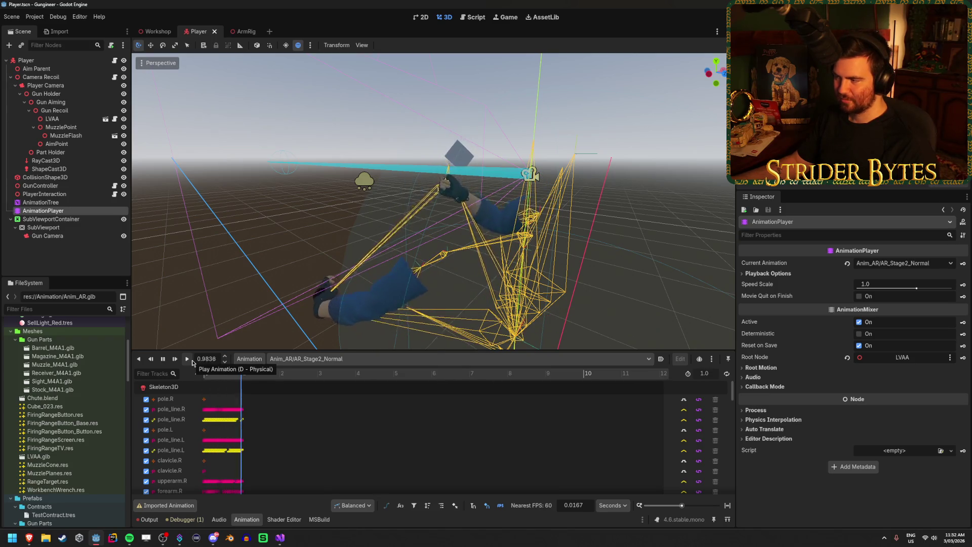
click(191, 361)
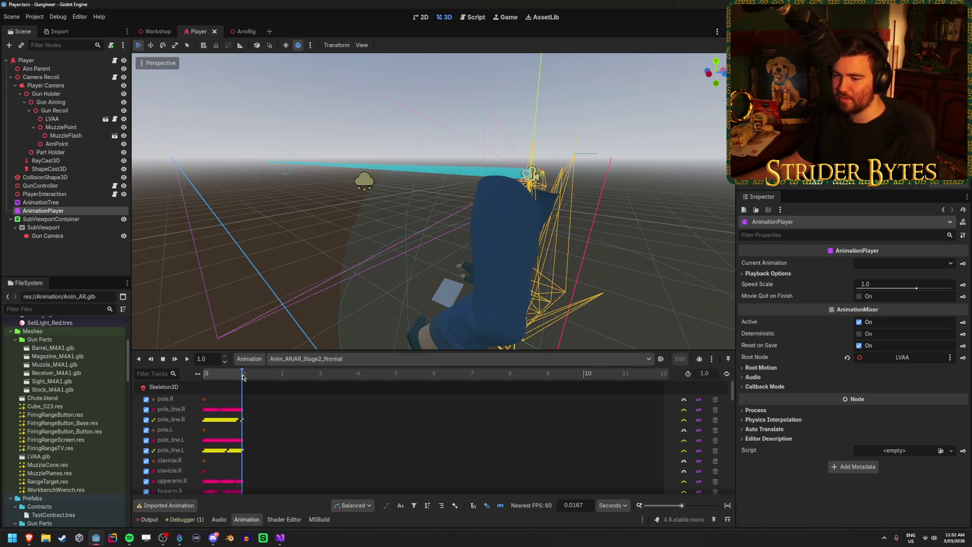
mouse_move(243, 377)
mouse_down()
mouse_move(203, 384)
mouse_move(248, 386)
mouse_move(189, 390)
mouse_up()
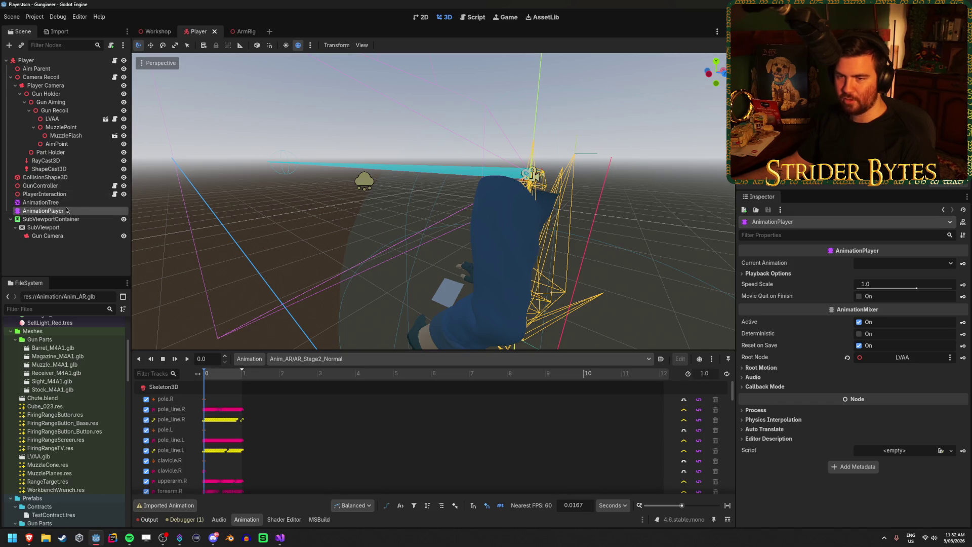
double_click(72, 208)
click(41, 202)
click(43, 211)
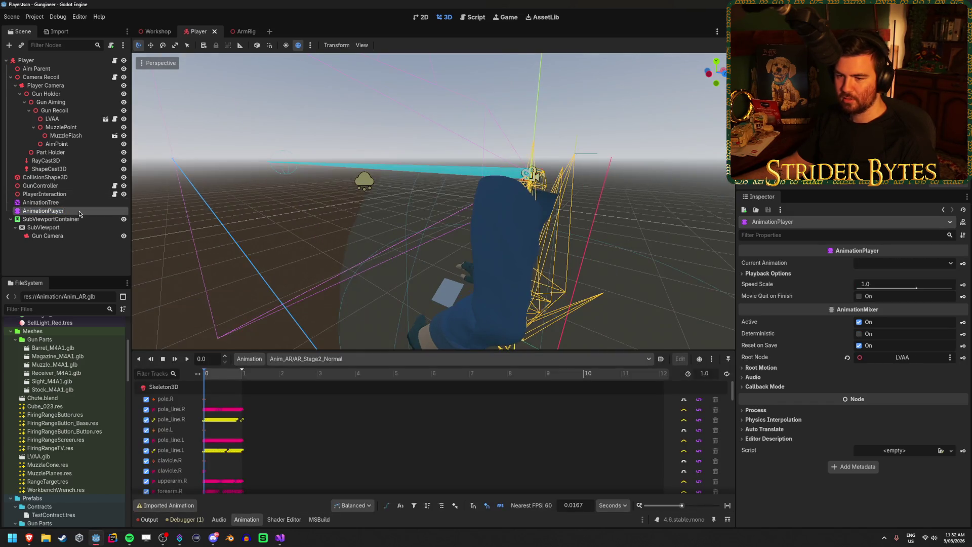
scroll(167, 431, down, 10)
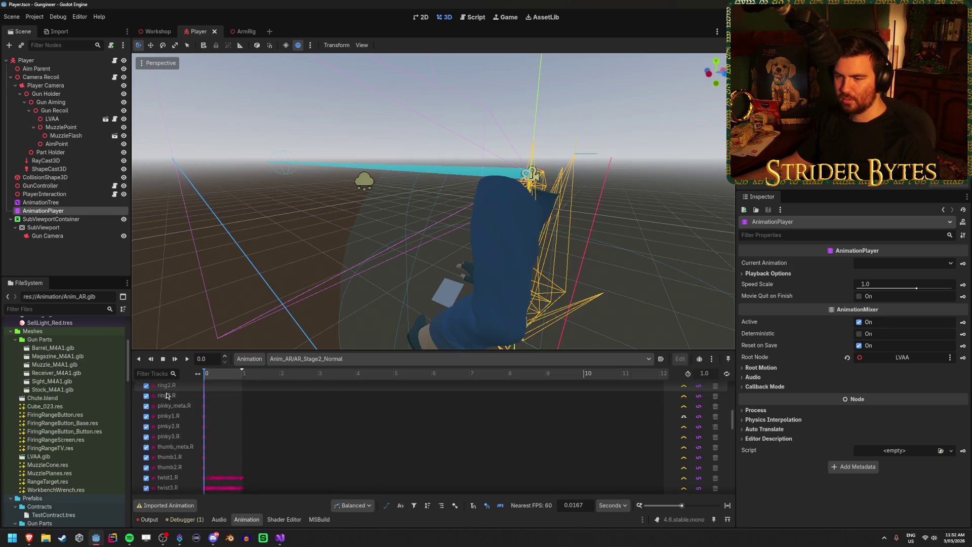
click(374, 358)
click(373, 360)
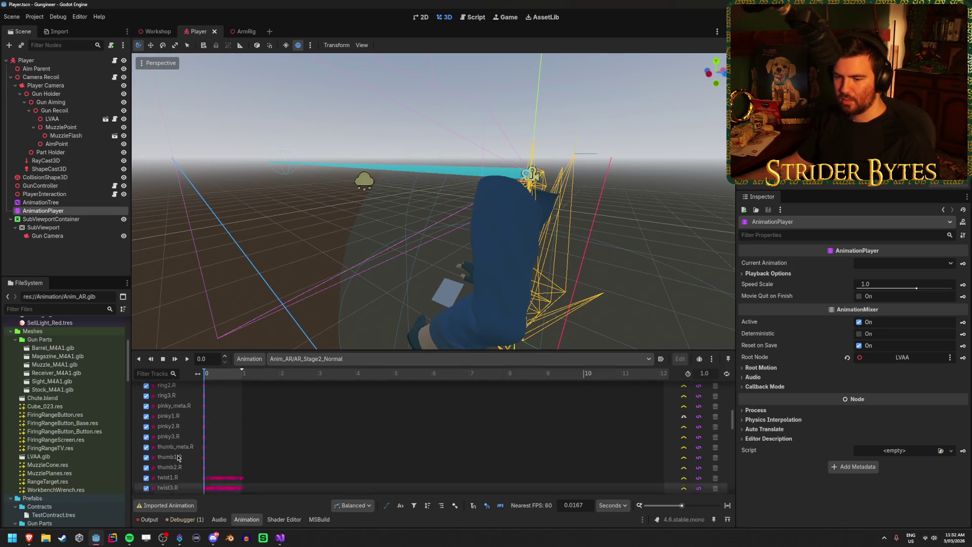
scroll(176, 459, down, 5)
scroll(176, 459, up, 10)
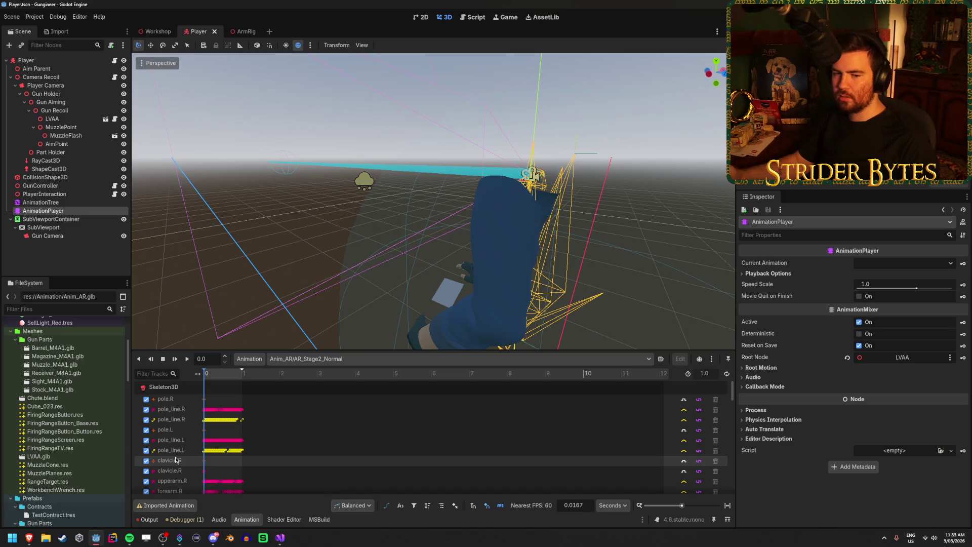
scroll(54, 420, up, 5)
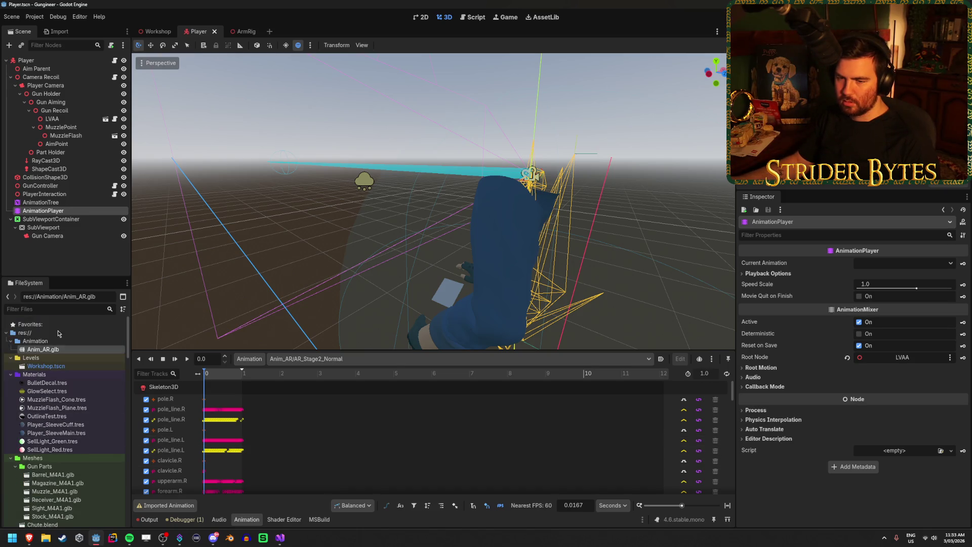
Open Anim_AR.glb's advanced import settings, preview AR_Stage1, and close the dialog
double_click(57, 350)
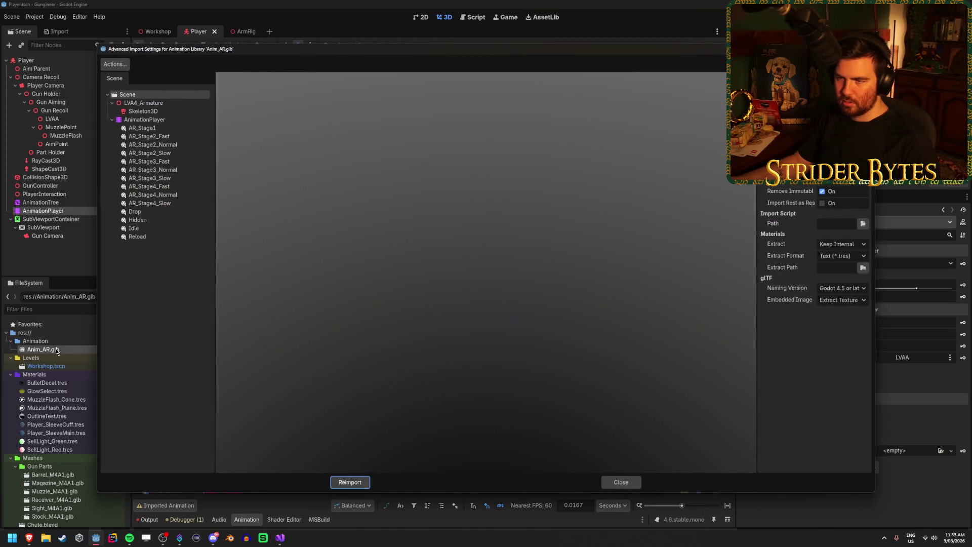
click(169, 128)
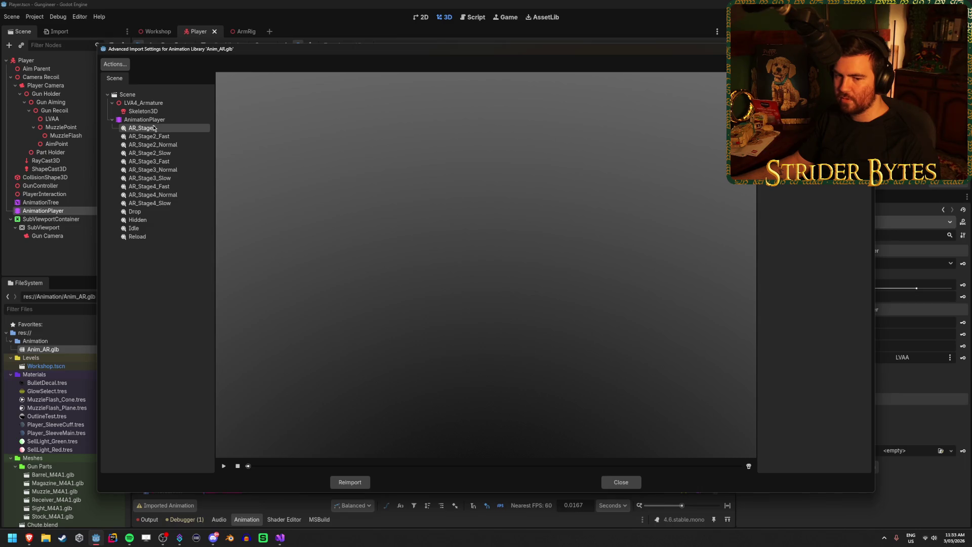
click(621, 482)
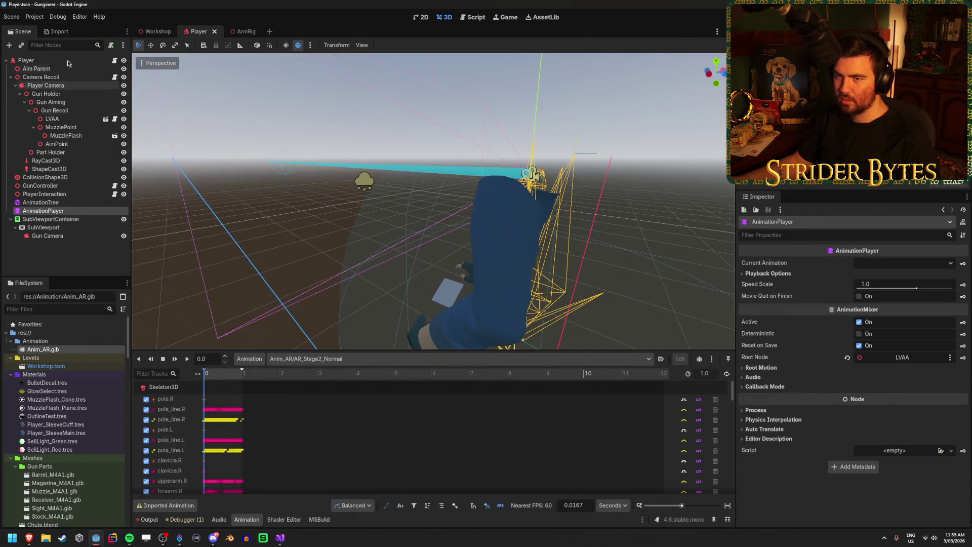
Review Anim_AR.glb's options in the Import dock
click(69, 32)
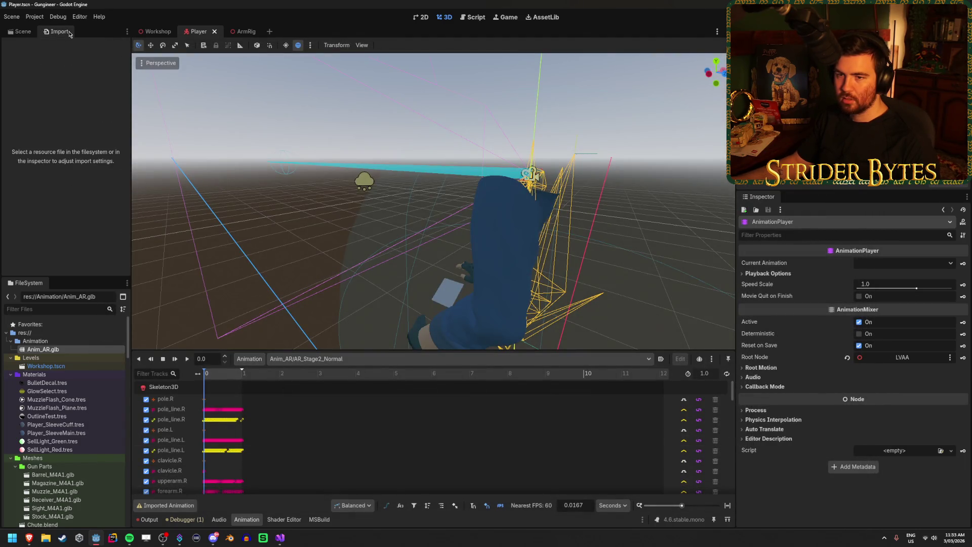
click(65, 351)
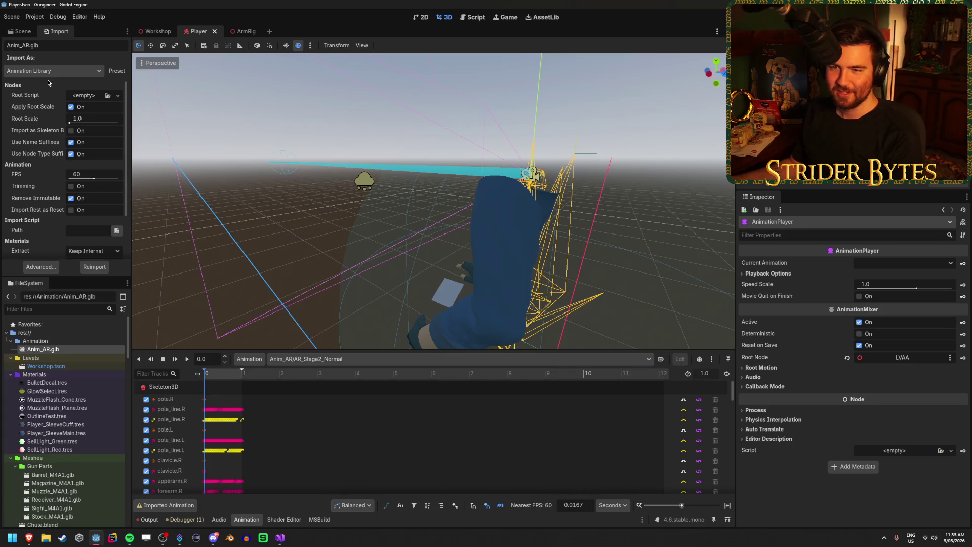
scroll(58, 125, down, 3)
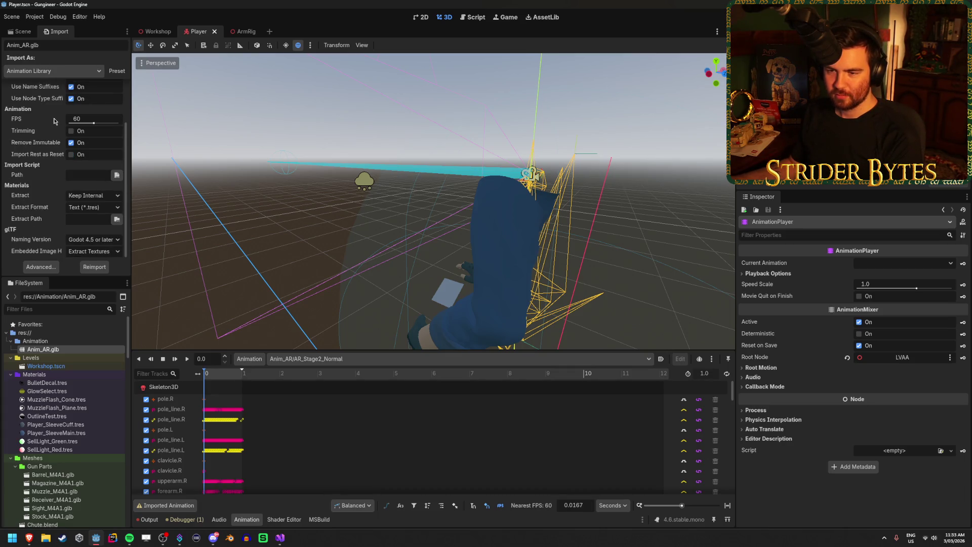
mouse_move(55, 120)
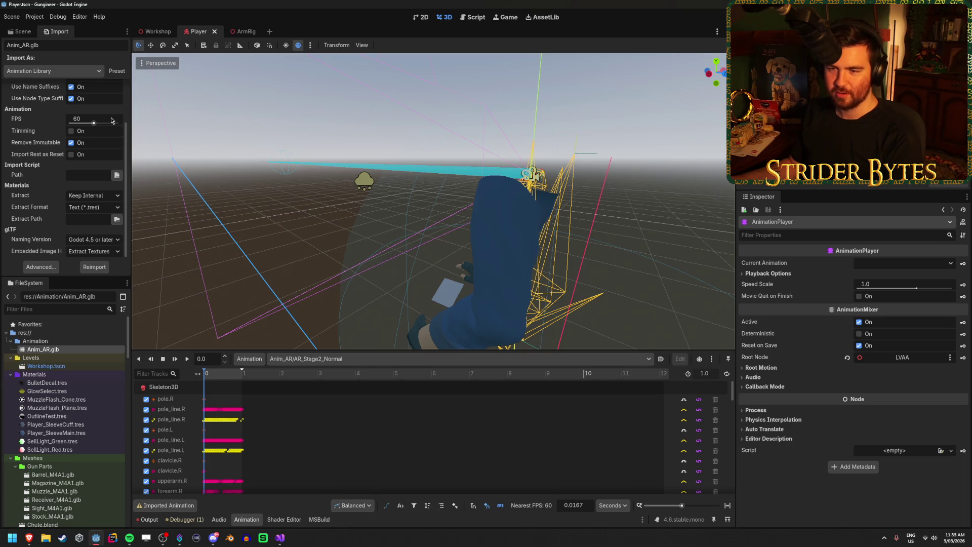
scroll(42, 202, up, 3)
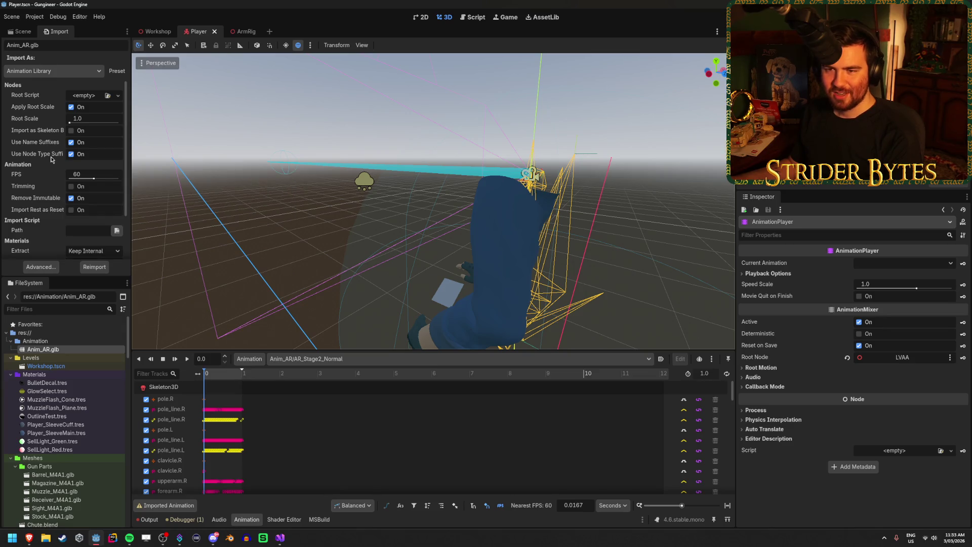
mouse_move(51, 160)
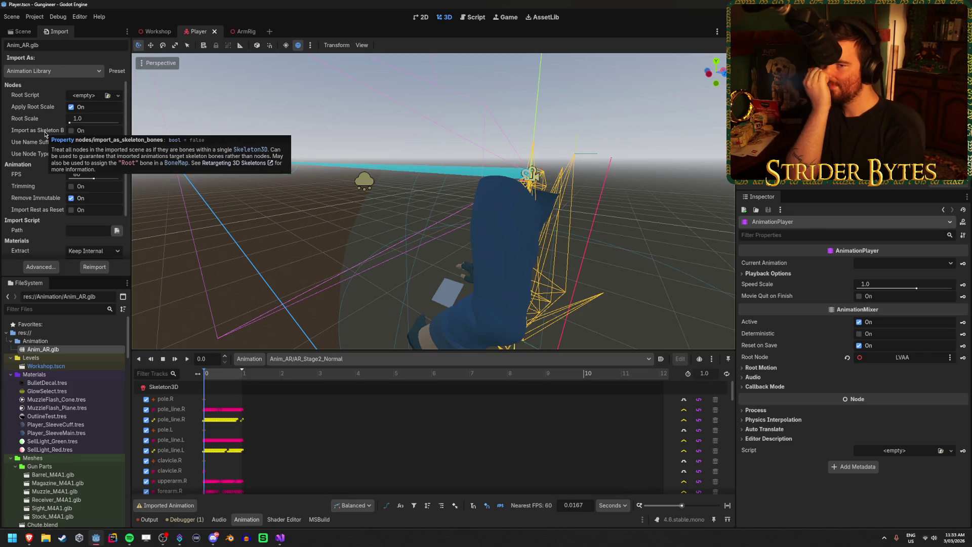
scroll(45, 132, down, 2)
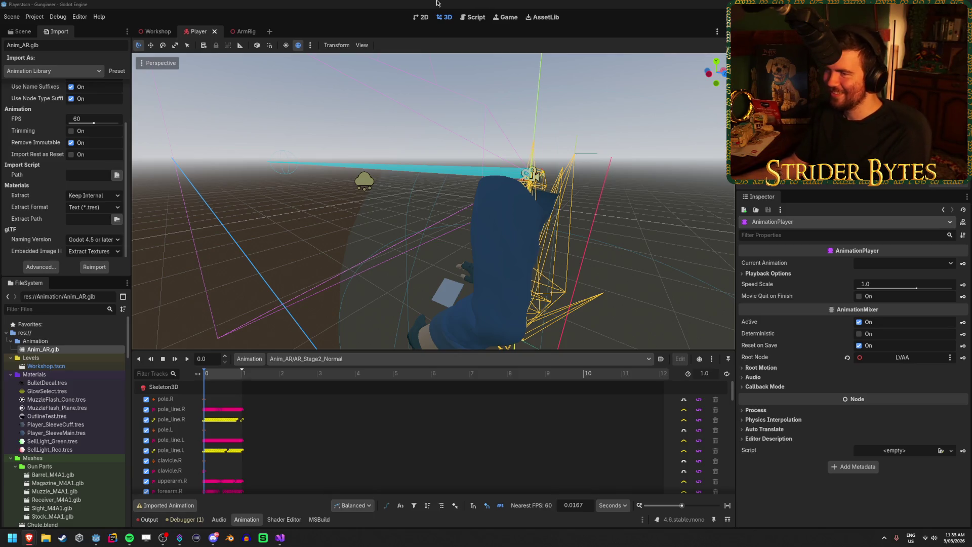
Briefly reopen and close the advanced import settings, then open them again for Anim_AR.glb
click(436, 5)
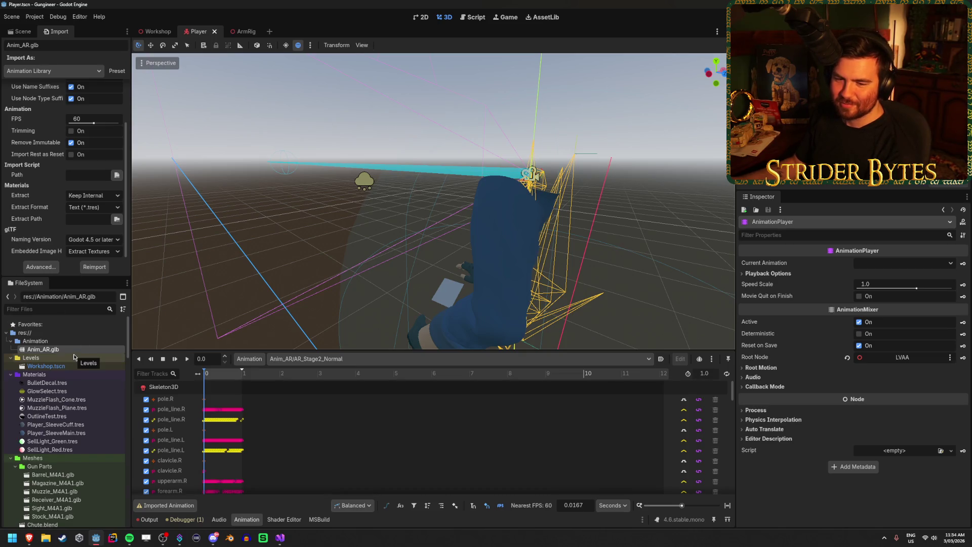
click(45, 272)
click(615, 474)
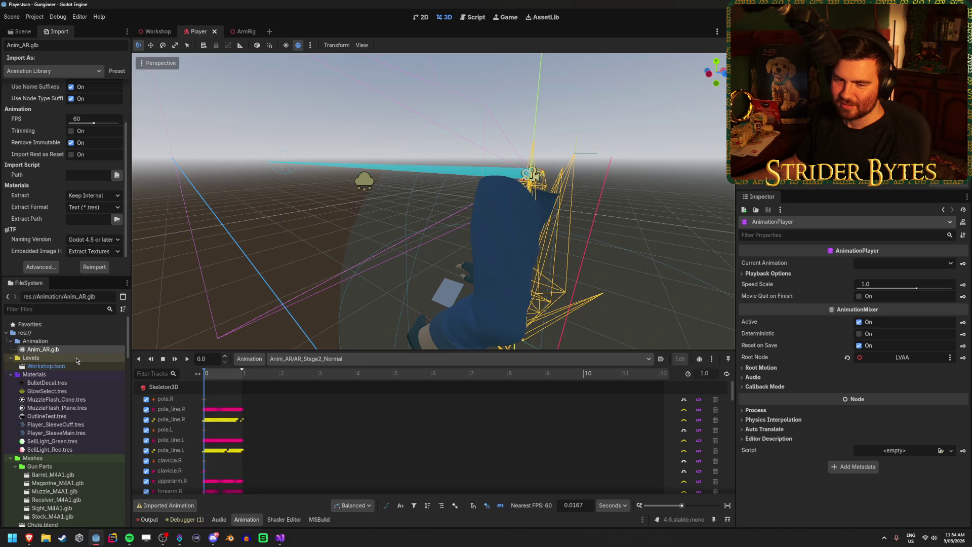
scroll(77, 358, down, 6)
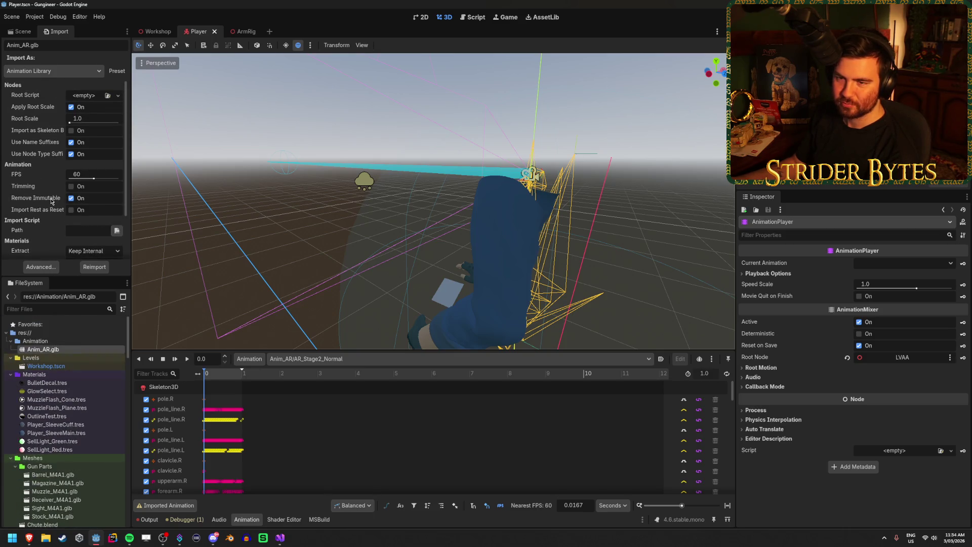
scroll(34, 177, up, 3)
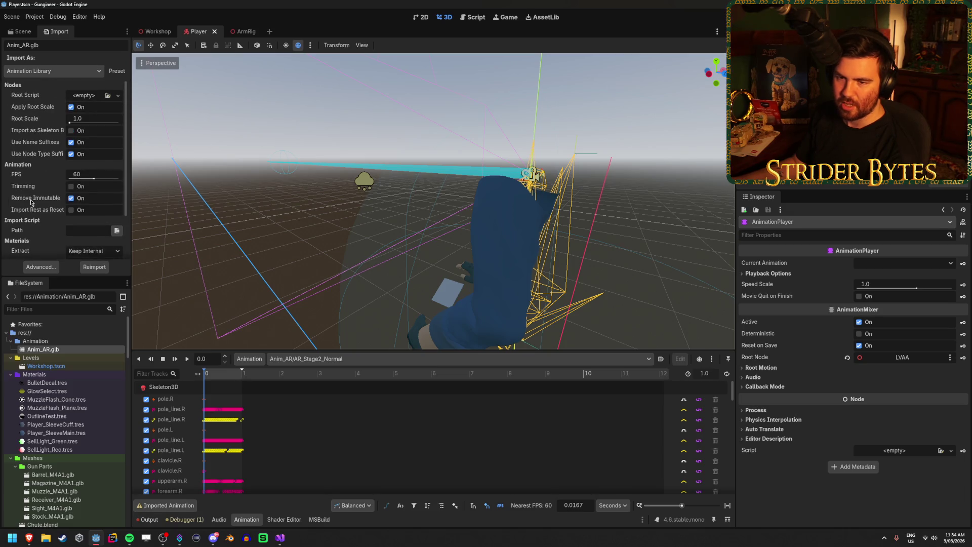
scroll(31, 201, down, 3)
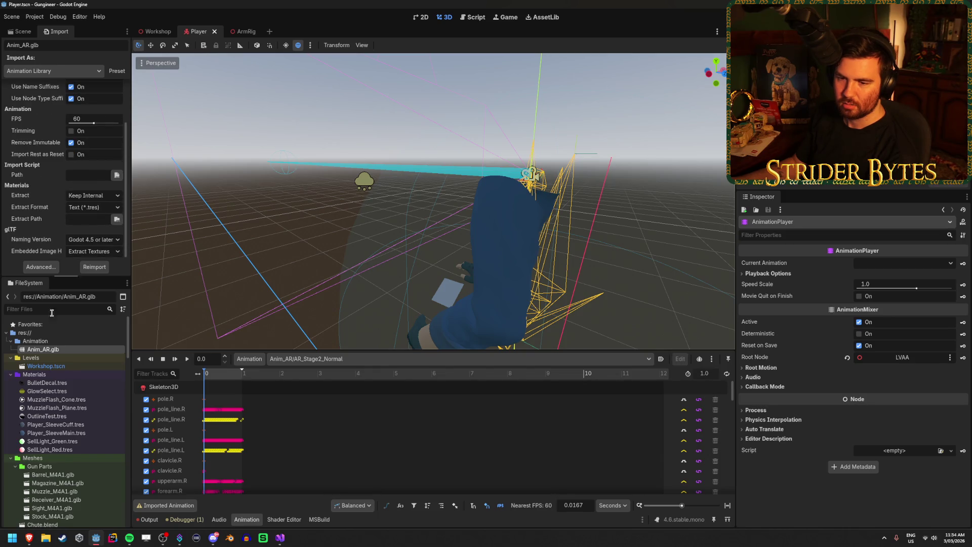
double_click(65, 349)
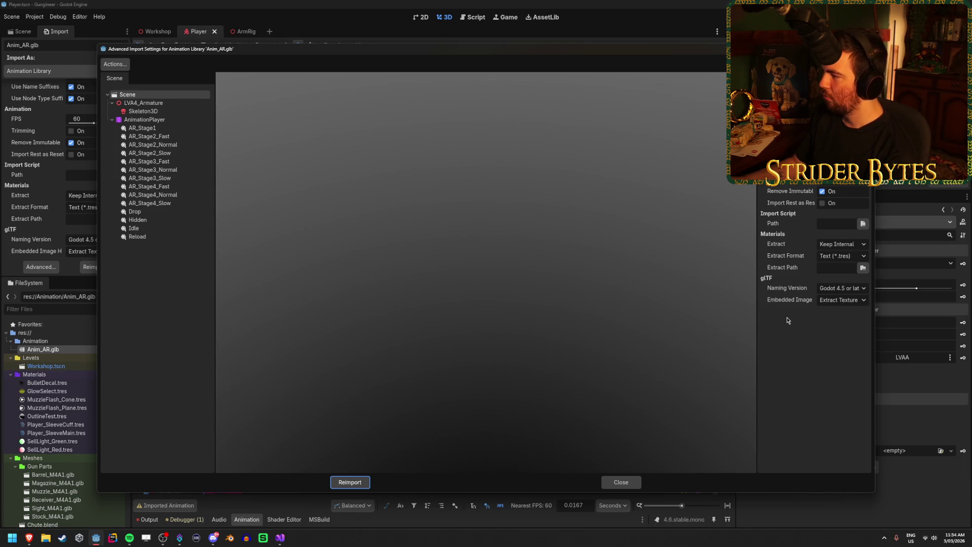
Browse AR_Stage1, AR_Stage2_Fast and the other Stage 2 and Stage 3 animations
click(154, 128)
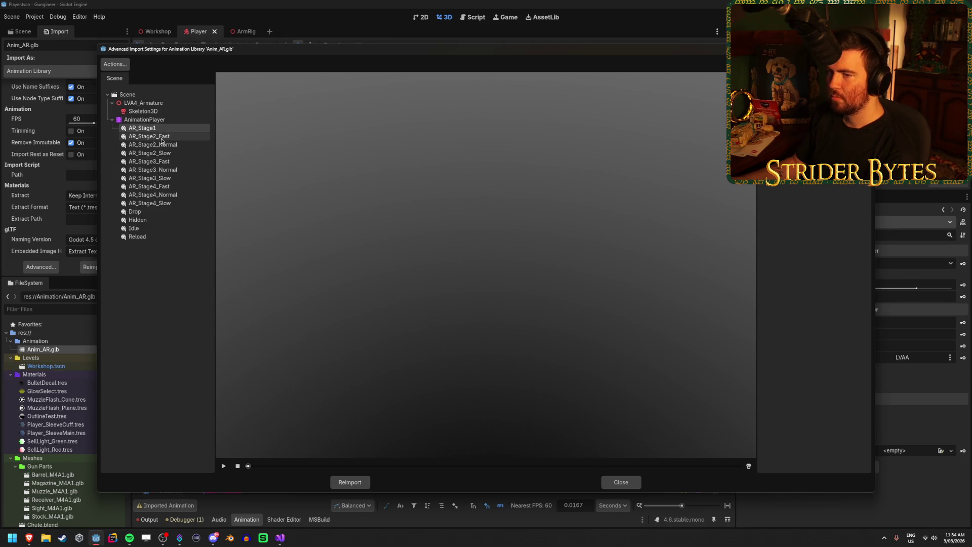
click(149, 136)
click(169, 145)
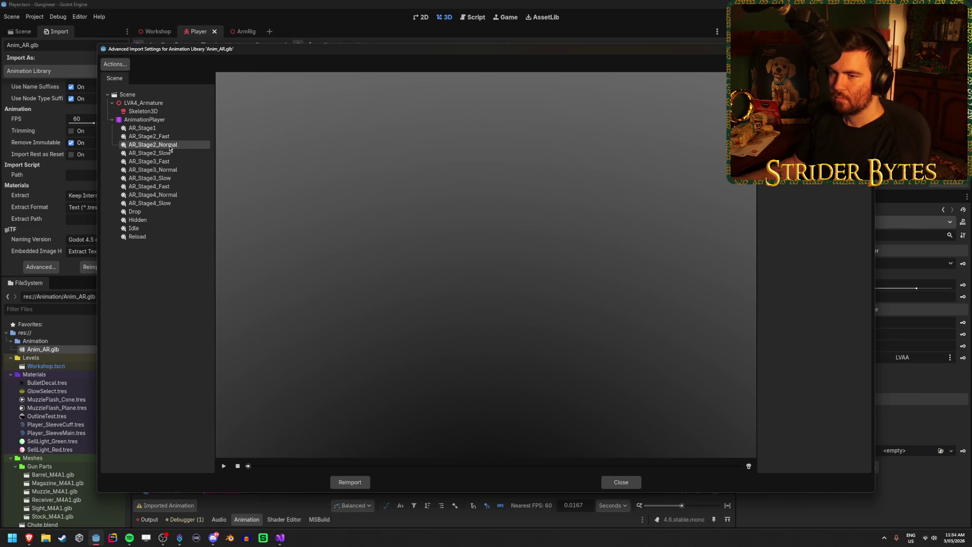
click(157, 153)
click(152, 161)
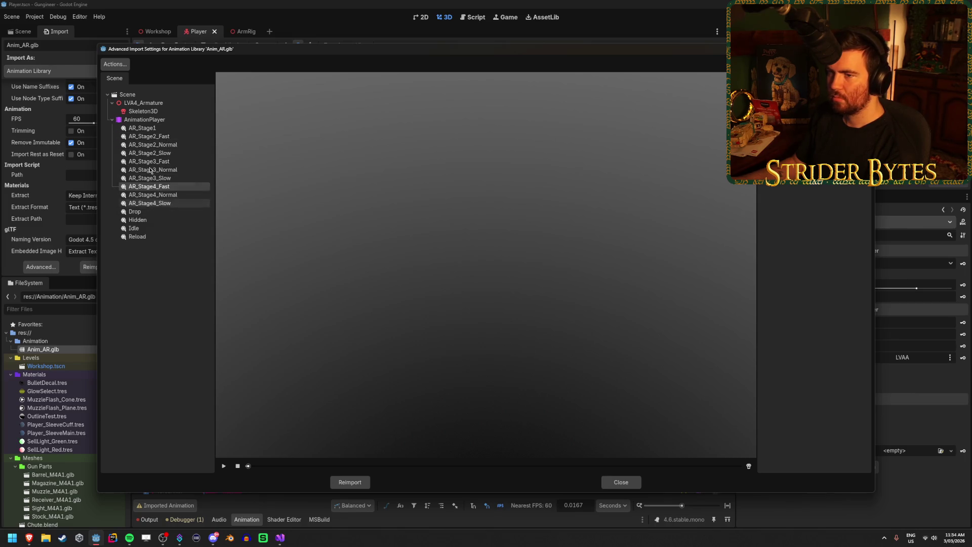
Inspect LVA4_Armature and the scene root, close the dialog, and switch to the Reddit thread
click(153, 102)
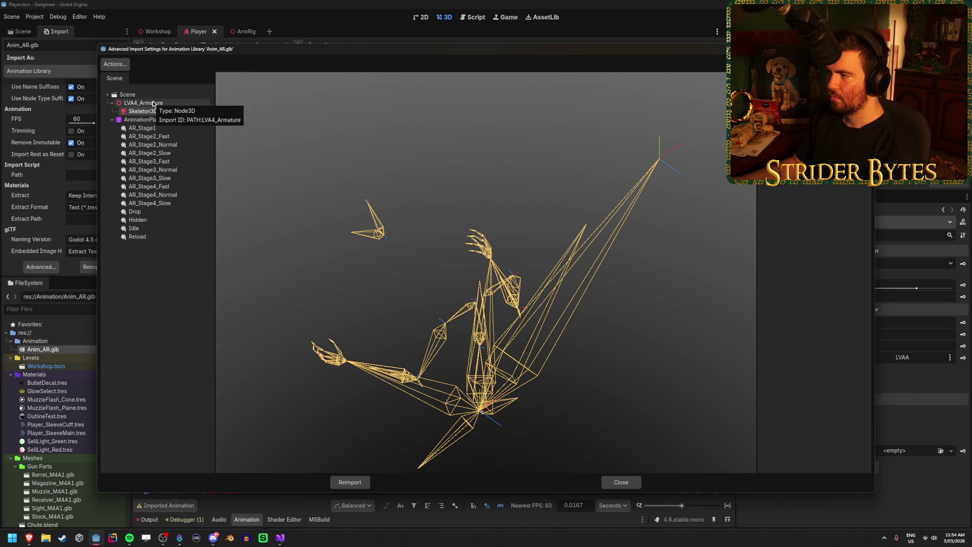
click(128, 95)
click(623, 484)
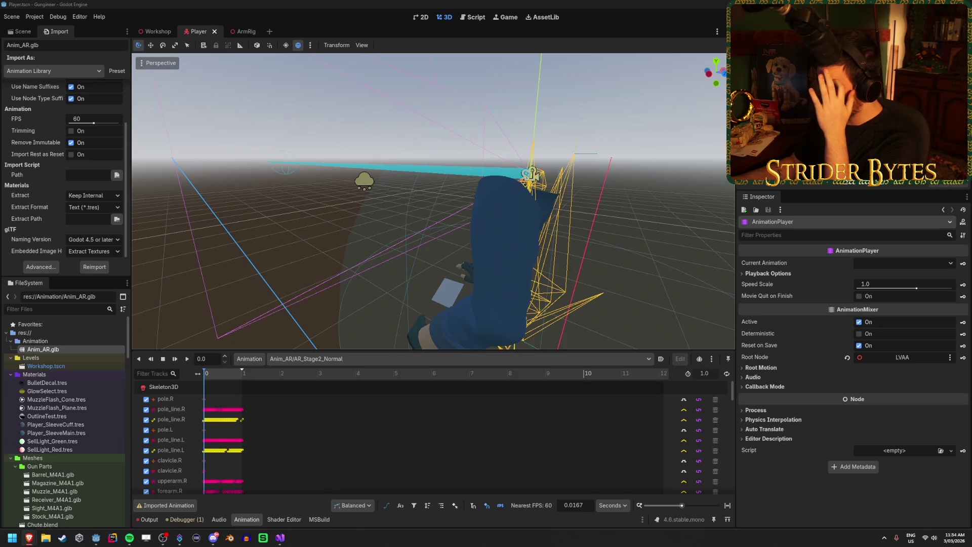
key(alt+Tab)
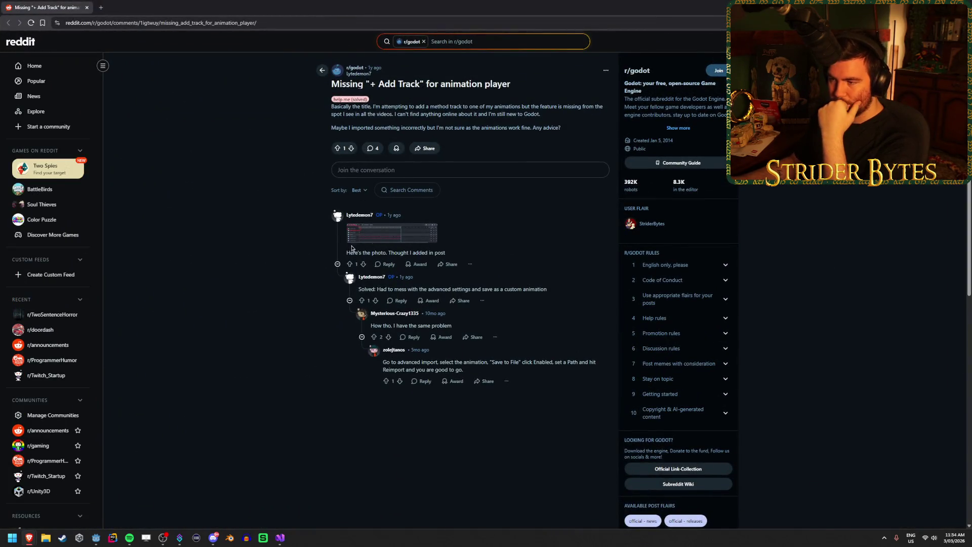
Read the replies advising advanced import and Save to File, then return to Godot
drag(541, 289, 453, 289)
click(494, 289)
mouse_move(547, 289)
mouse_down()
mouse_move(434, 289)
mouse_move(441, 297)
mouse_up()
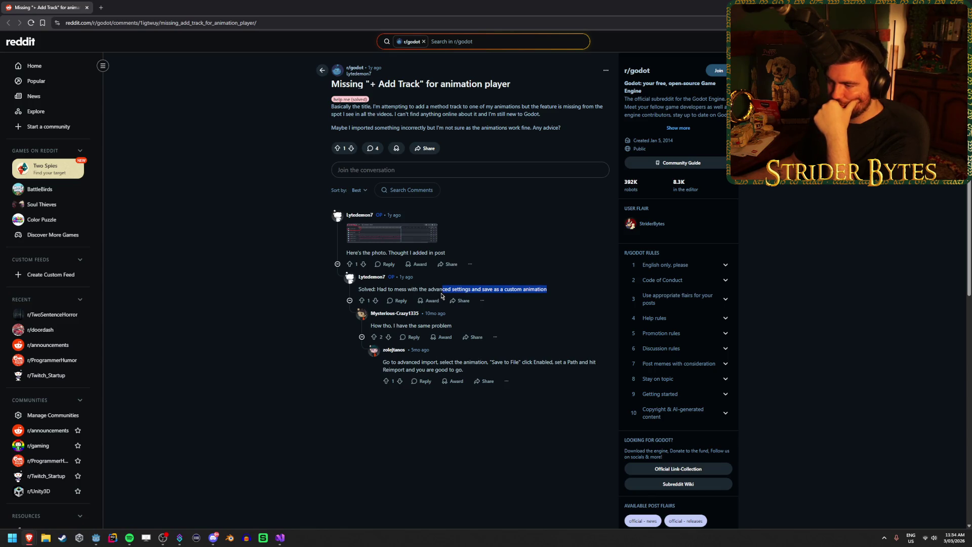
click(501, 287)
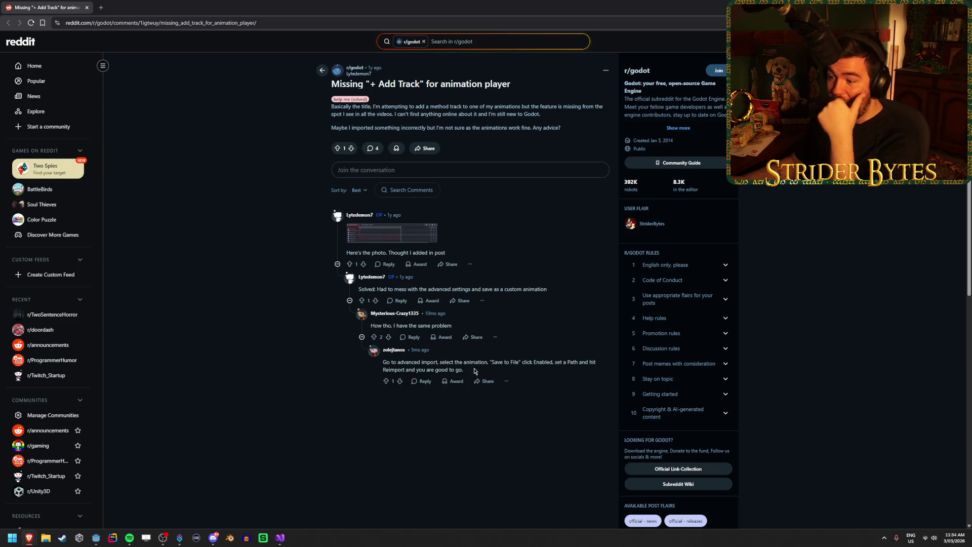
drag(475, 371, 383, 361)
click(409, 361)
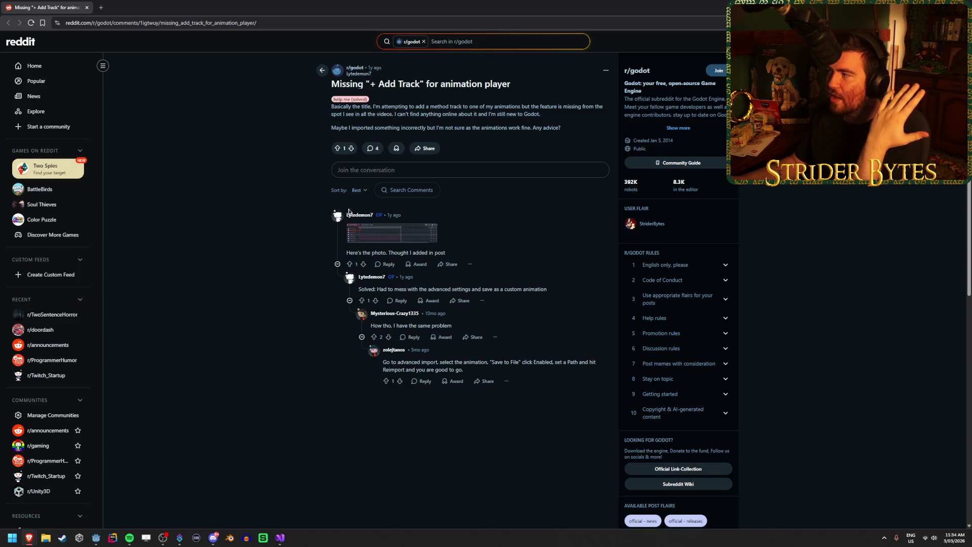
key(alt+Tab)
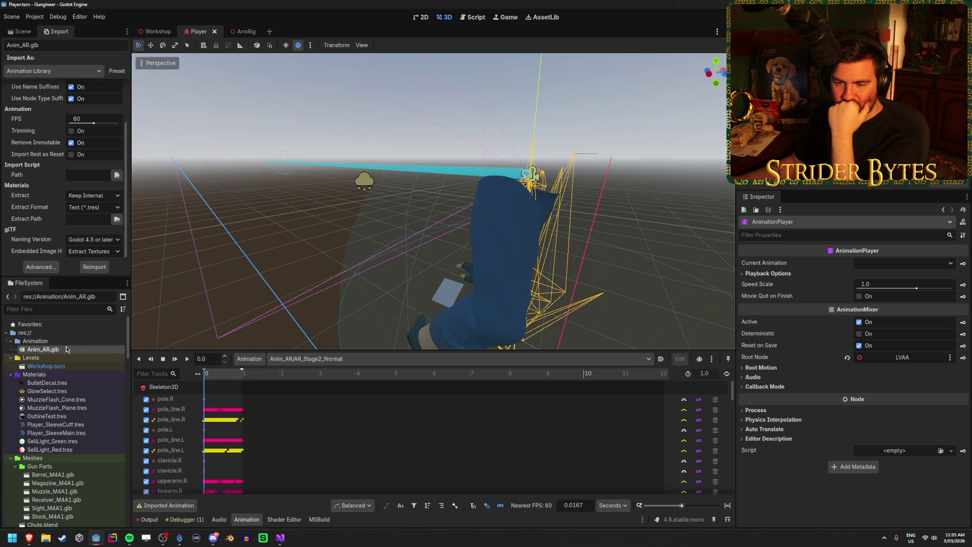
Reimport Anim_AR.glb from its import dialog and refresh the res:// folder
mouse_move(69, 353)
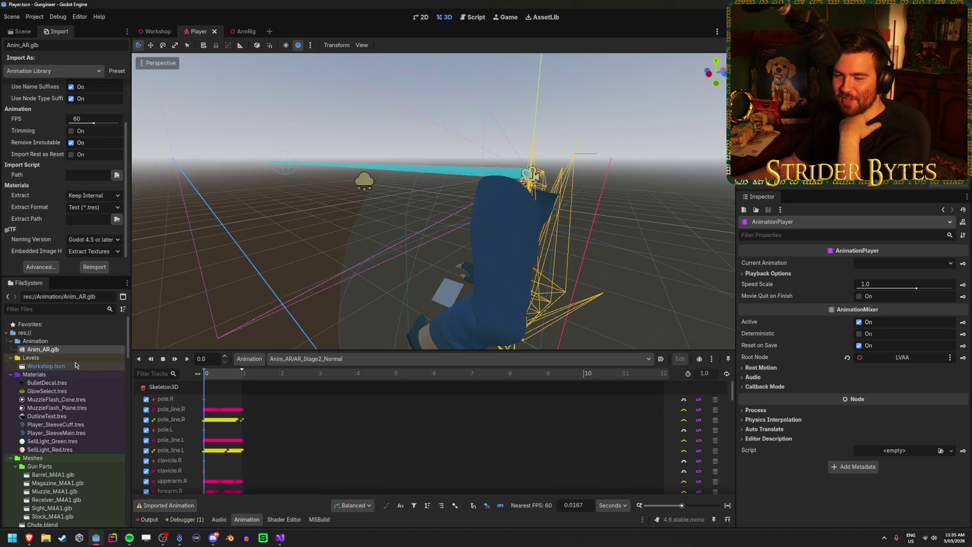
double_click(81, 352)
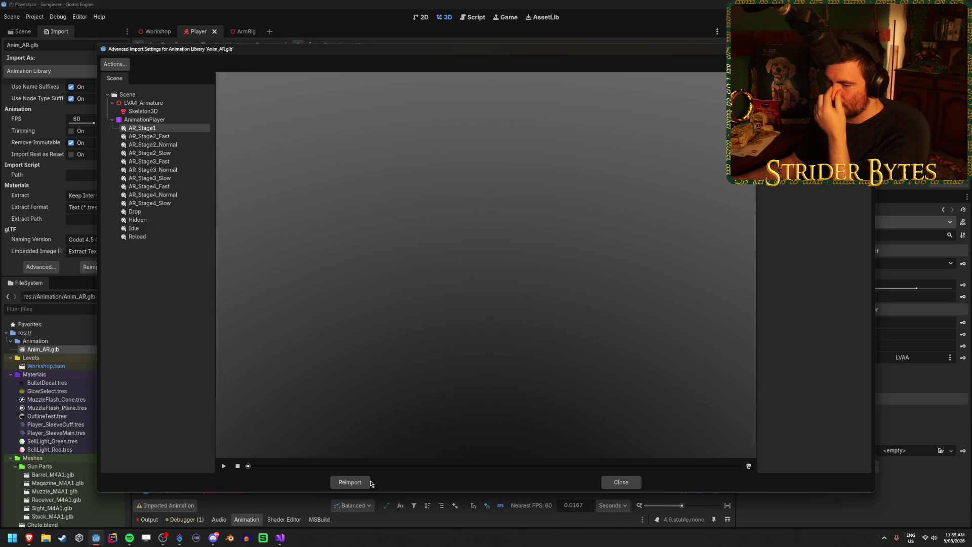
click(350, 482)
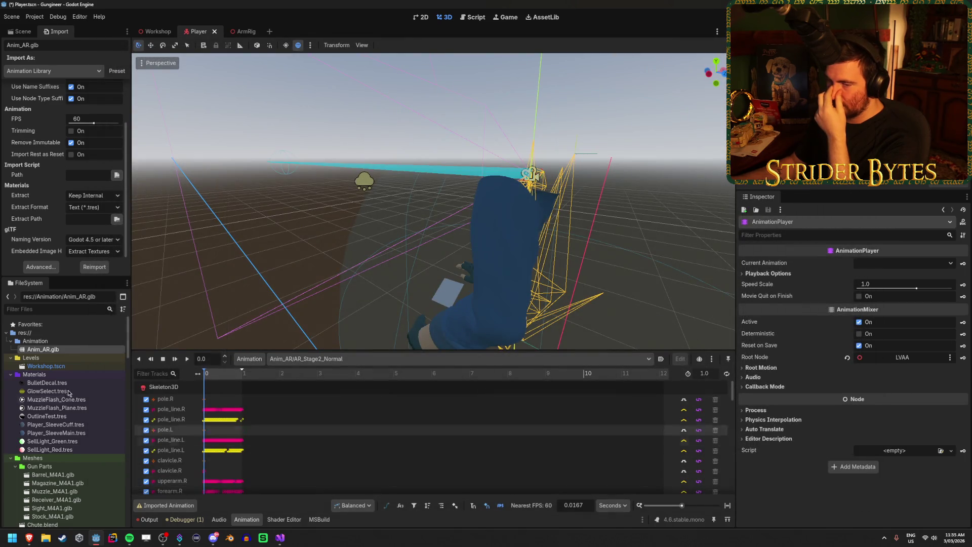
scroll(73, 391, down, 10)
scroll(72, 390, down, 10)
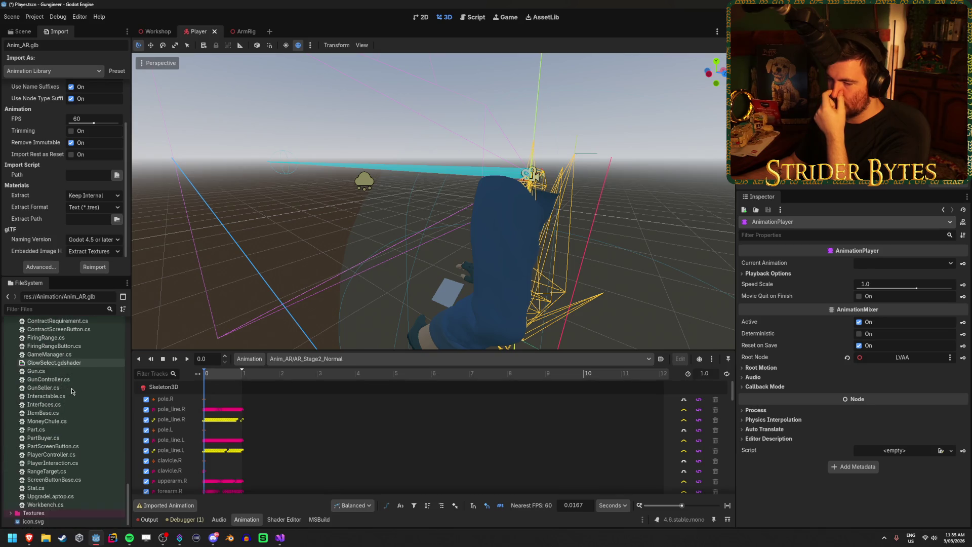
scroll(73, 390, up, 15)
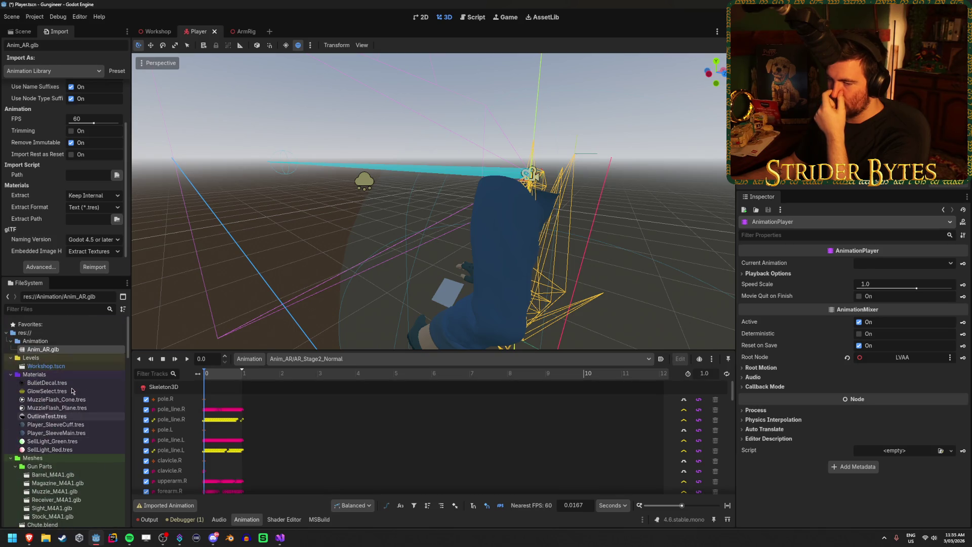
click(6, 333)
click(6, 333)
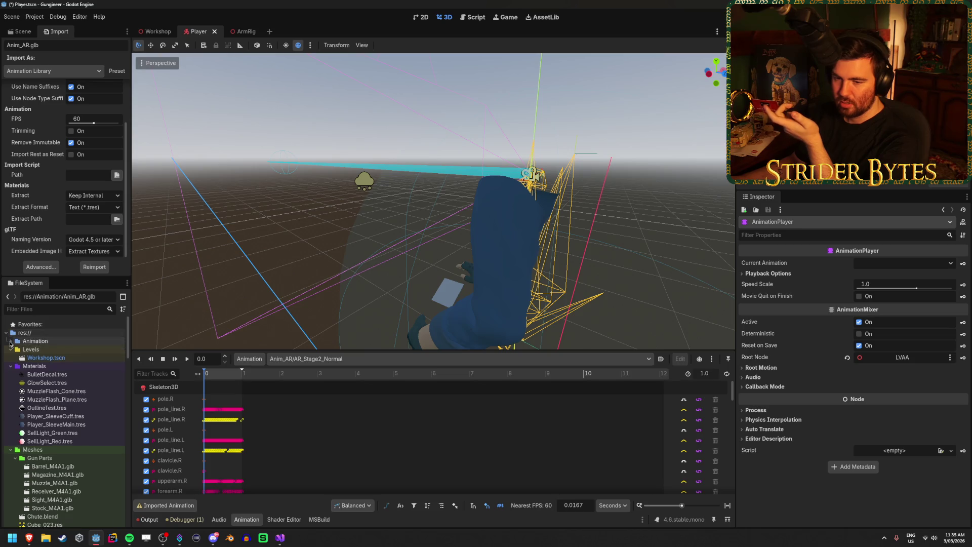
Reopen Anim_AR.glb's advanced import settings, select AR_Stage1, and close them
double_click(56, 350)
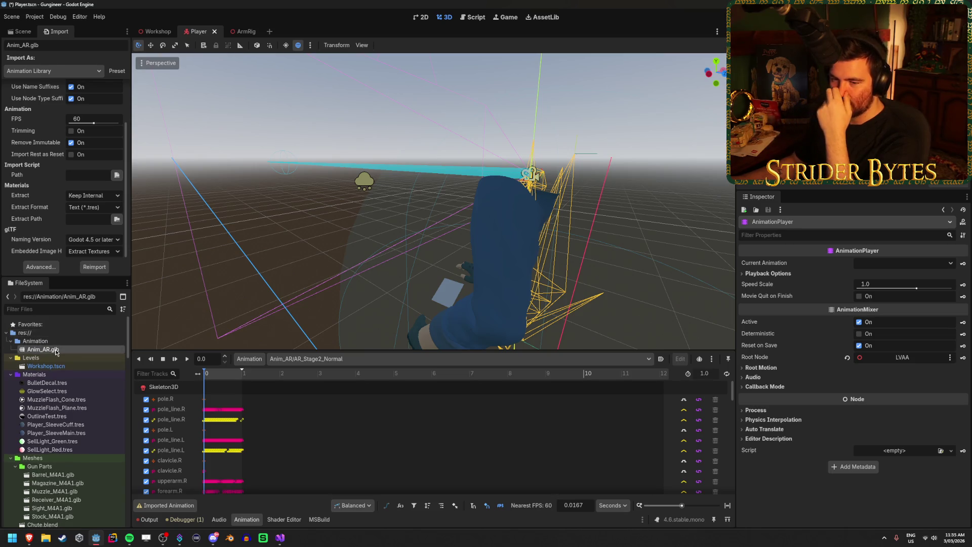
click(143, 130)
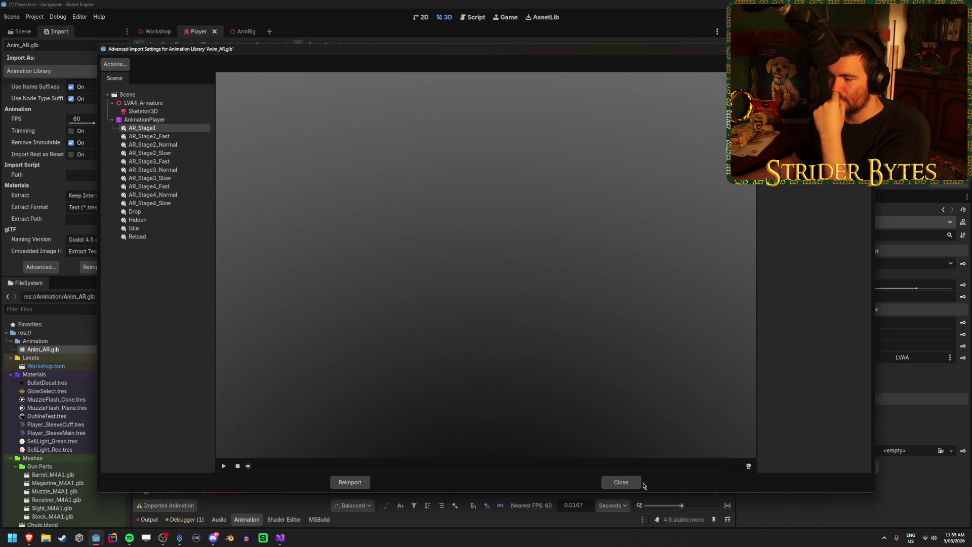
click(625, 483)
Switch the animation editor to AR_Stage1, then to AR_Stage2_Fast
click(373, 355)
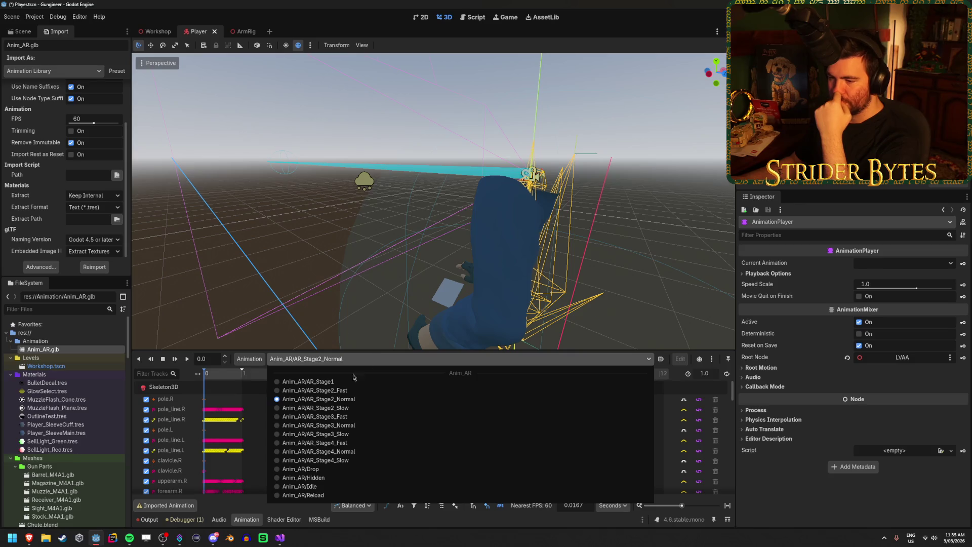
click(336, 383)
click(347, 357)
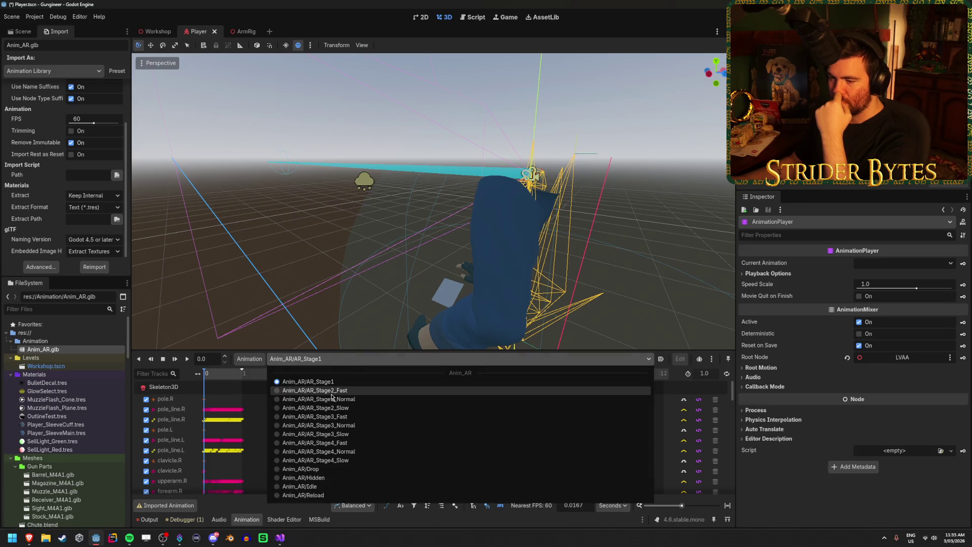
click(331, 397)
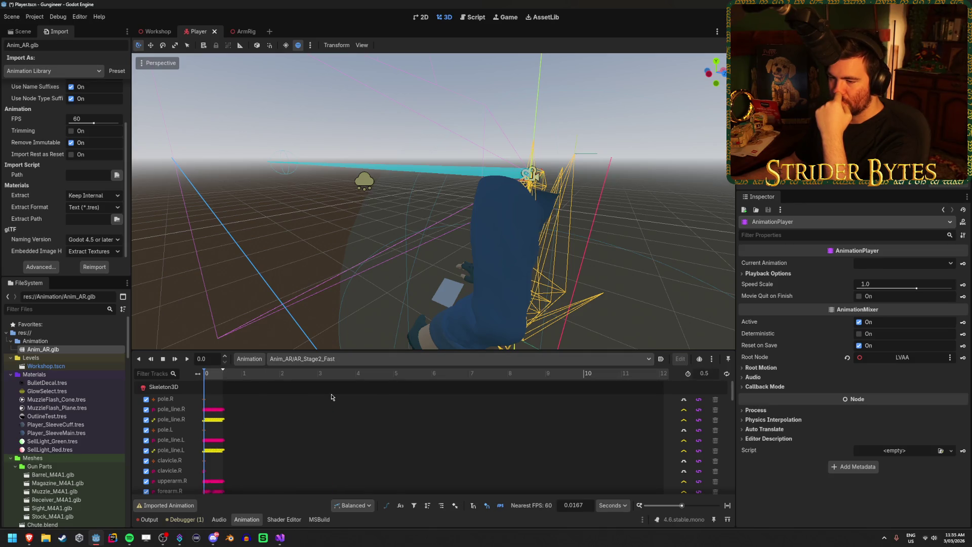
Save AR_Stage1 to res://Animation as AR_Stage1.anim and reimport Anim_AR.glb
double_click(83, 350)
click(142, 128)
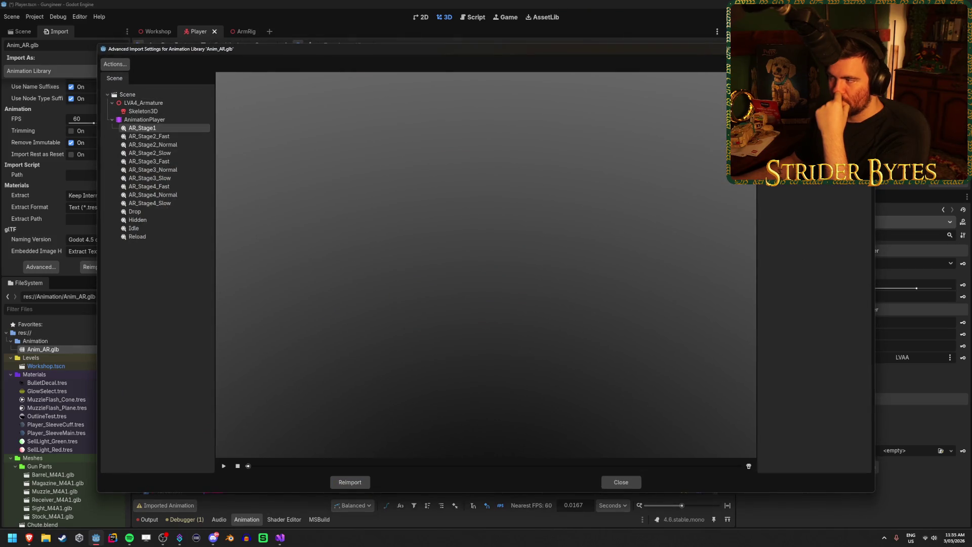
click(866, 116)
double_click(369, 188)
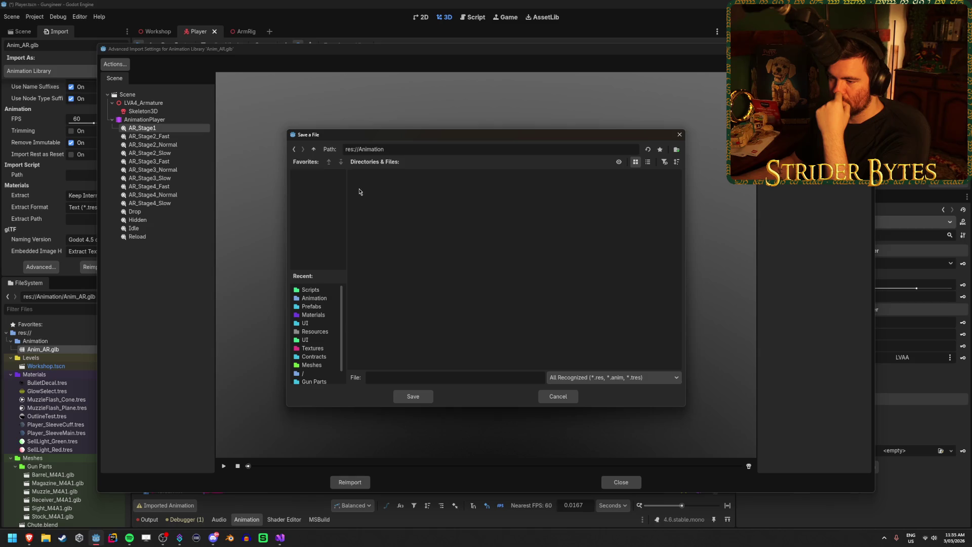
click(413, 397)
click(490, 282)
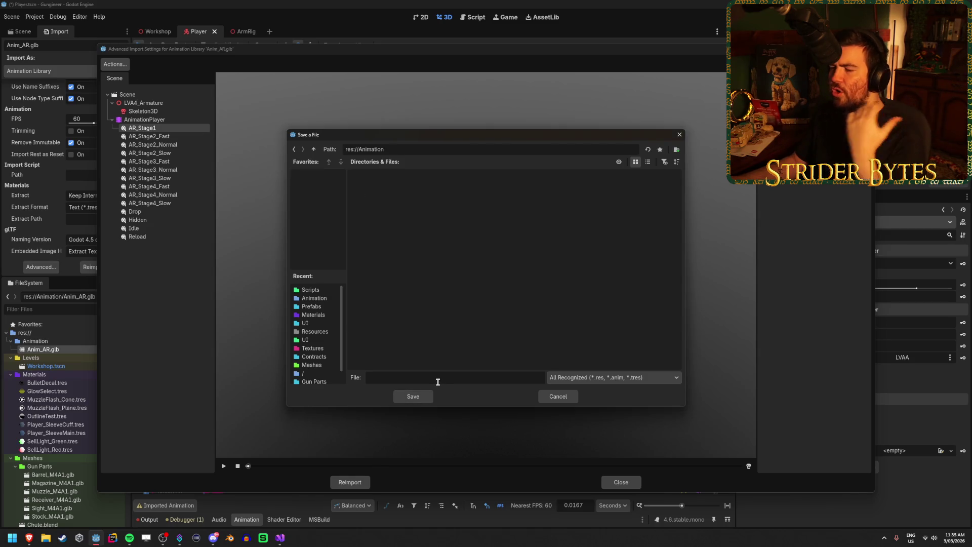
click(437, 381)
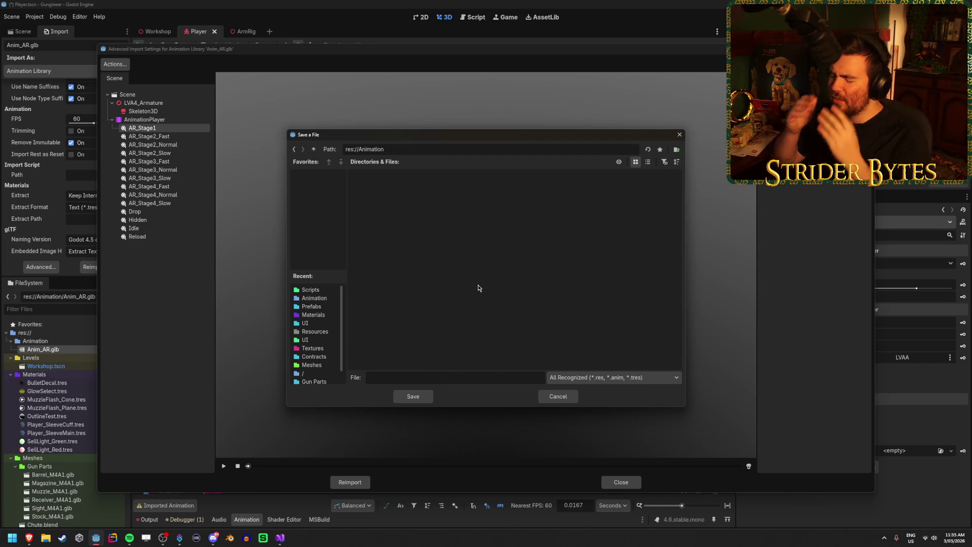
text(AR_)
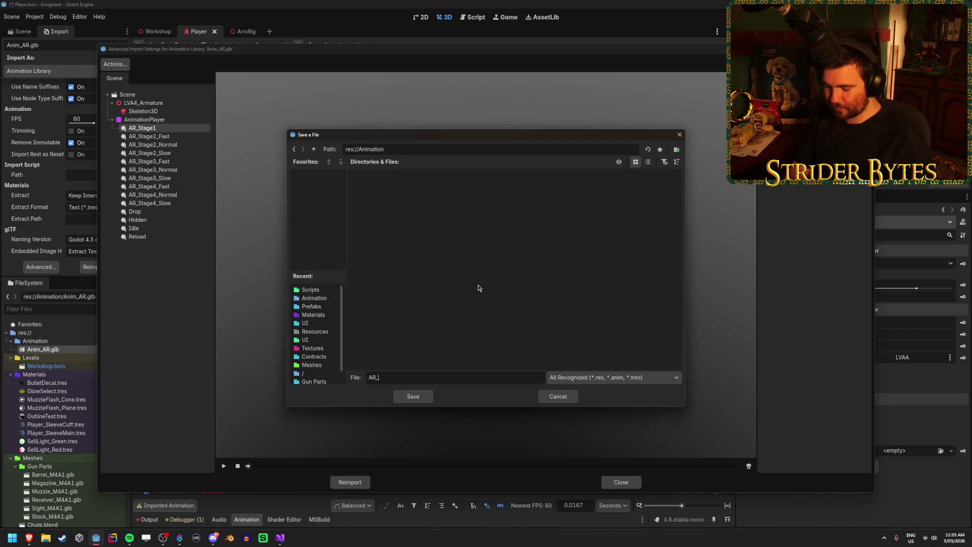
text(Stage1.ani)
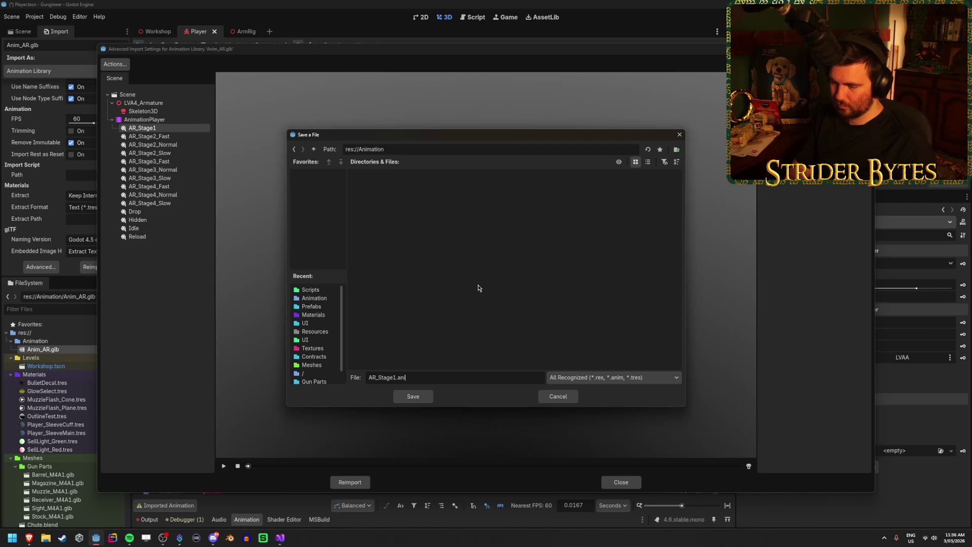
key(Return)
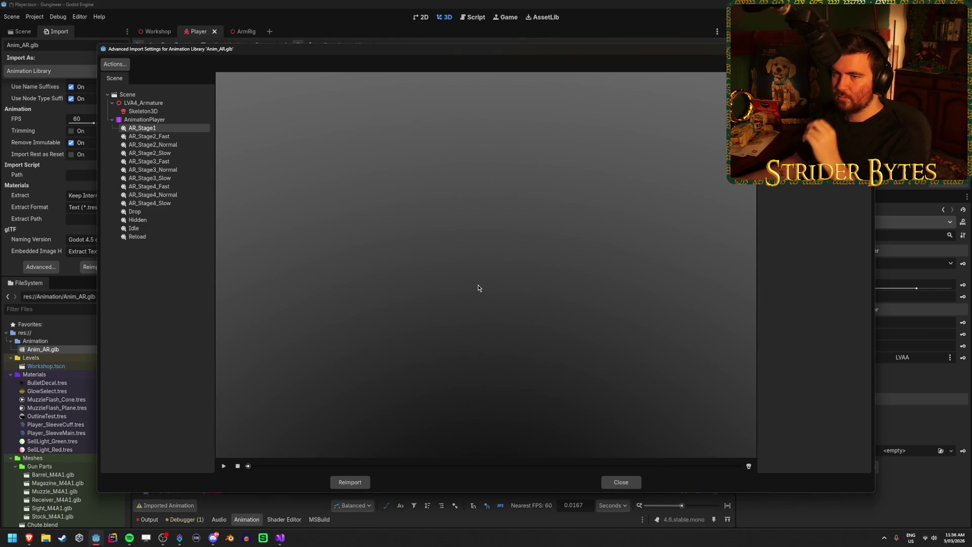
click(354, 482)
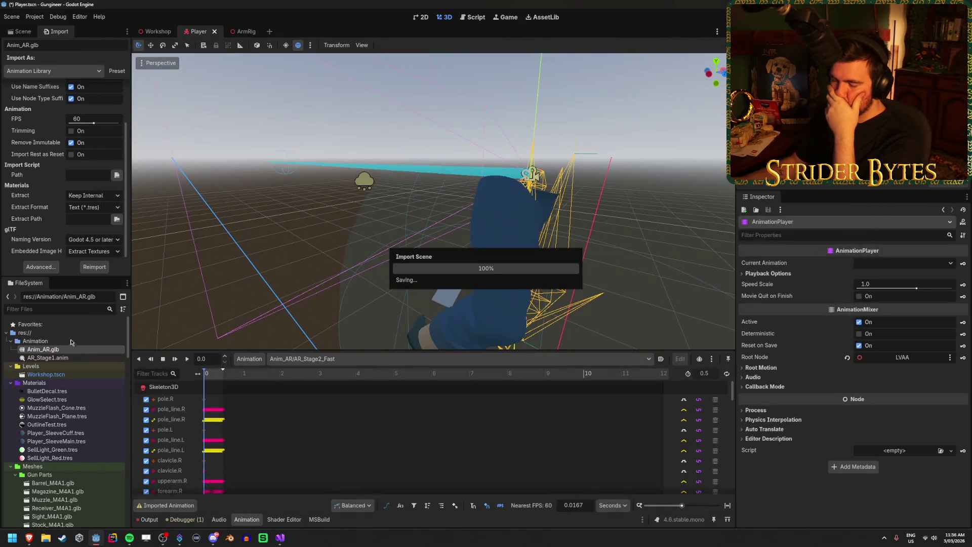
Load Anim_AR/AR_Stage1 in the animation editor and inspect the new AR_Stage1.anim file
click(357, 358)
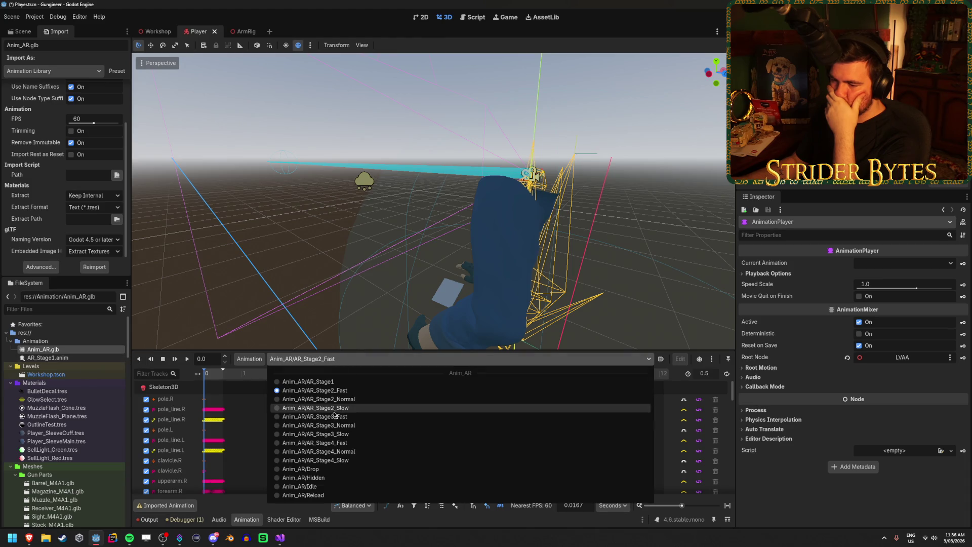
click(310, 382)
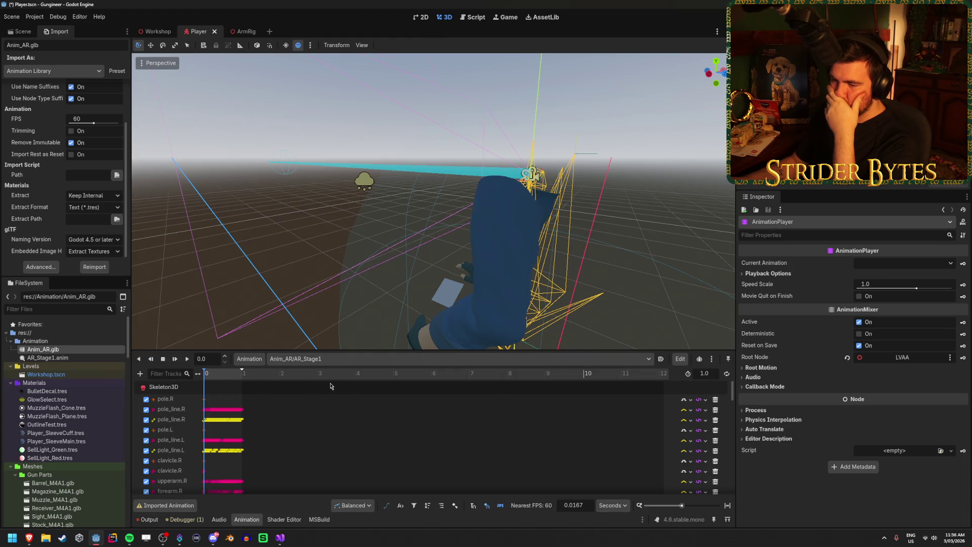
click(140, 375)
key(Escape)
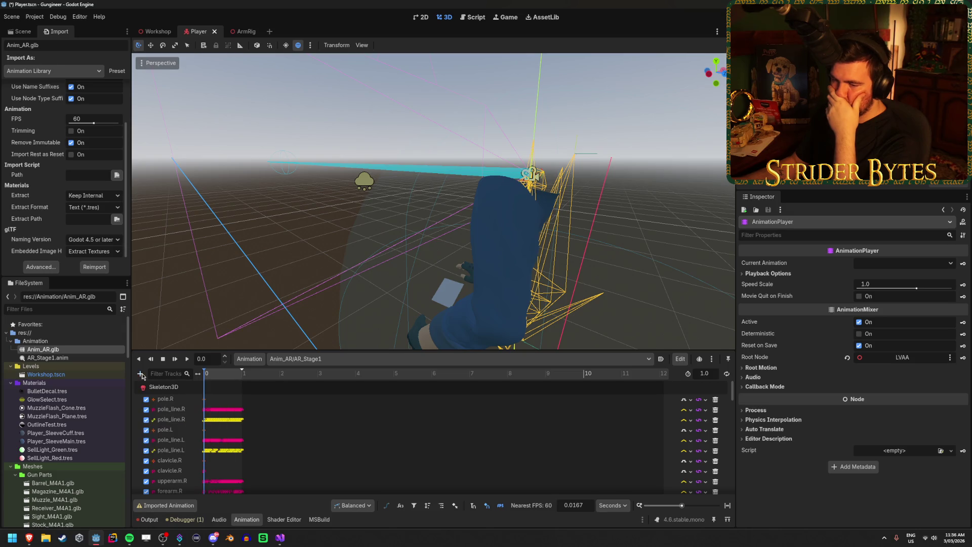
click(65, 358)
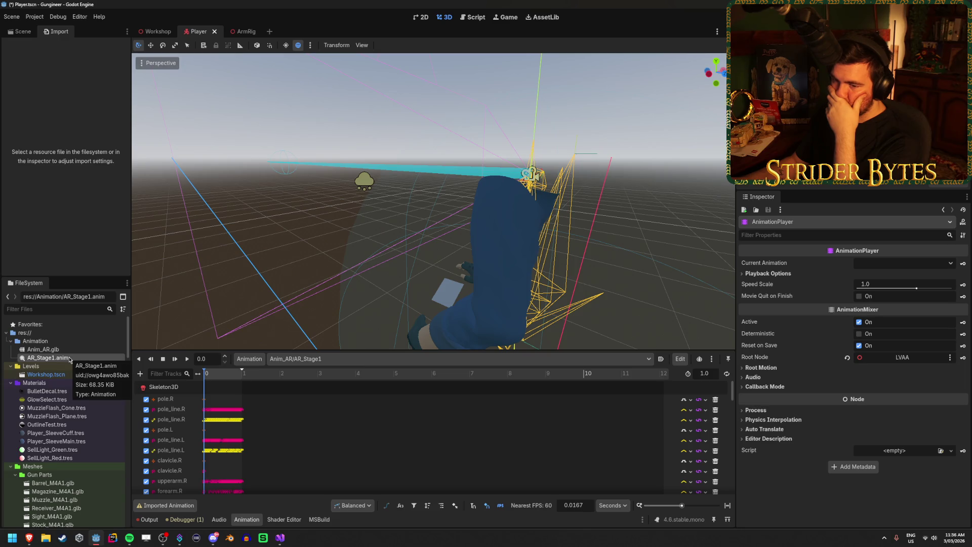
Review Anim_AR.glb's Import dock options, then open its Advanced import settings
click(43, 349)
mouse_move(25, 124)
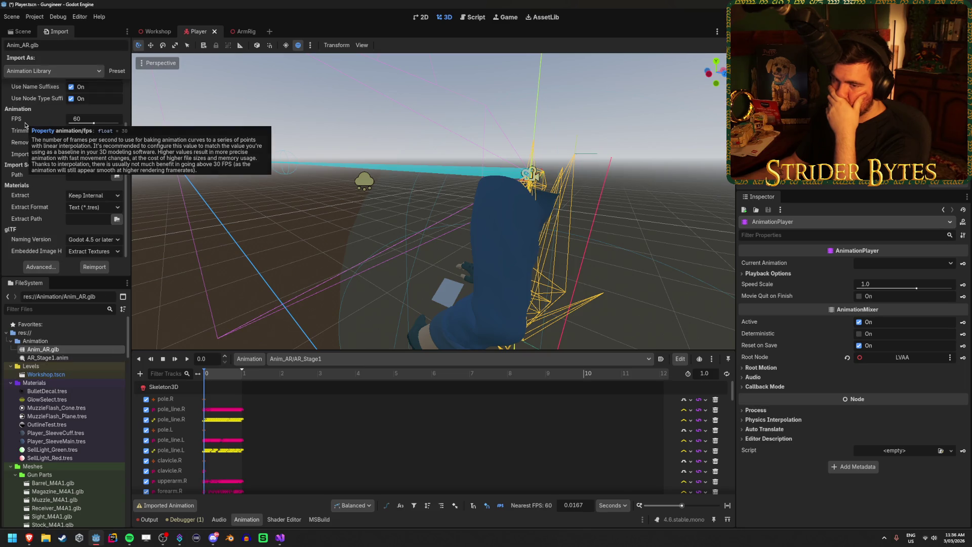
scroll(35, 232, up, 3)
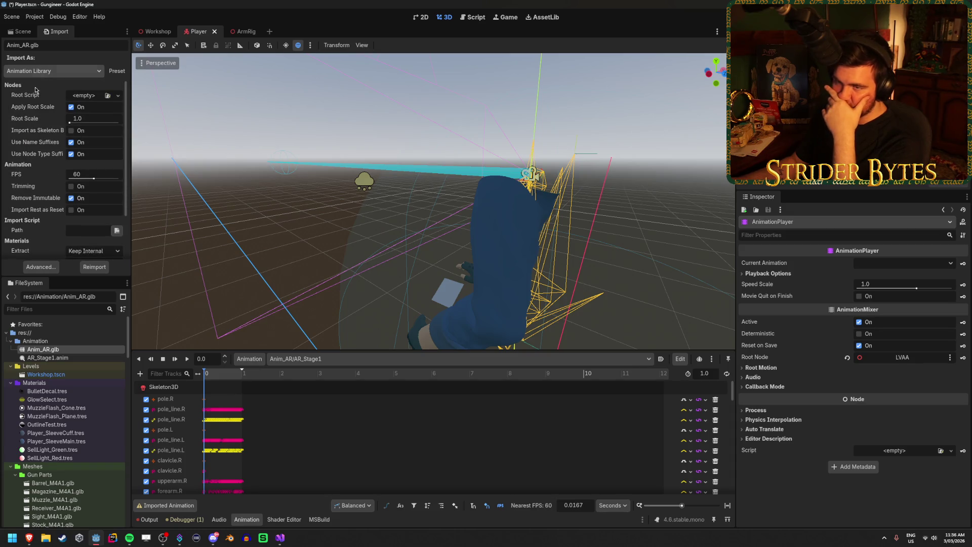
scroll(35, 187, down, 2)
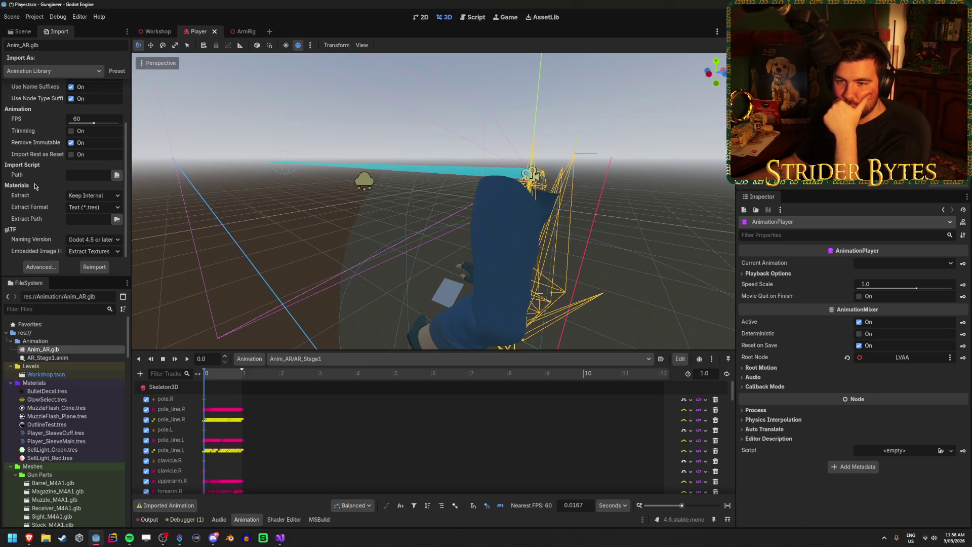
scroll(35, 187, up, 2)
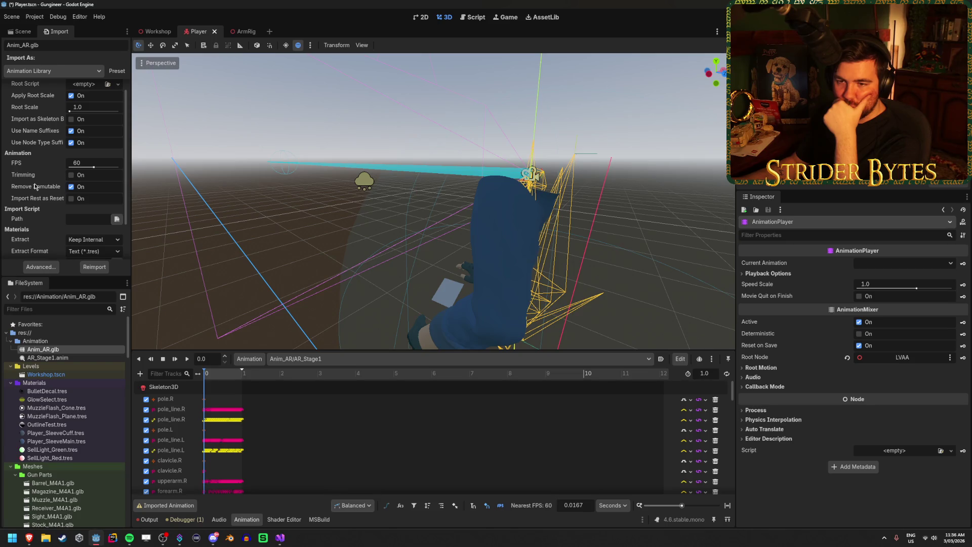
scroll(34, 201, up, 1)
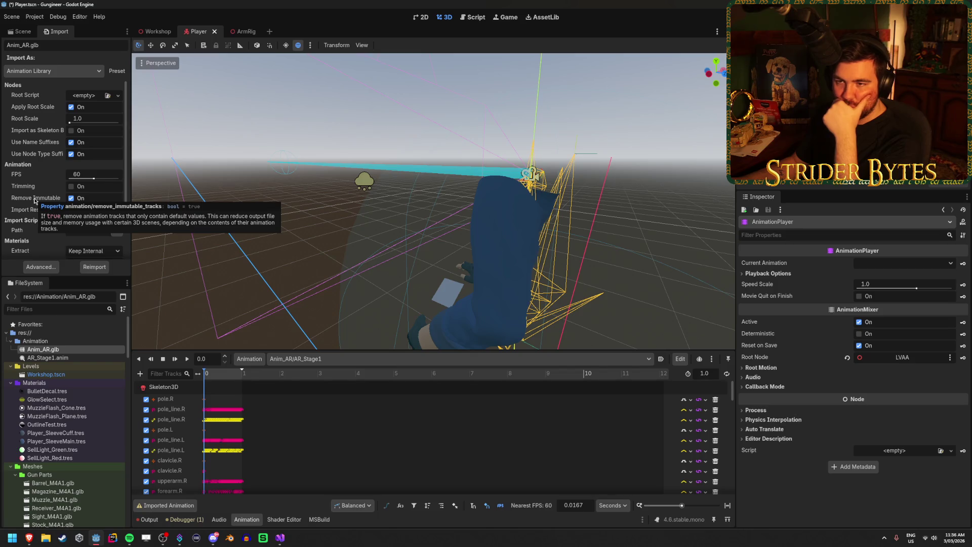
scroll(35, 199, down, 3)
click(41, 267)
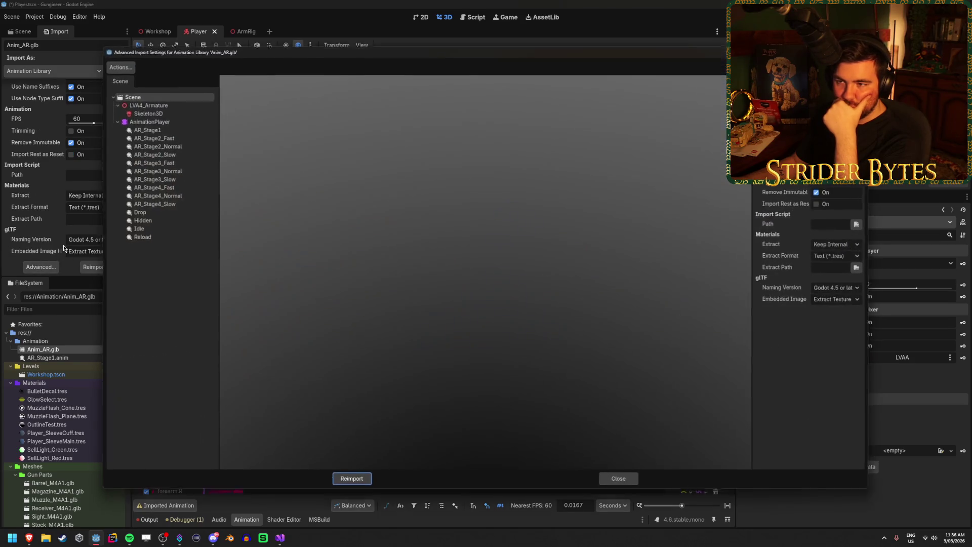
Inspect the AnimationPlayer and Scene root settings, then preview AR_Stage2_Fast
click(165, 121)
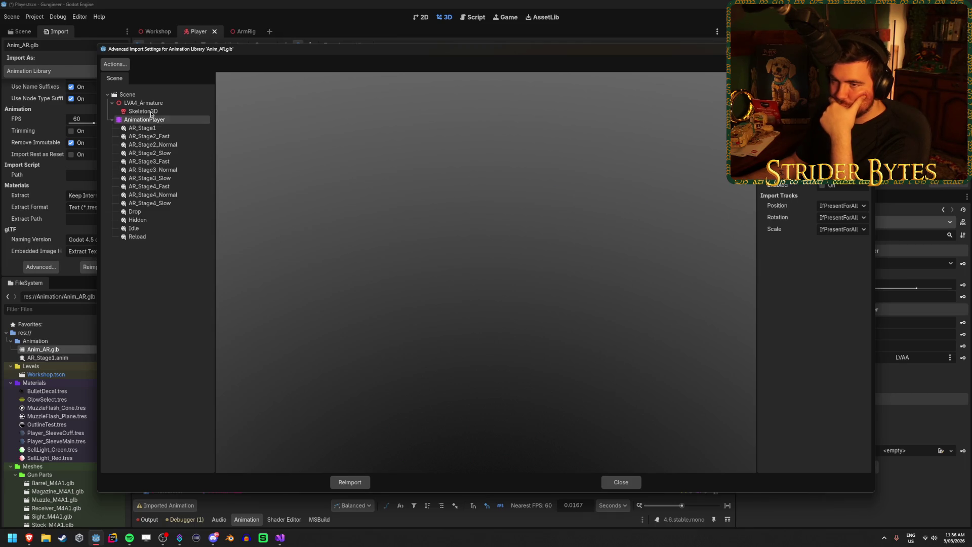
click(149, 96)
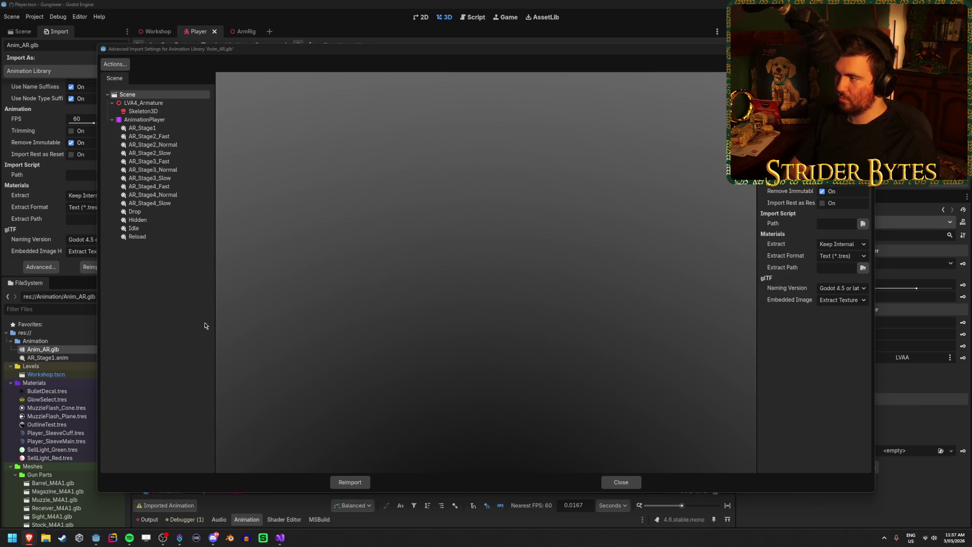
click(152, 137)
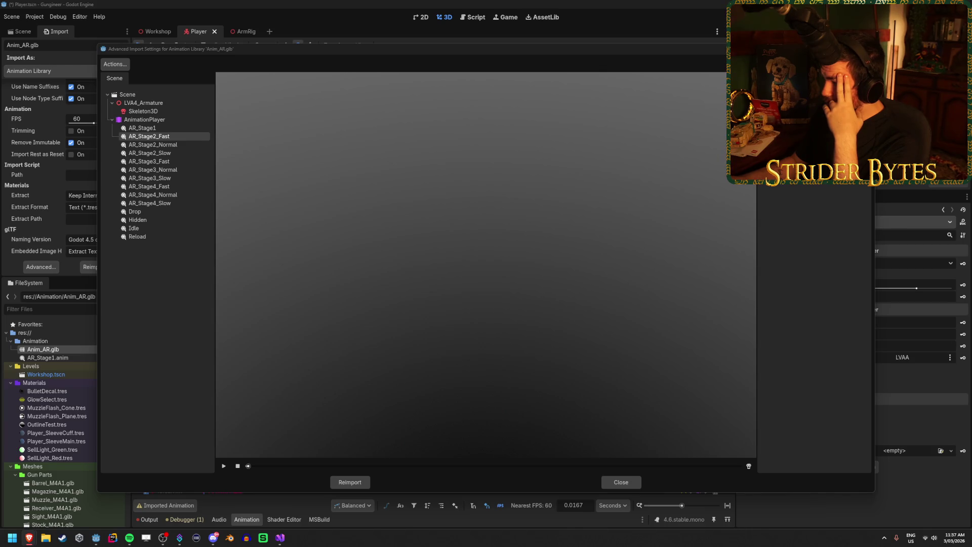
In the Godot forum thread, highlight the line about saving the Global library
key(alt+Tab)
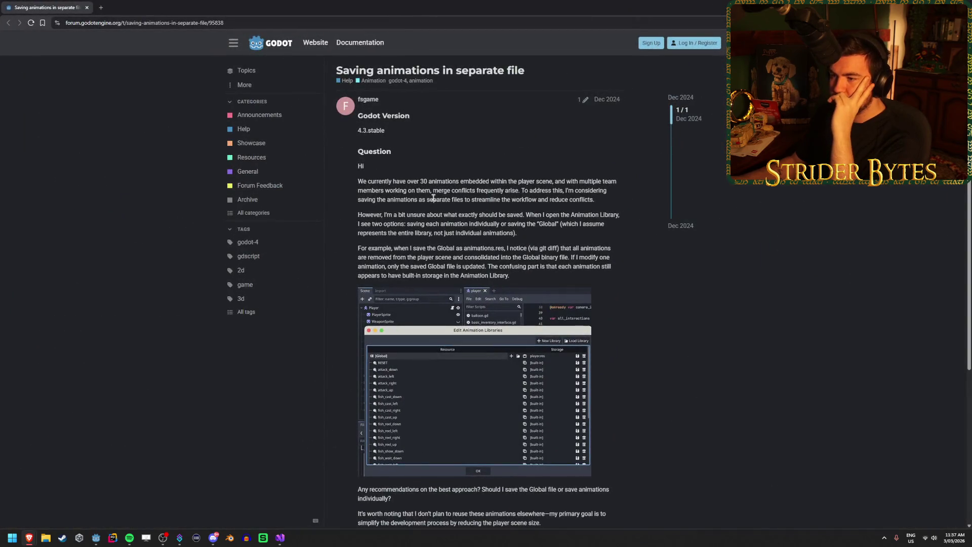
double_click(557, 181)
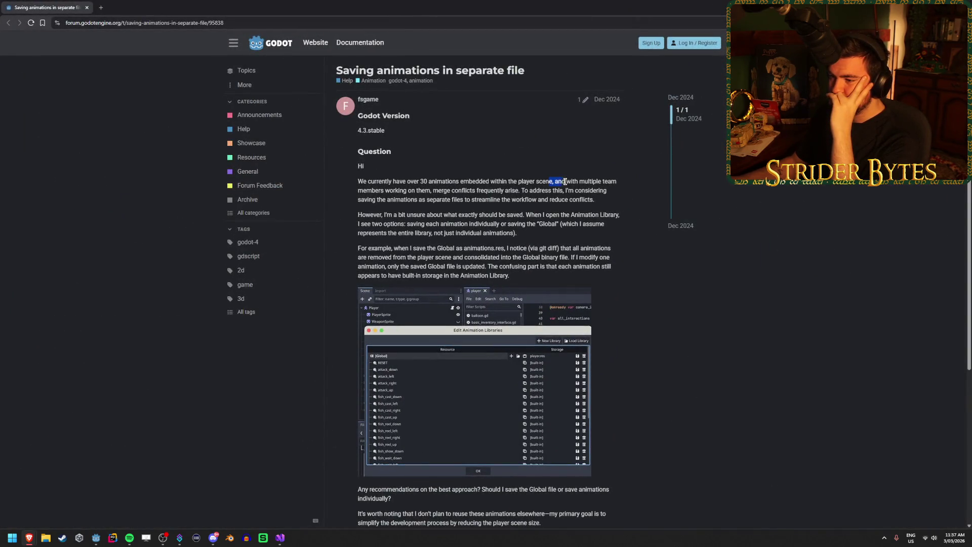
click(546, 224)
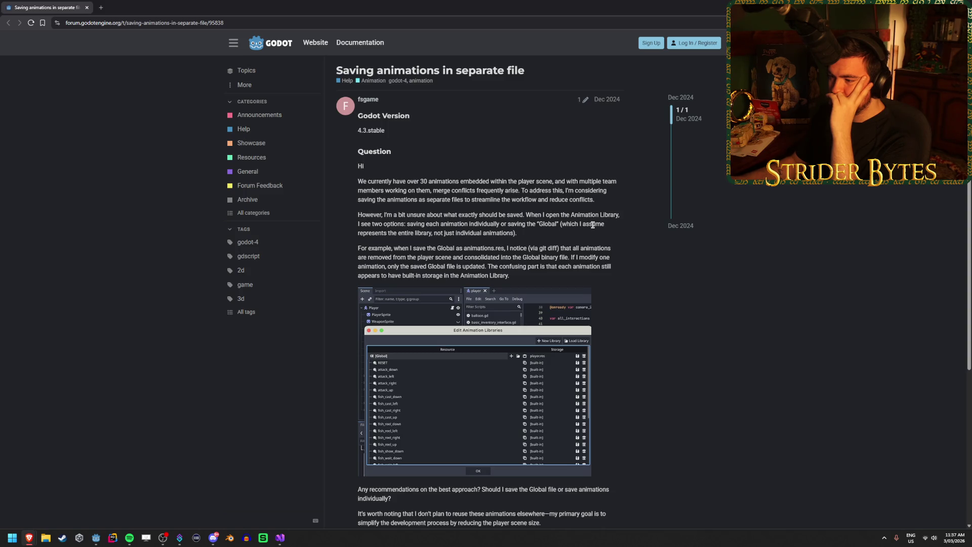
drag(582, 223, 480, 223)
click(480, 223)
Scroll through the rest of the thread, then go back to Godot and on to the Reddit post
scroll(635, 235, down, 2)
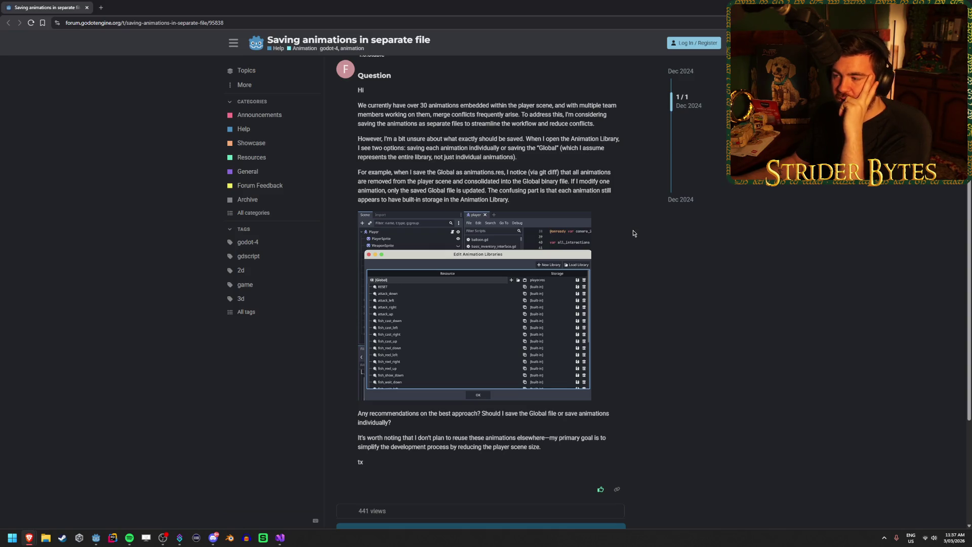
scroll(632, 233, down, 2)
scroll(633, 233, up, 2)
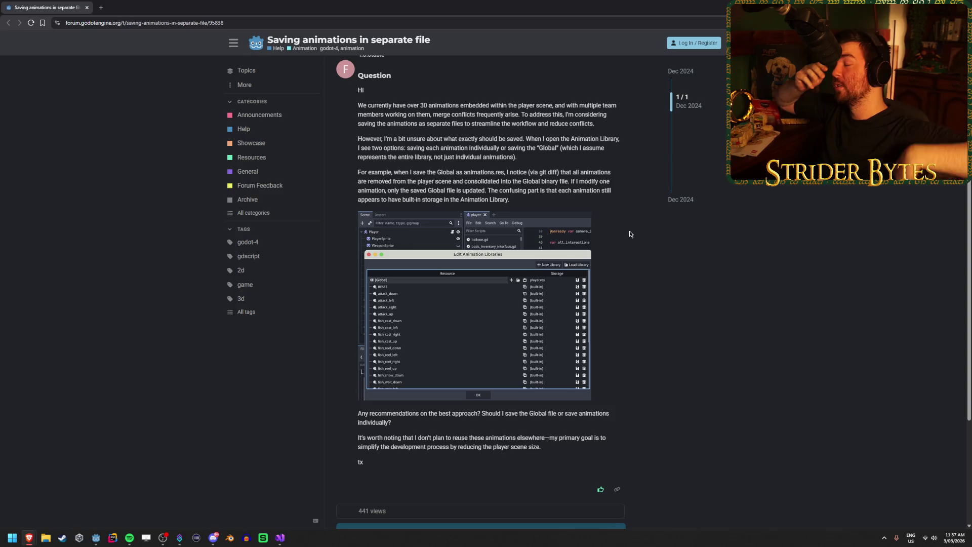
scroll(630, 234, down, 3)
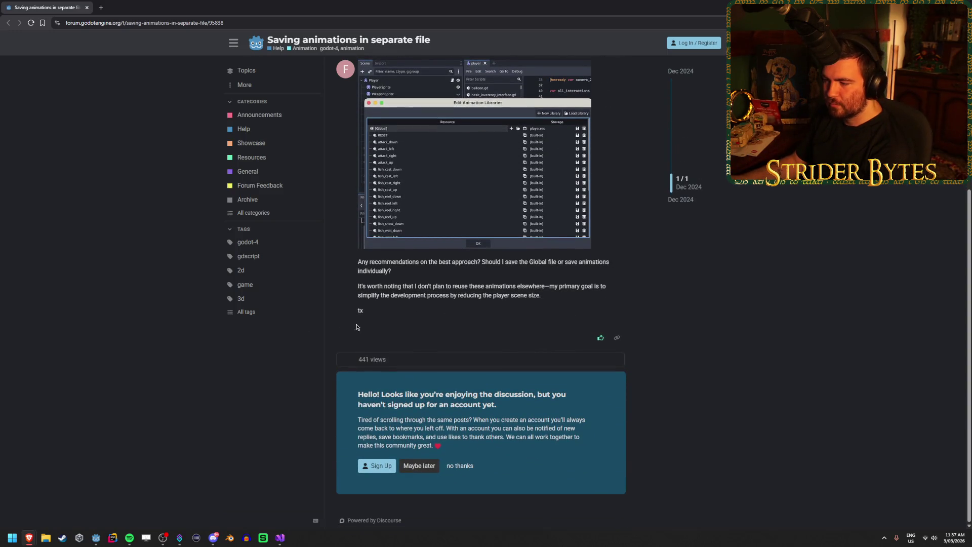
scroll(382, 321, up, 10)
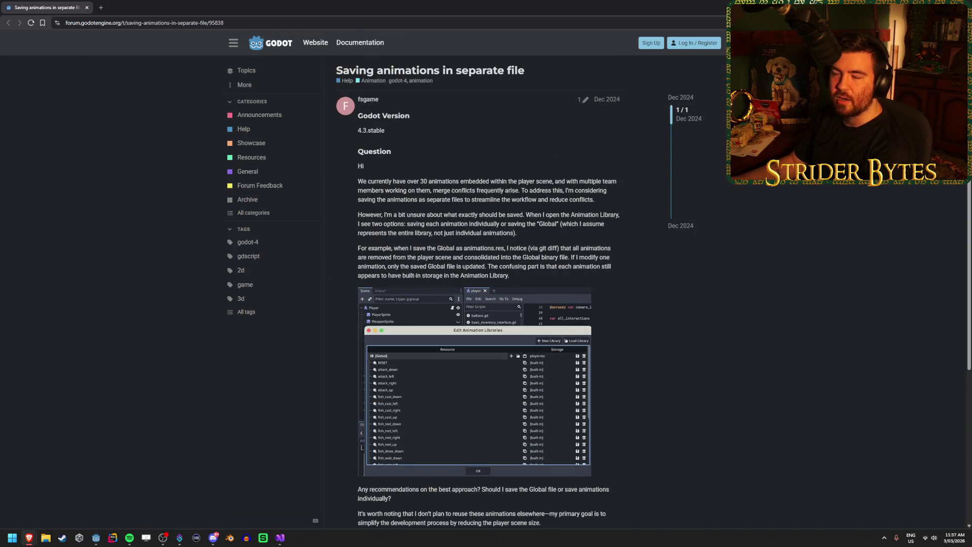
key(alt+Tab)
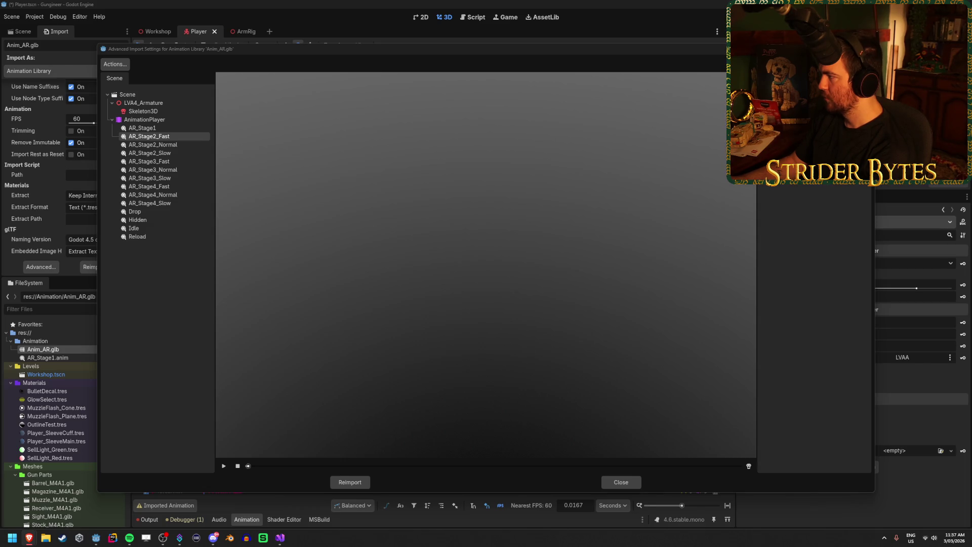
key(alt+Tab)
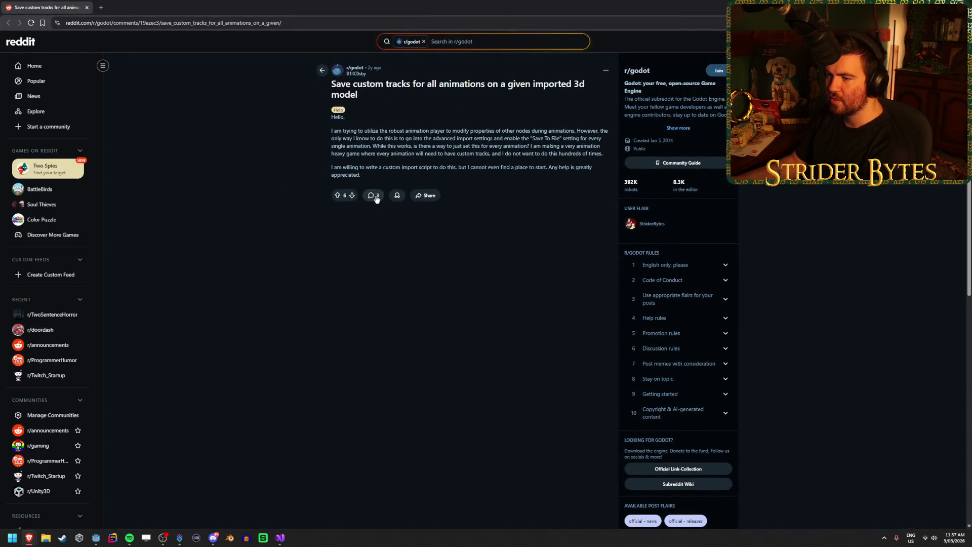
Reload the Reddit post and read its comments on saving custom tracks, then return to Godot
scroll(326, 392, down, 10)
scroll(326, 392, up, 10)
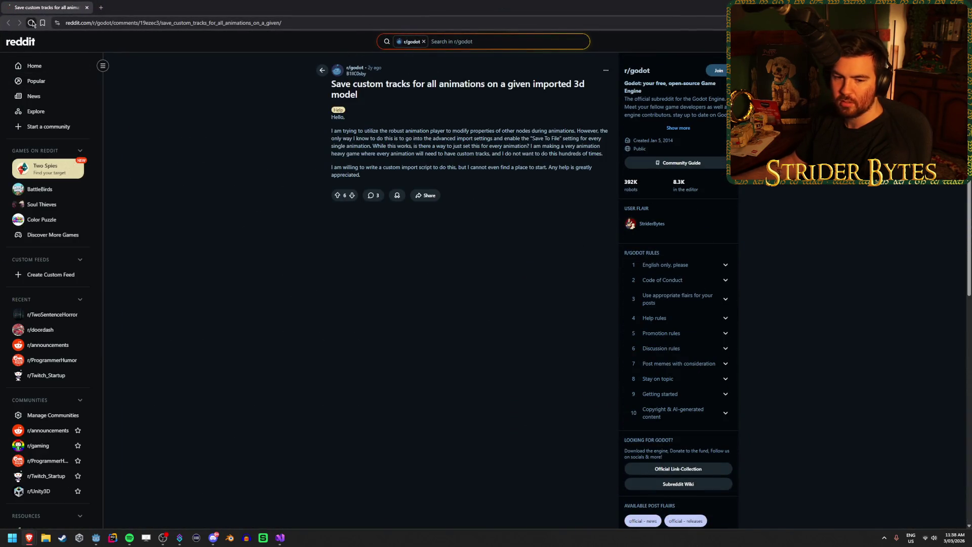
key(F5)
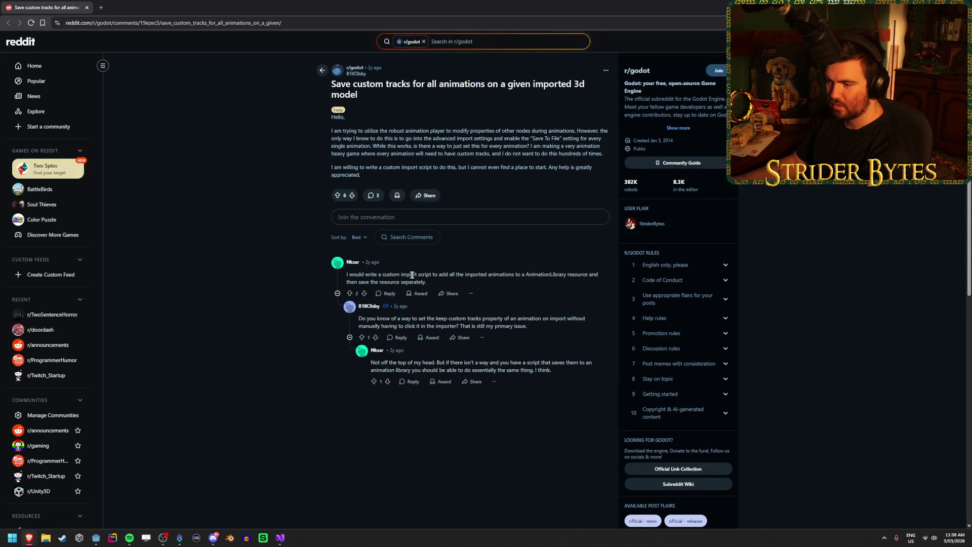
drag(588, 275, 481, 276)
click(482, 275)
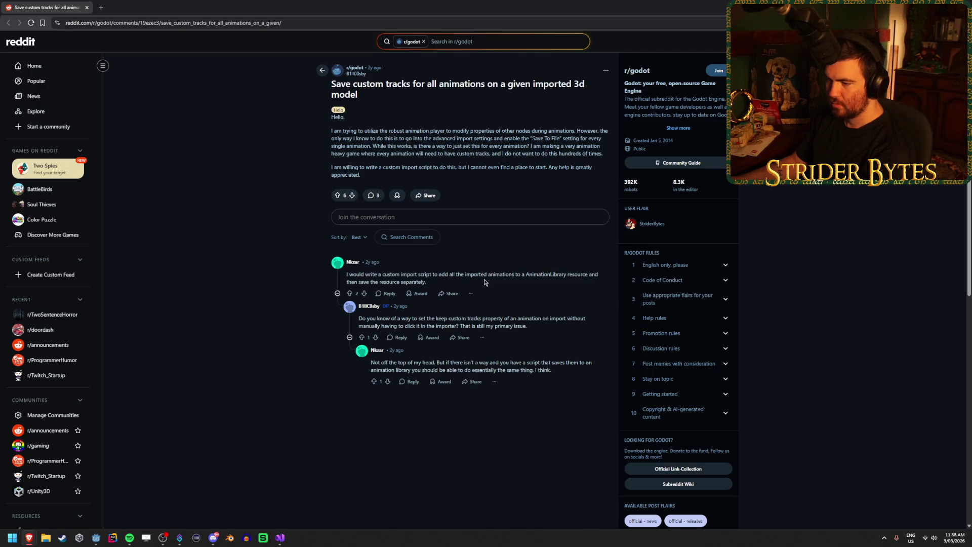
mouse_move(478, 318)
mouse_down()
mouse_move(543, 319)
mouse_move(444, 319)
mouse_up()
click(540, 330)
click(444, 319)
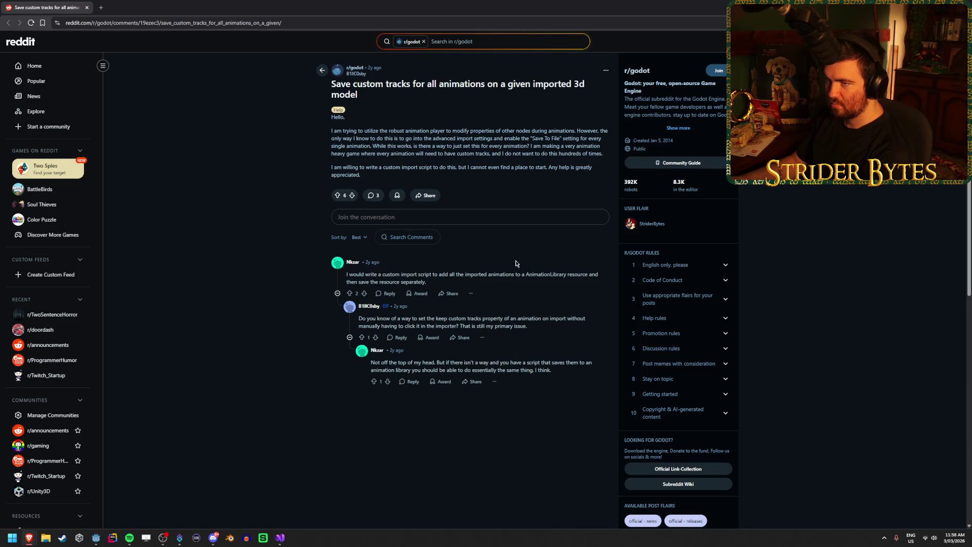
key(alt+Tab)
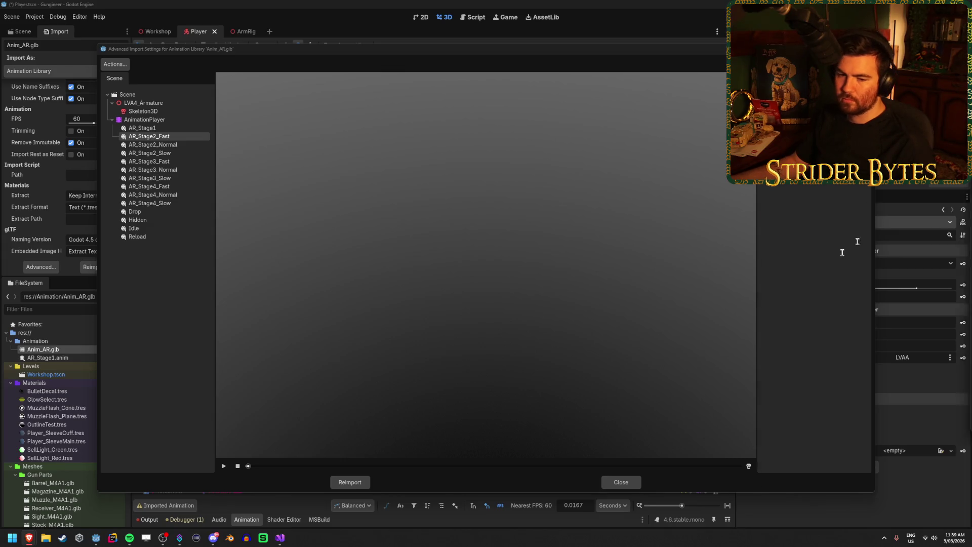
Switch the EditorScenePostImport reference's example to C# and scroll through its methods and notes
key(alt+Tab)
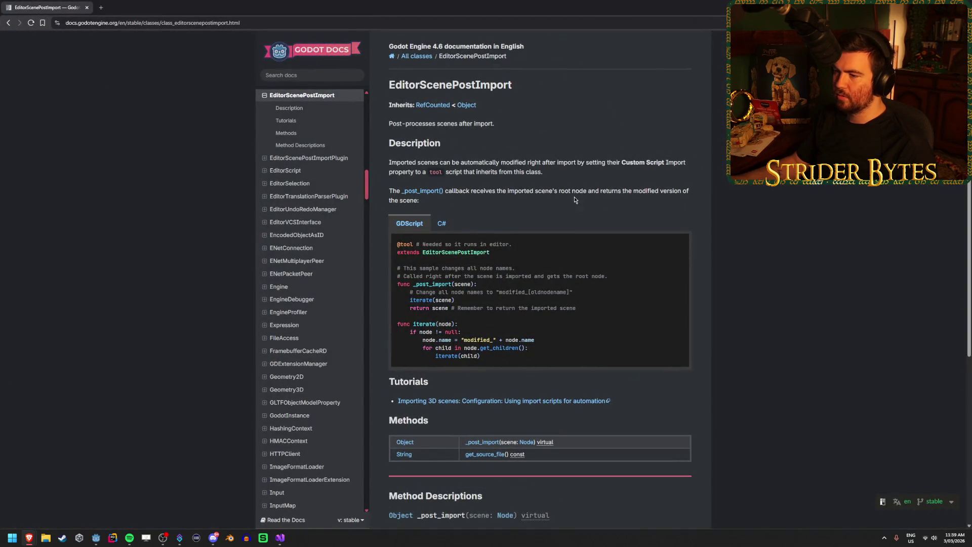
click(441, 223)
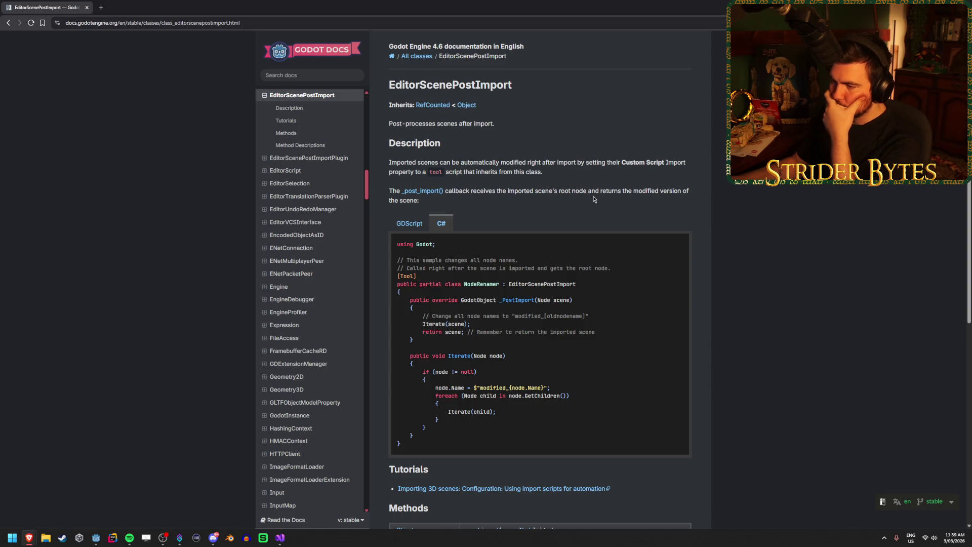
scroll(594, 198, down, 1)
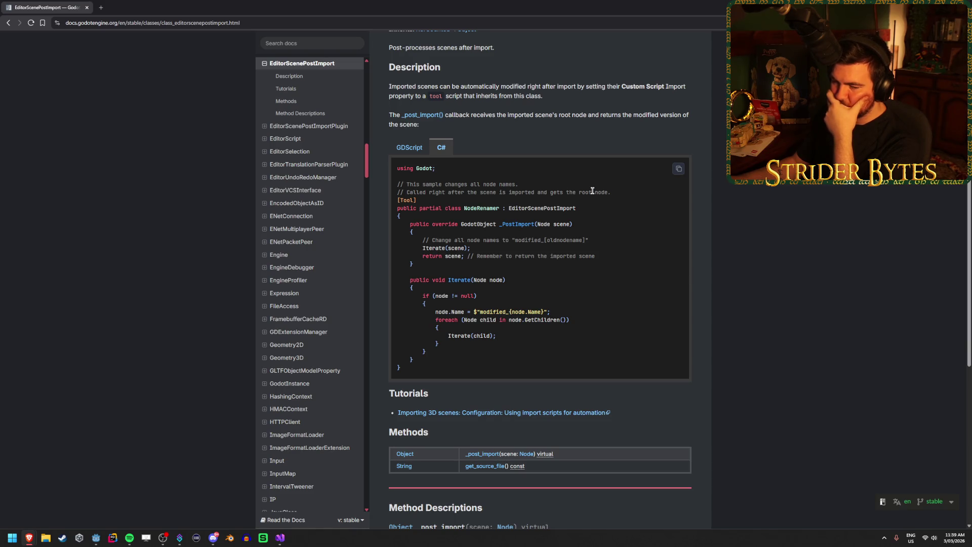
scroll(722, 270, up, 1)
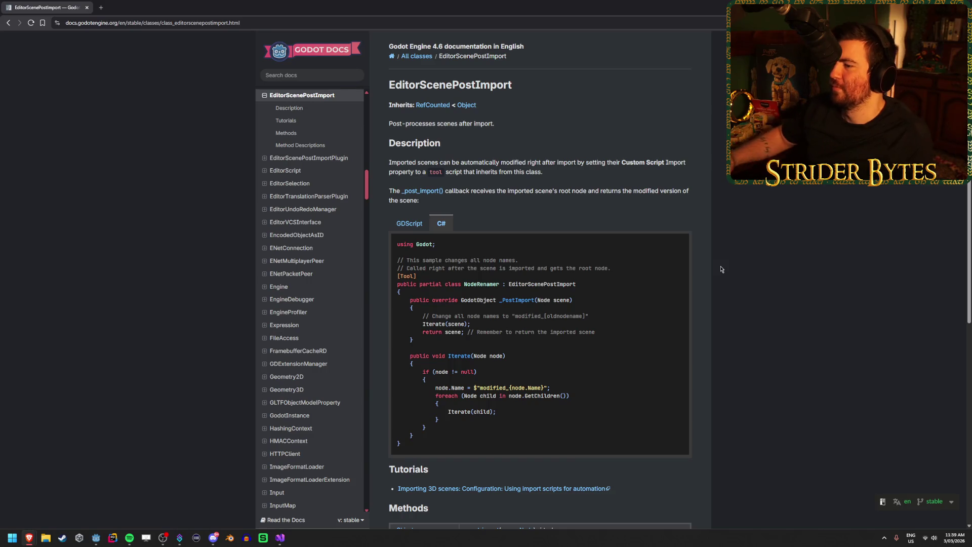
scroll(744, 201, down, 4)
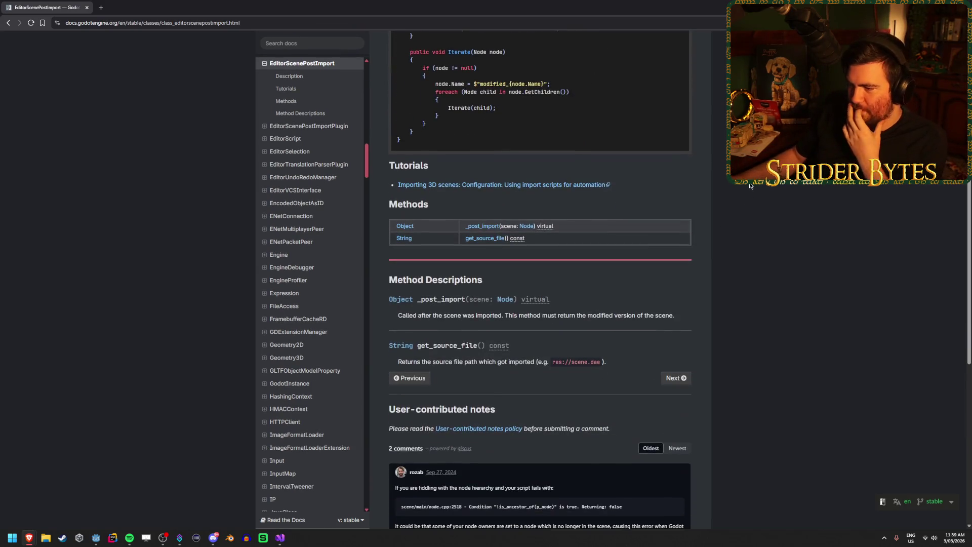
scroll(751, 187, down, 2)
scroll(749, 186, down, 2)
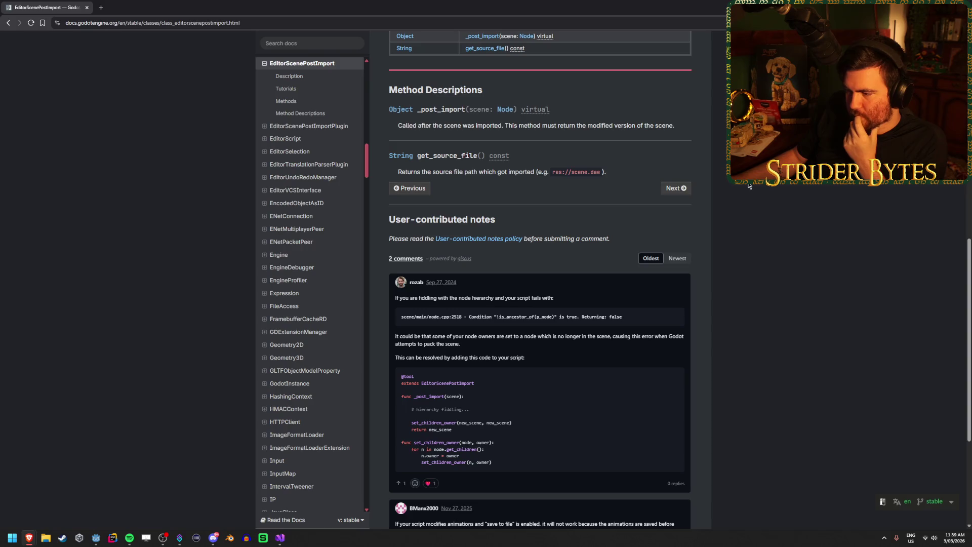
scroll(749, 186, down, 1)
scroll(749, 186, up, 5)
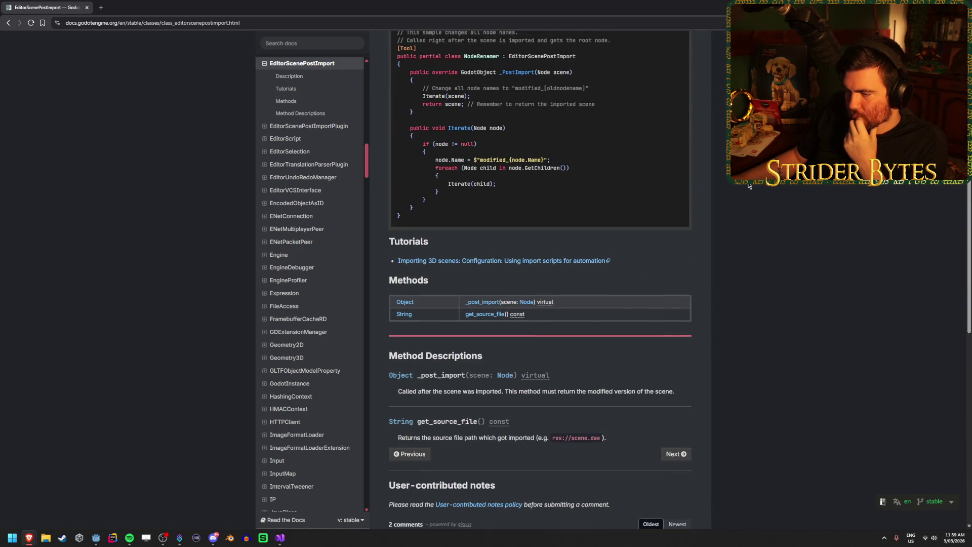
scroll(749, 187, up, 1)
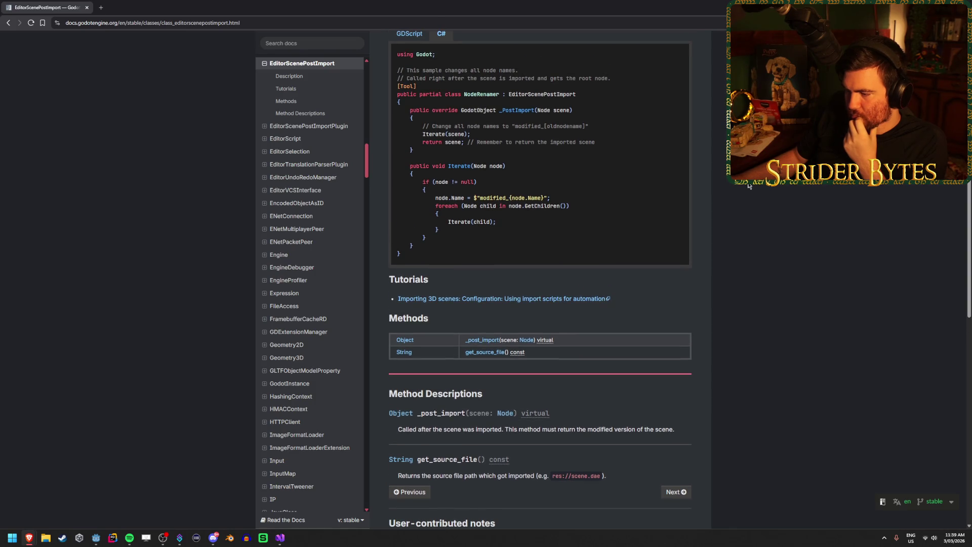
scroll(749, 186, up, 3)
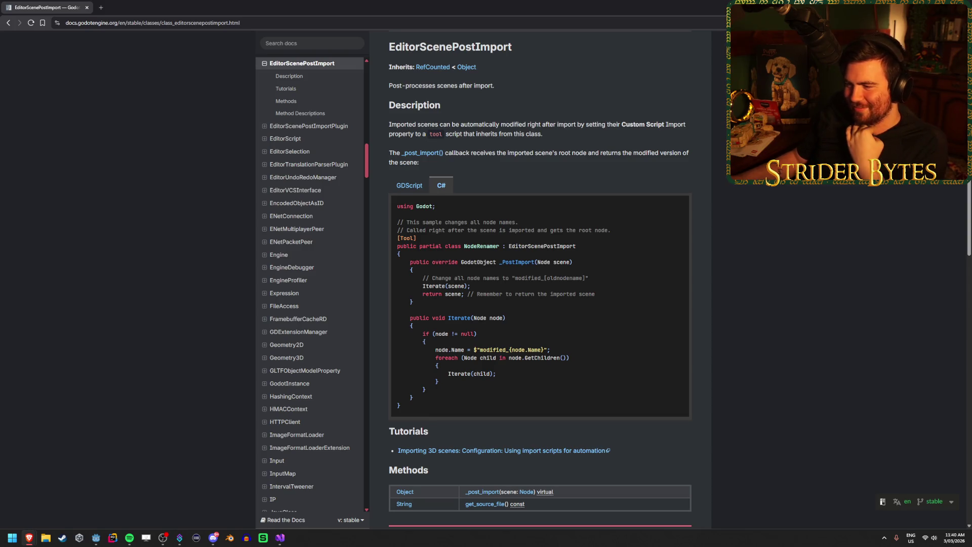
scroll(540, 279, up, 1)
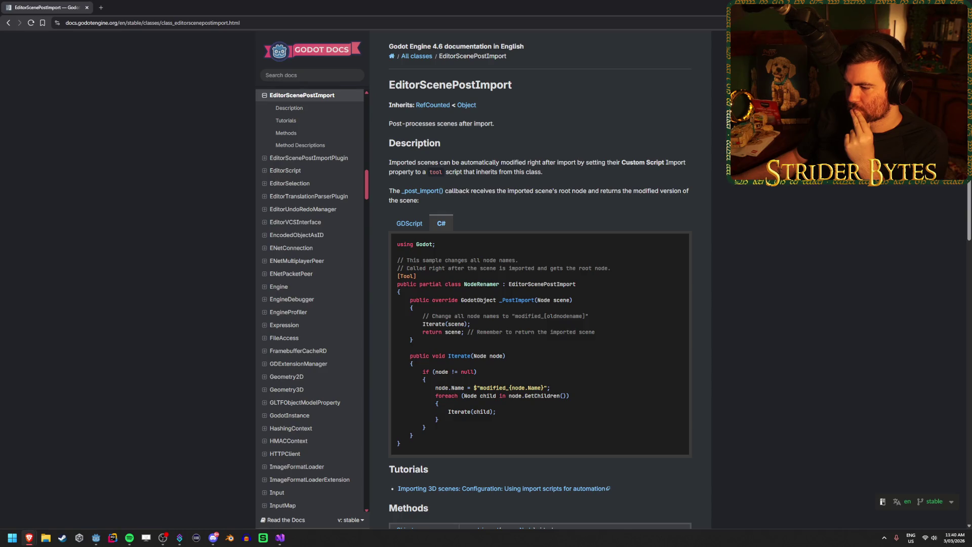
scroll(540, 304, down, 1)
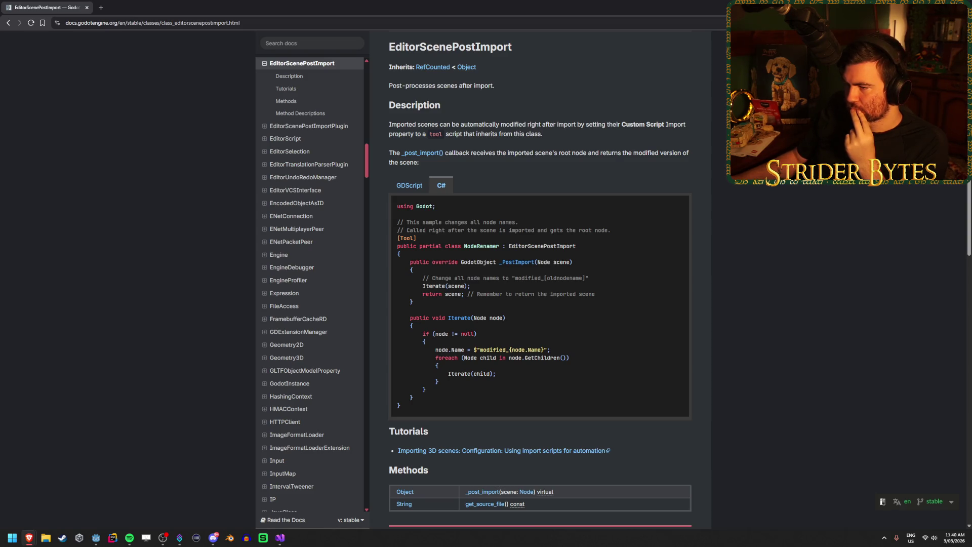
Return to the Godot editor and close the open advanced import settings
click(282, 541)
click(101, 535)
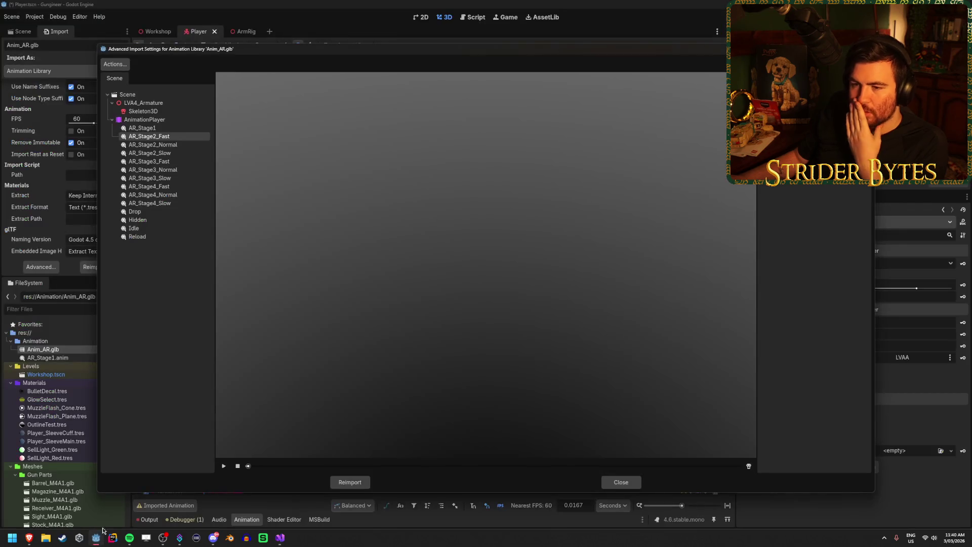
click(621, 482)
click(75, 356)
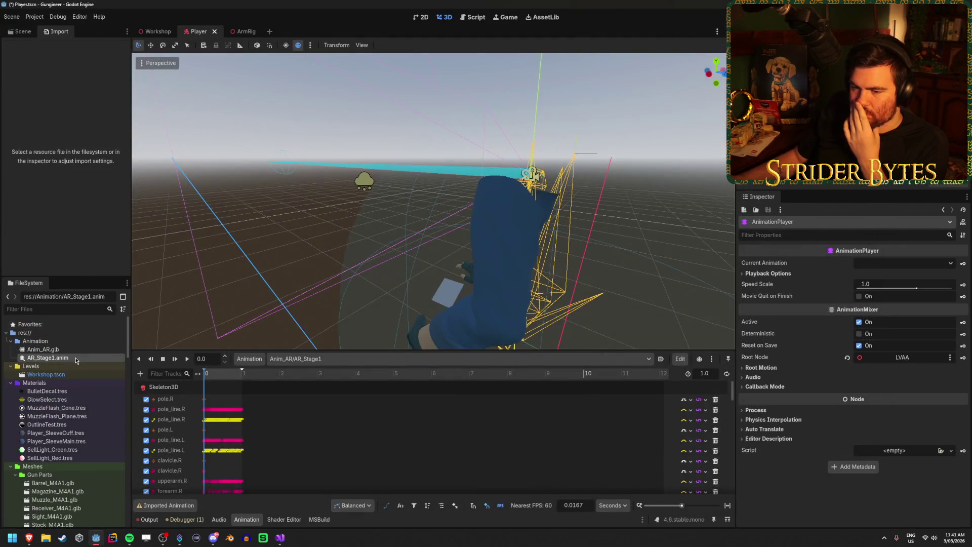
Reopen Anim_AR.glb's advanced import settings, confirm the Import Script path is empty, and close it
click(89, 346)
double_click(89, 346)
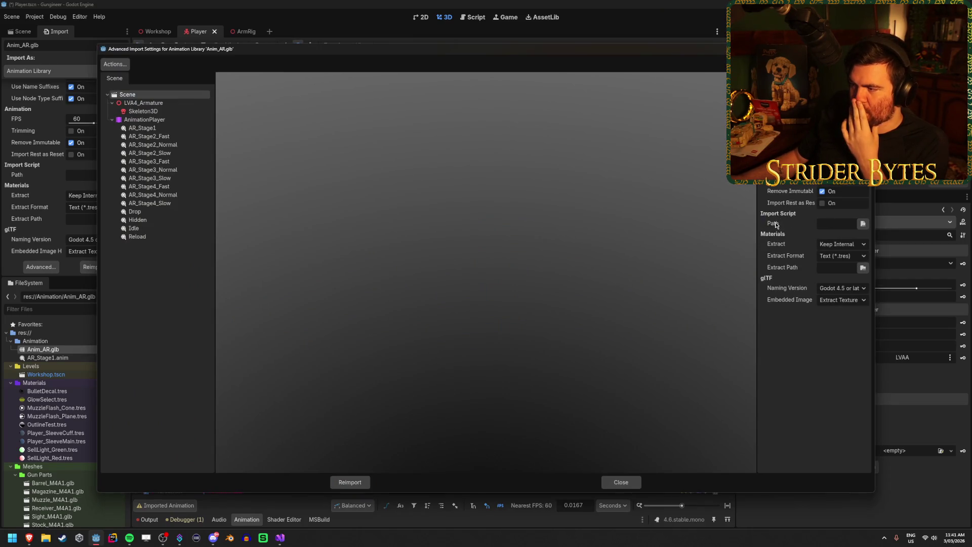
mouse_move(776, 225)
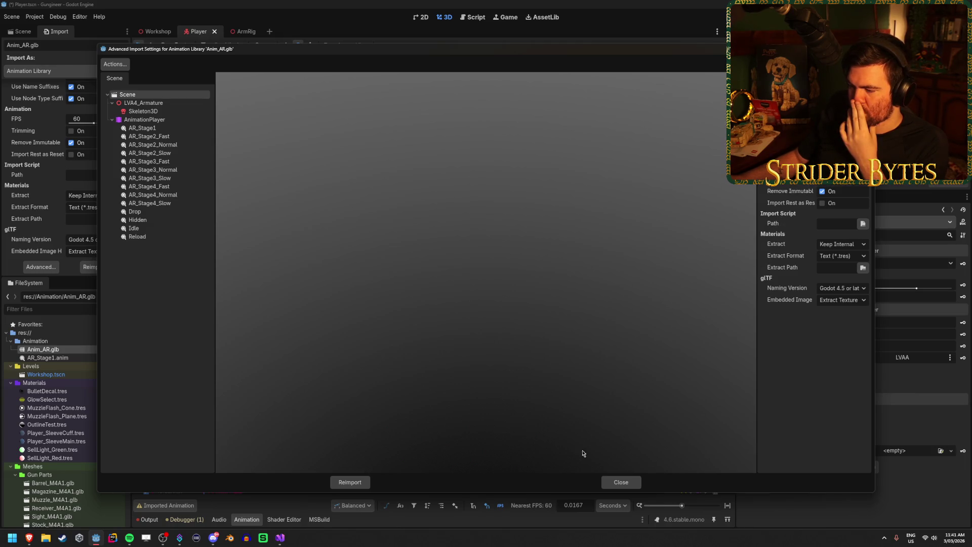
click(619, 482)
scroll(92, 353, down, 15)
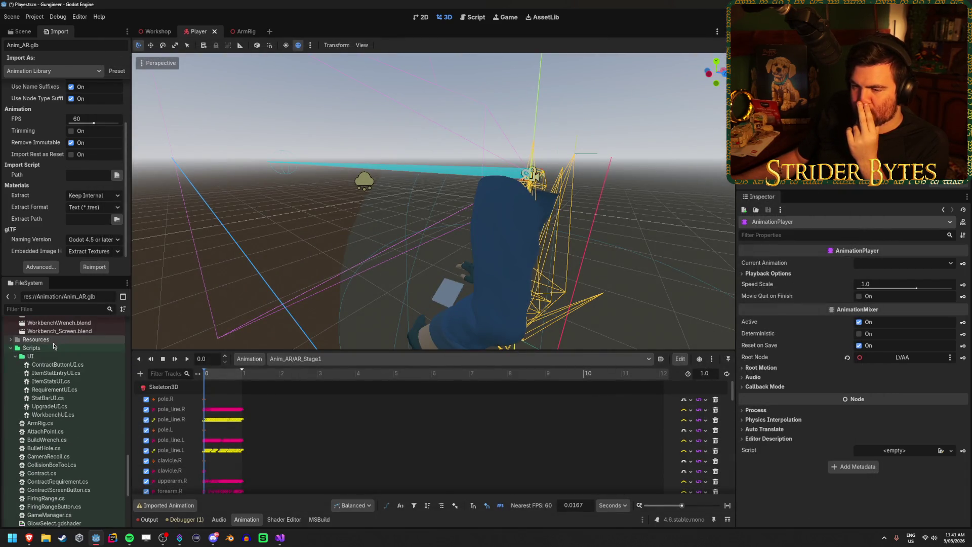
Start a new script in the Scripts folder from its context menu
click(51, 348)
right_click(51, 349)
mouse_move(101, 355)
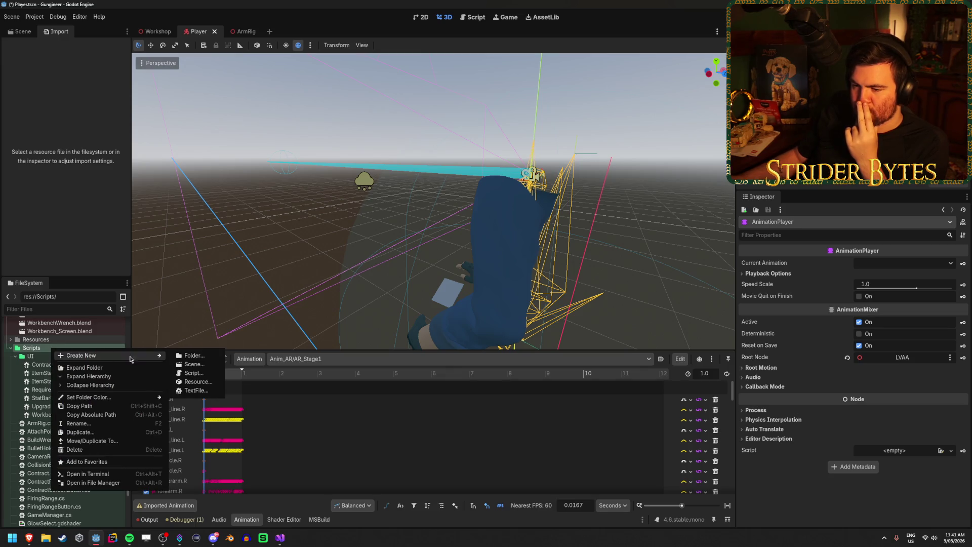
click(193, 374)
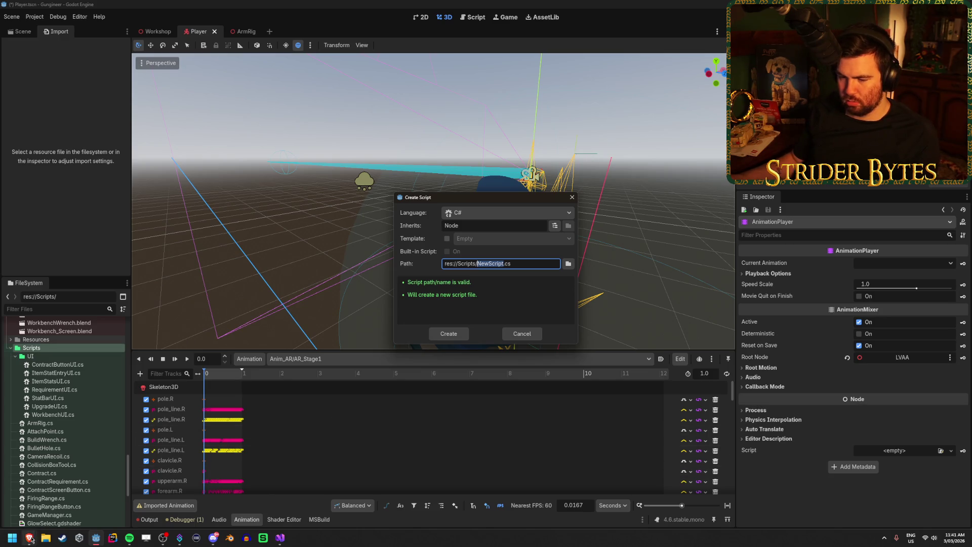
Copy the class name EditorScenePostImport from its documentation page
mouse_move(29, 538)
click(242, 498)
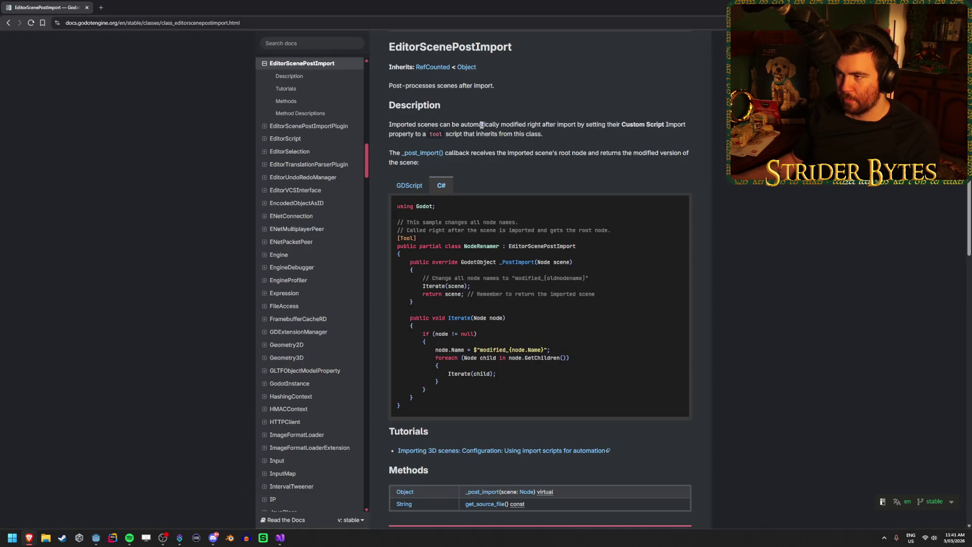
scroll(482, 125, up, 1)
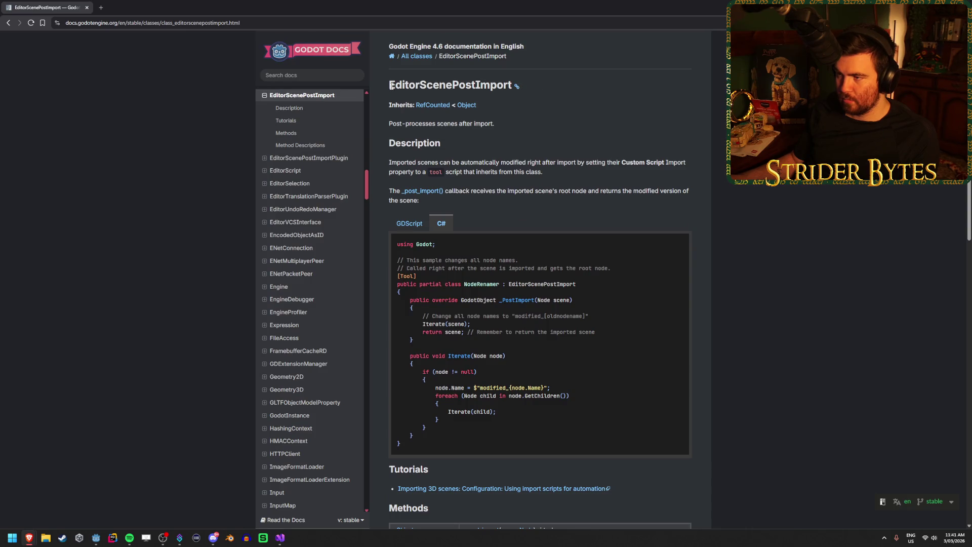
click(517, 87)
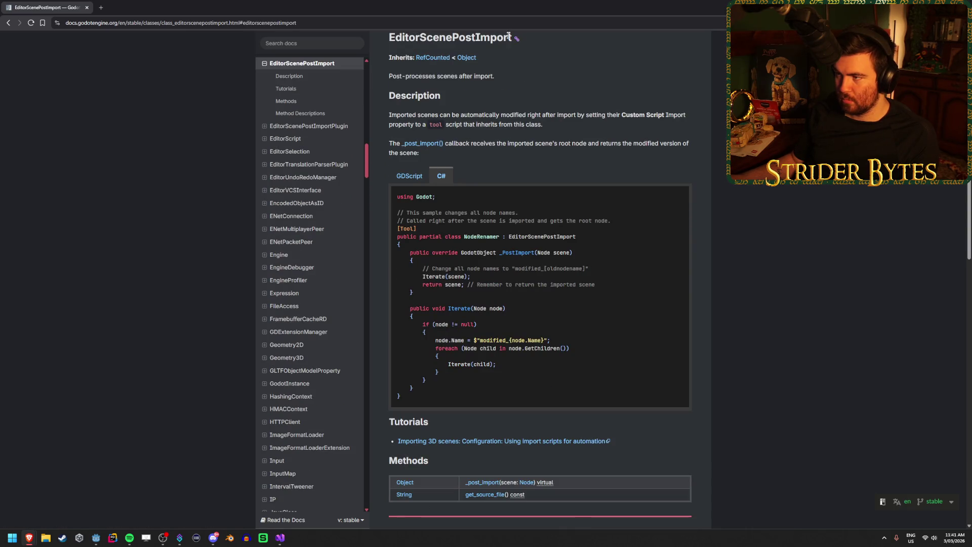
double_click(422, 40)
key(ctrl+c)
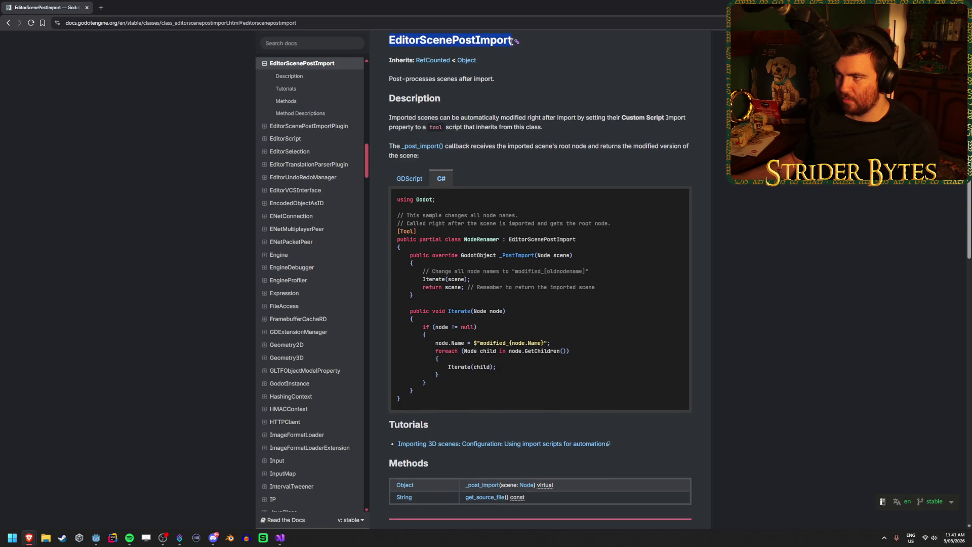
Create the C# script AnimationLibraryImportPlugin inheriting EditorScenePostImport
click(96, 537)
double_click(481, 225)
key(ctrl+v)
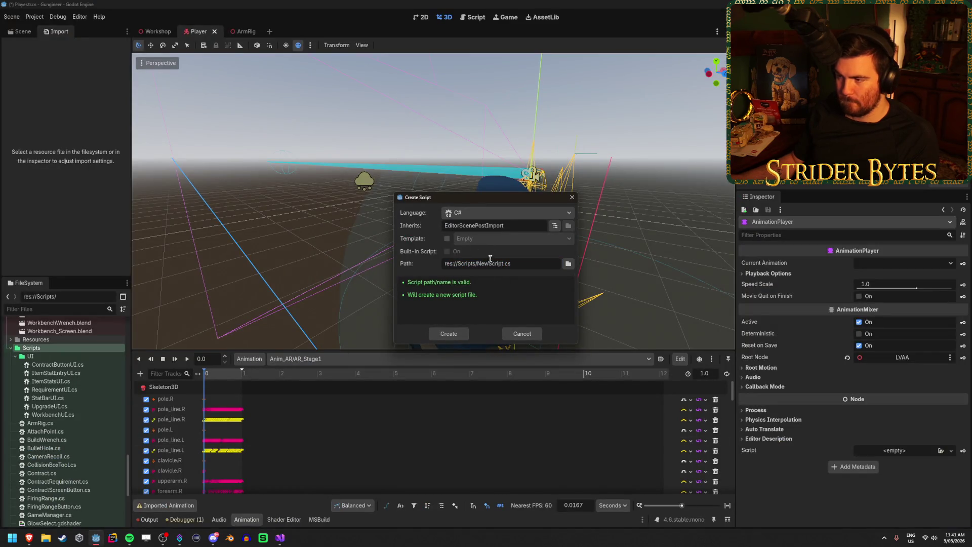
click(502, 263)
key(BackSpace)
key(BackSpace)
key(BackSpace)
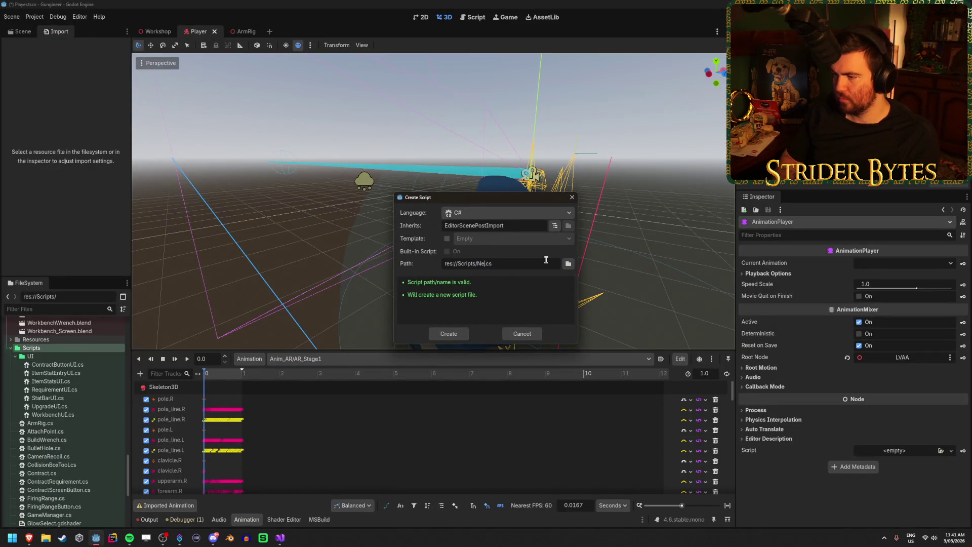
key(BackSpace)
key(BackSpace)
text(A)
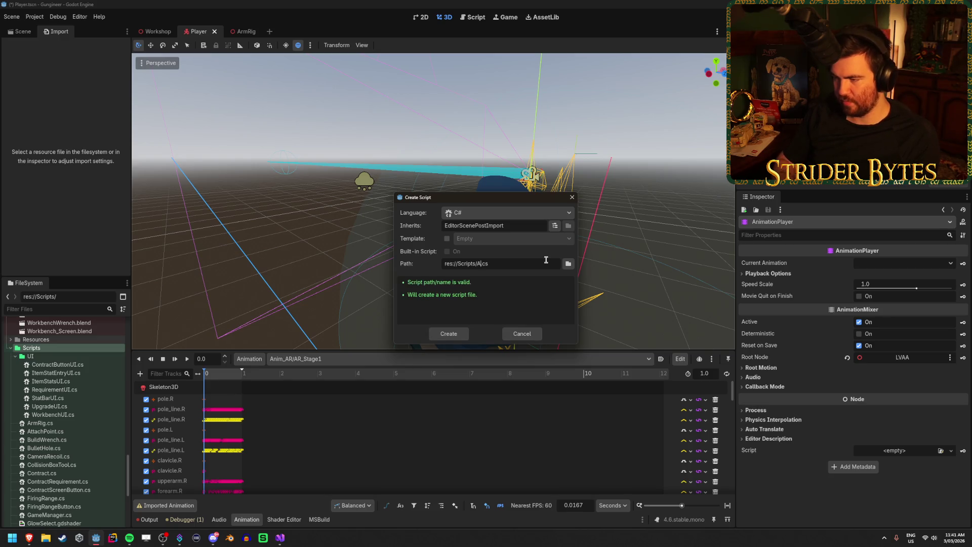
text(nimation)
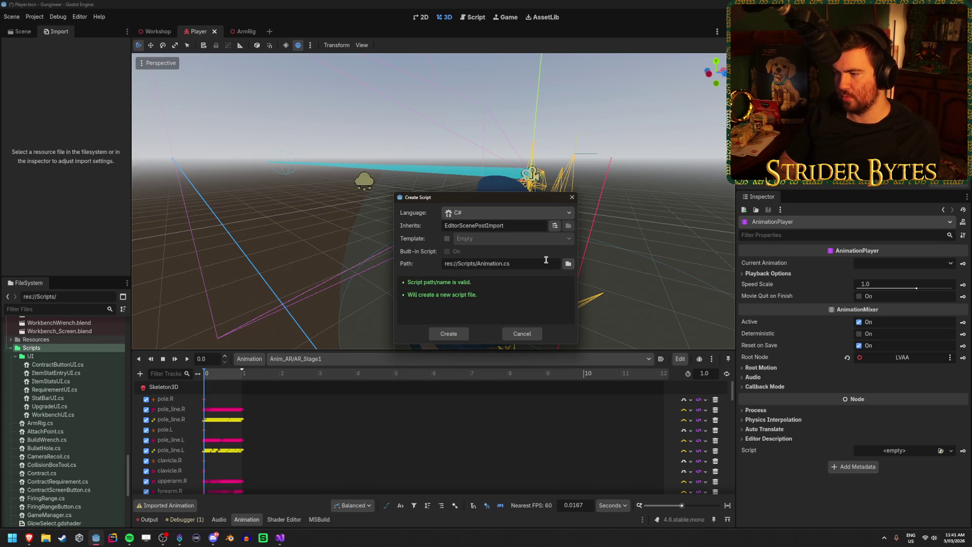
text(Library)
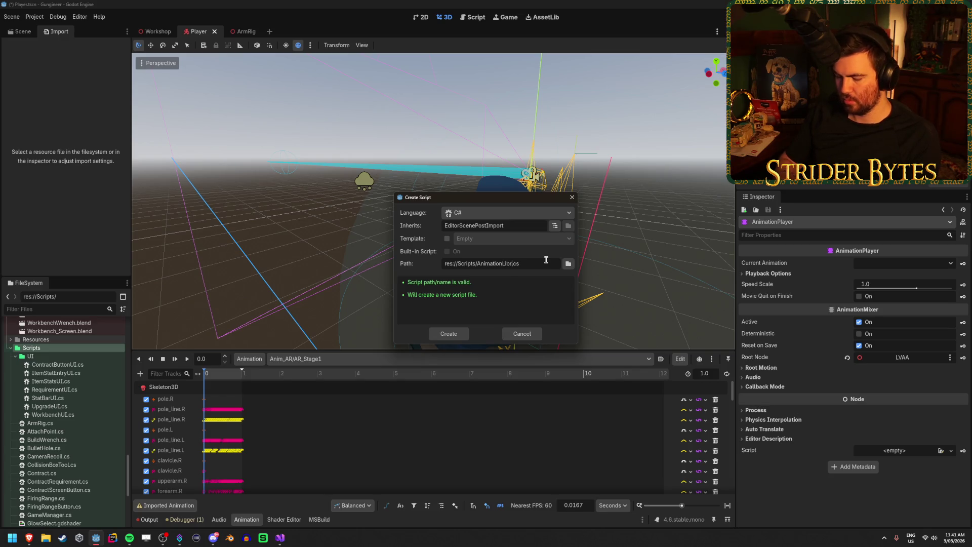
text(ImportPlugin)
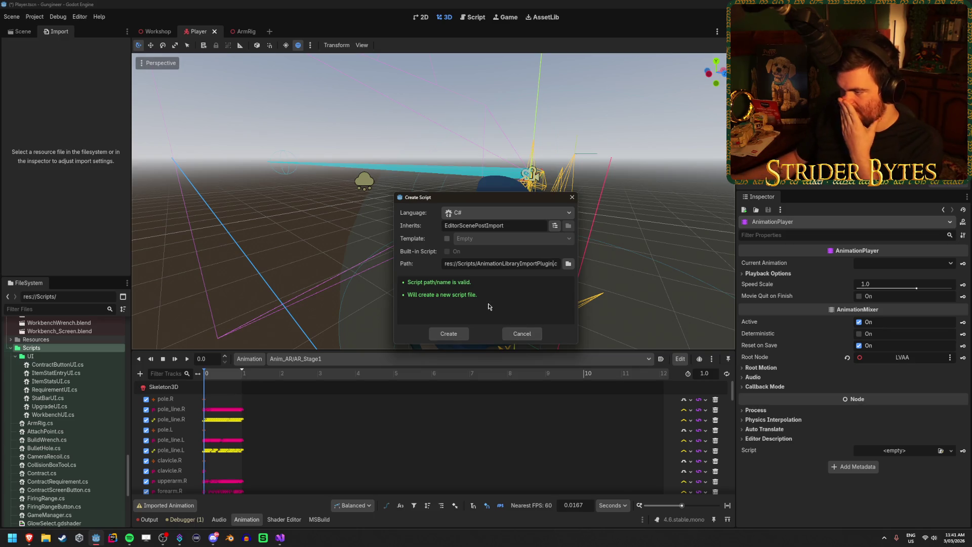
click(454, 333)
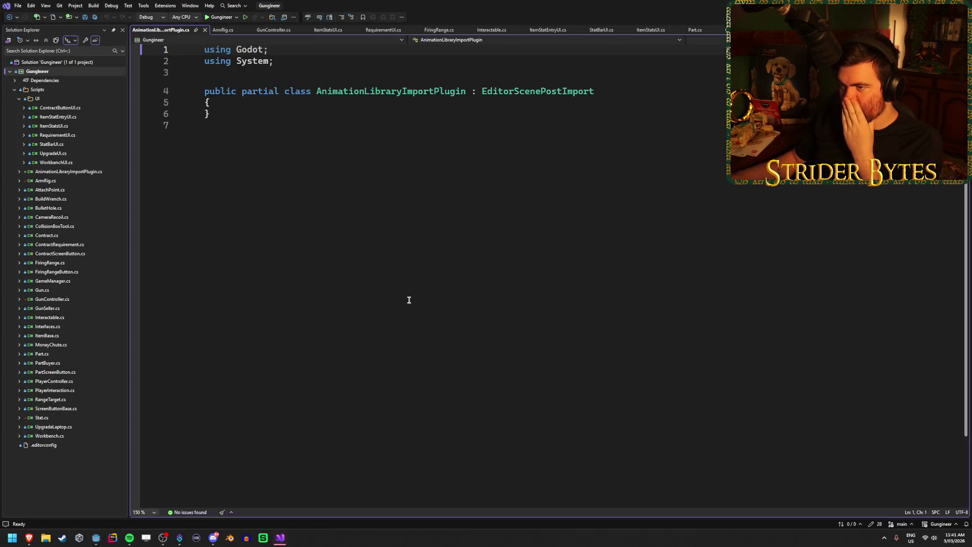
Add the [Tool] attribute above the AnimationLibraryImportPlugin class declaration
click(250, 107)
key(Return)
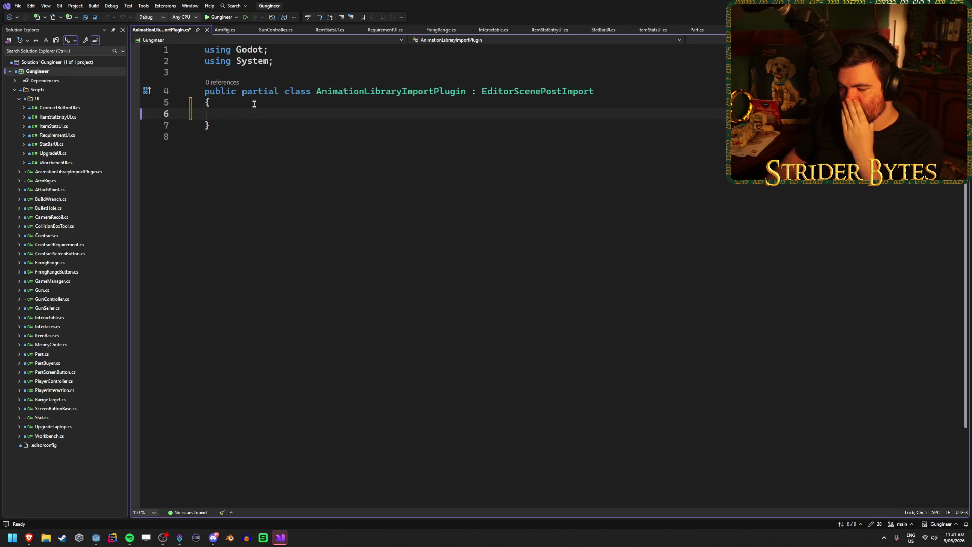
mouse_move(29, 537)
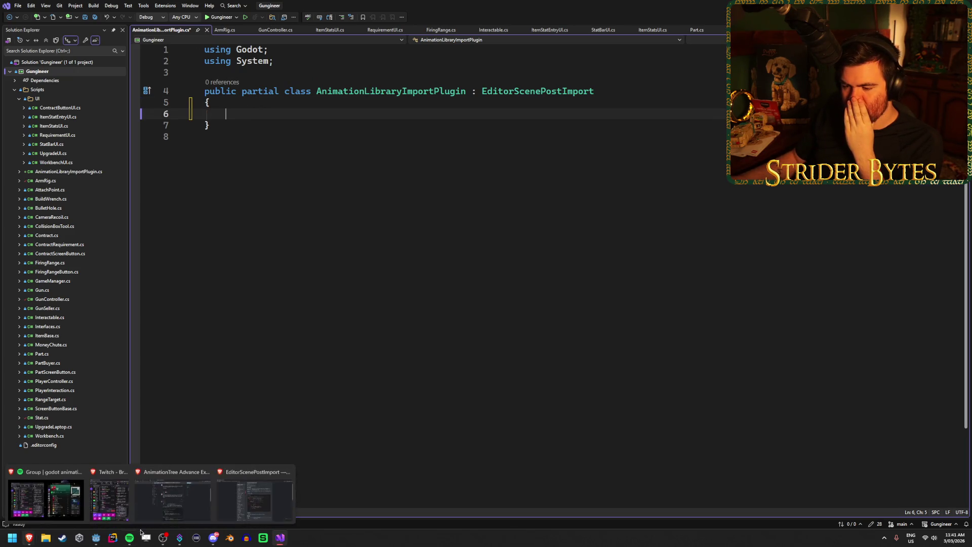
click(266, 497)
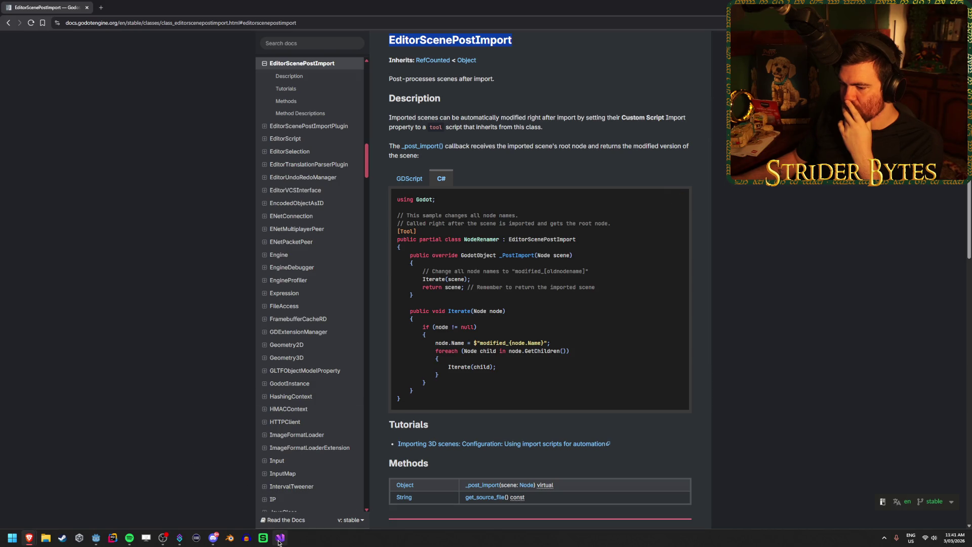
mouse_move(280, 538)
click(280, 496)
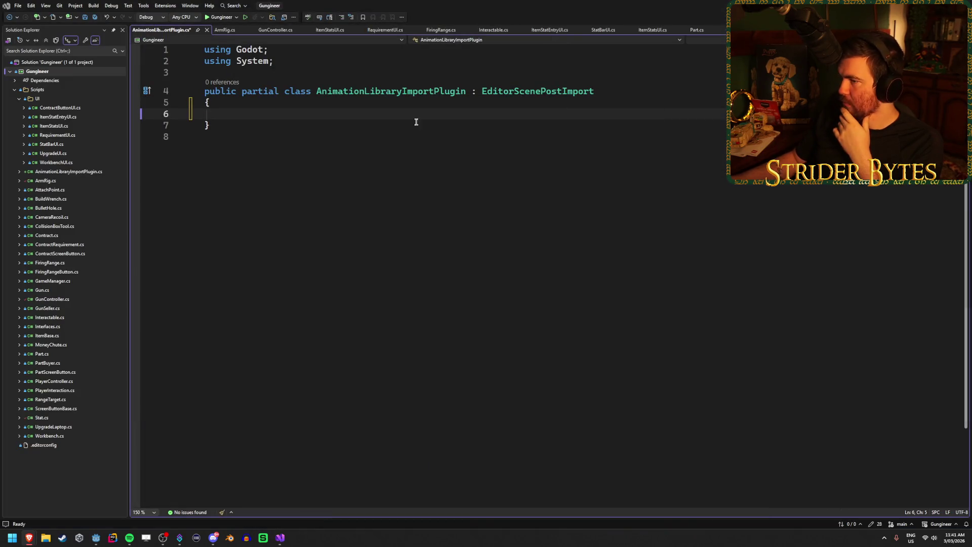
click(387, 80)
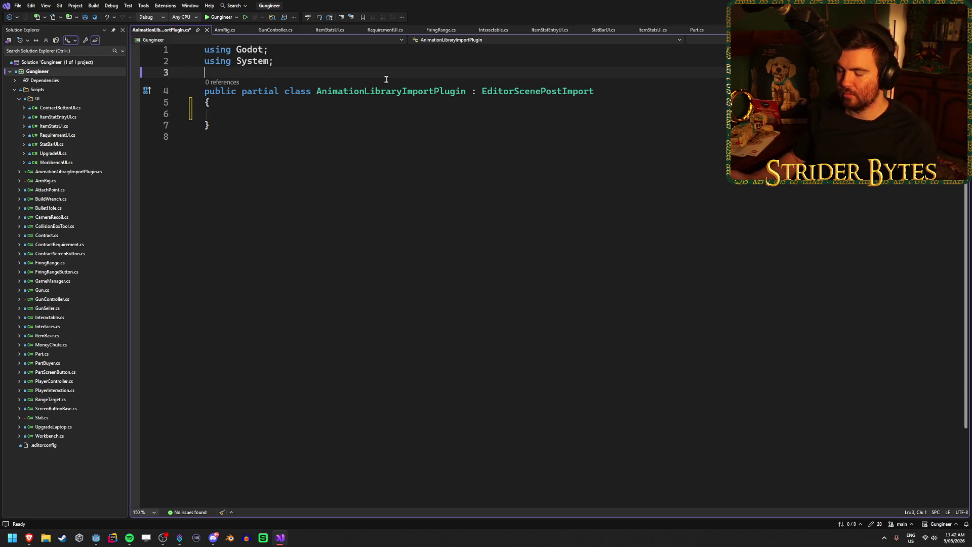
key(Return)
text([To)
key(Tab)
Insert an empty _PostImport(Node scene) override without its return line, and save
key(Down)
key(Down)
key(Down)
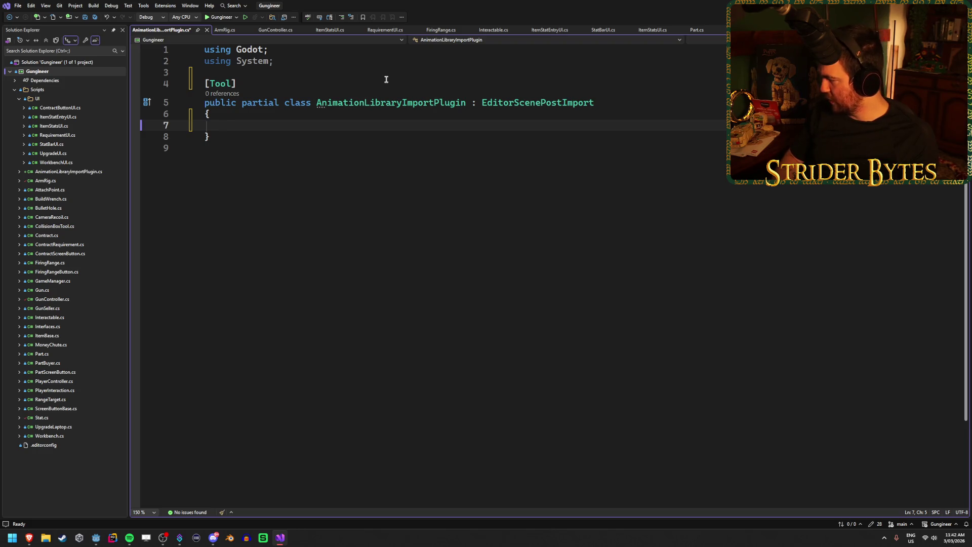
text(override)
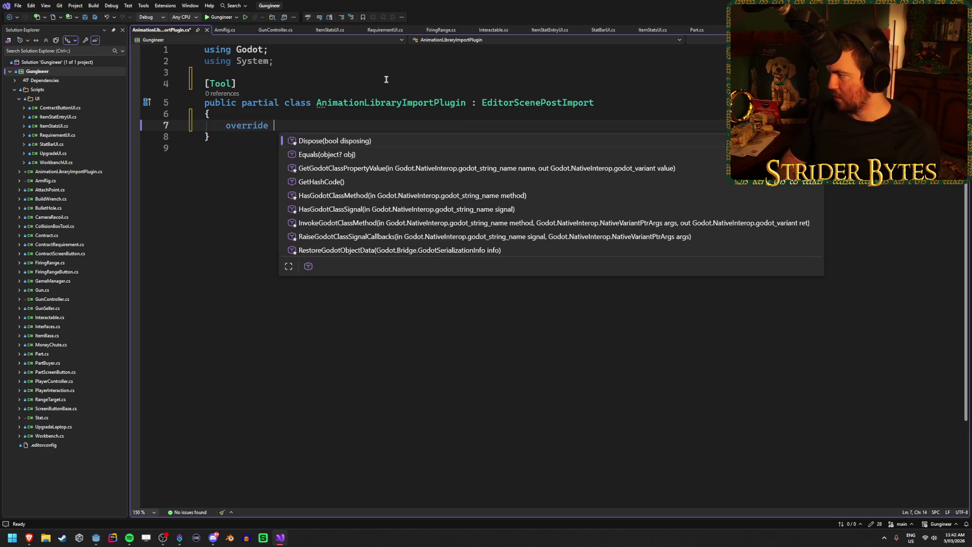
text( pos)
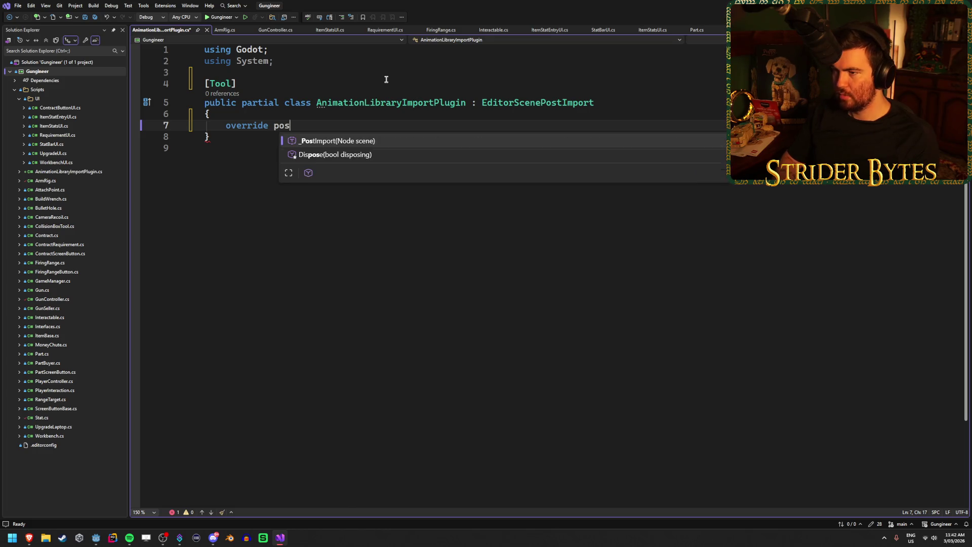
key(Tab)
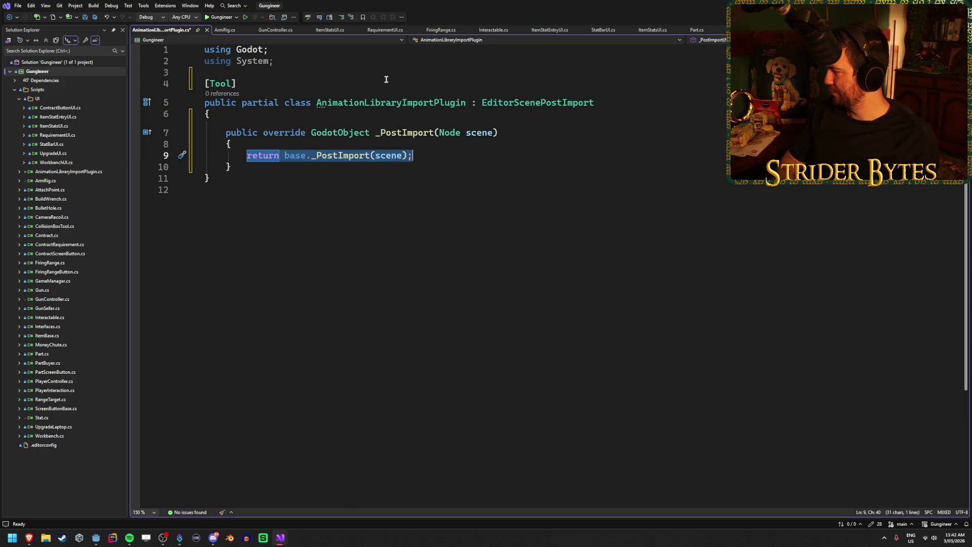
key(BackSpace)
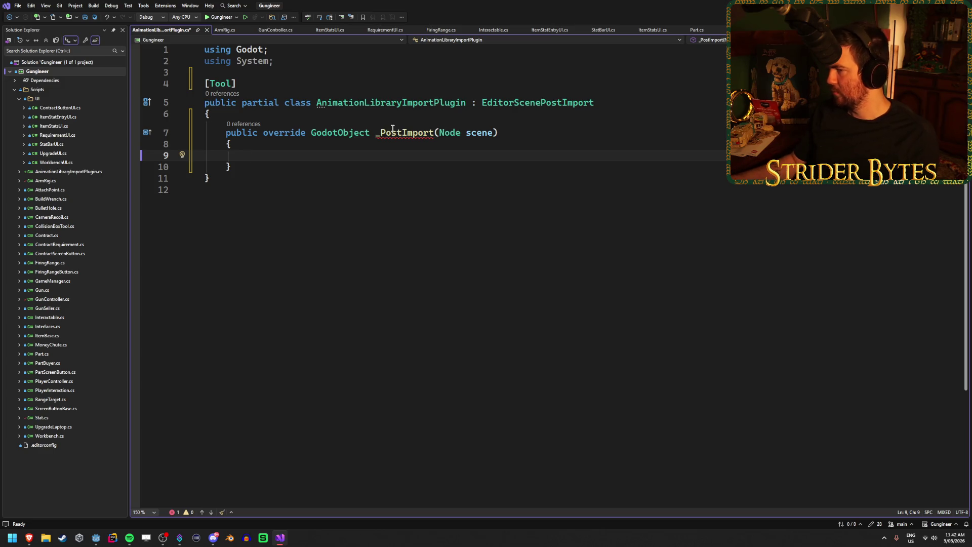
click(277, 166)
key(ctrl+s)
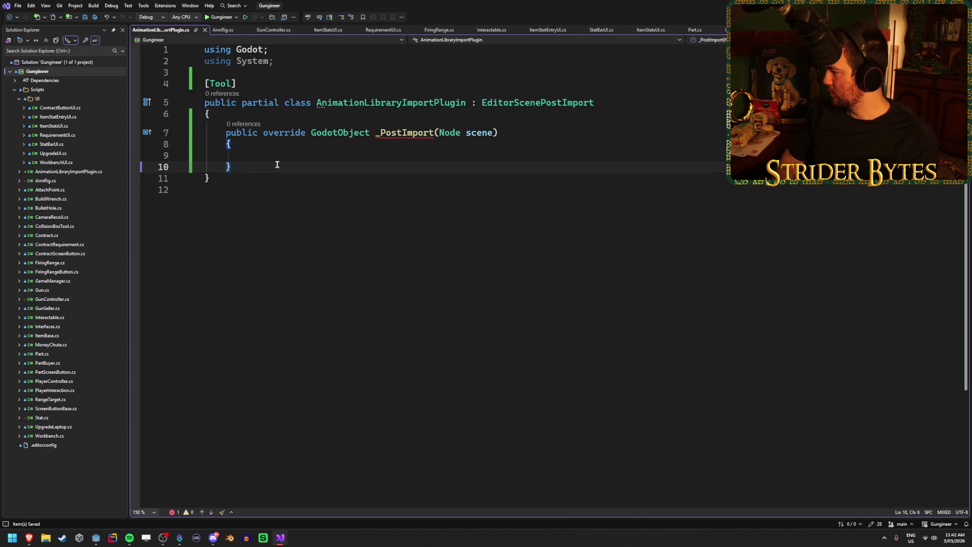
Add a public void Iterate(Node node) method that returns early when node is null
key(Return)
key(Return)
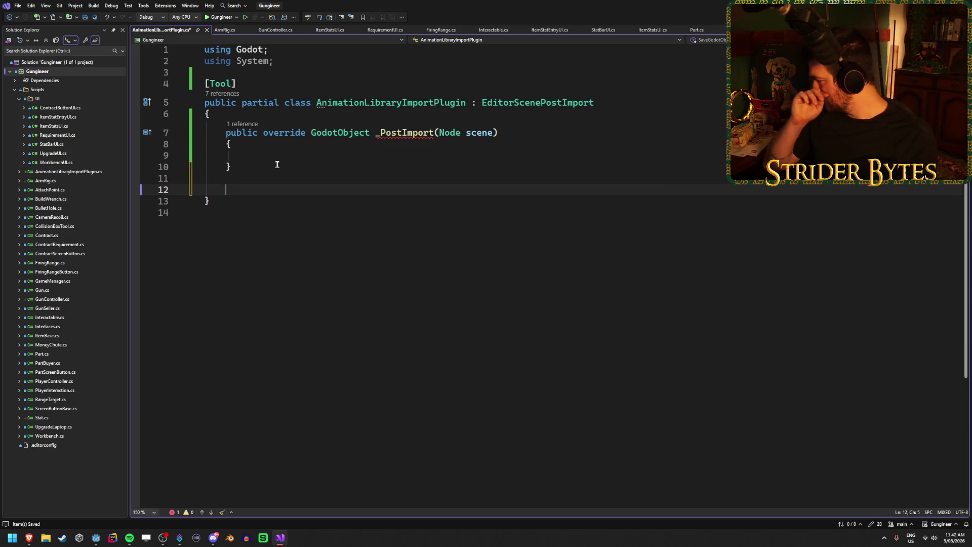
text(public void)
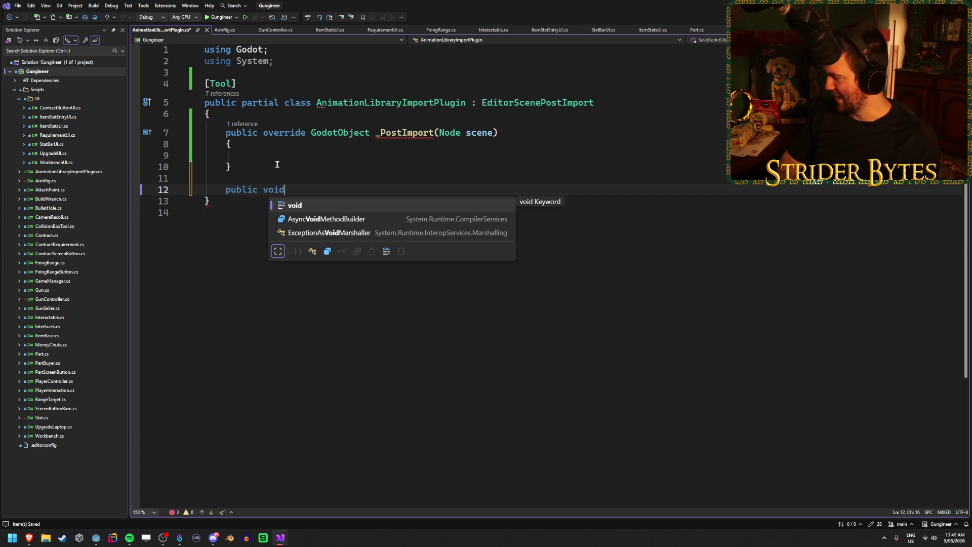
text( Iterate)
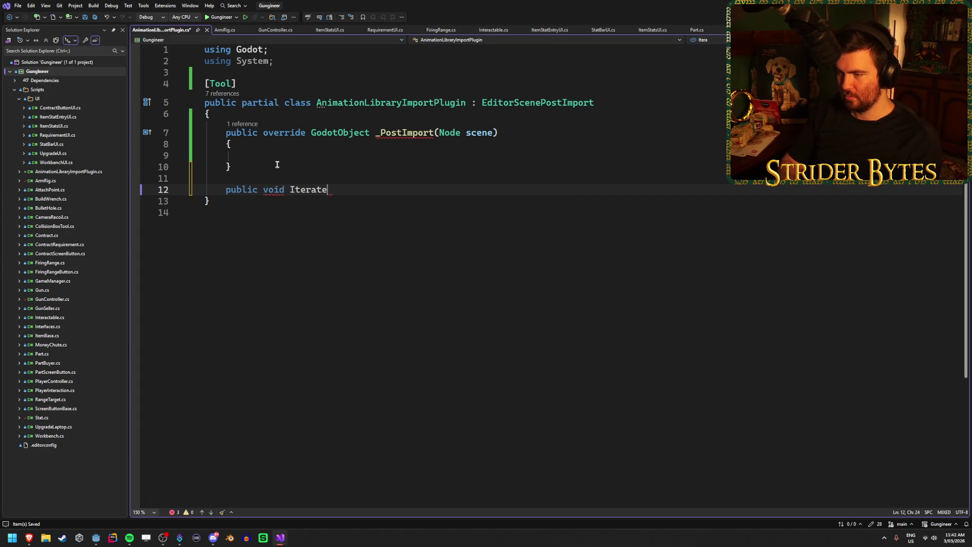
text((Node node)
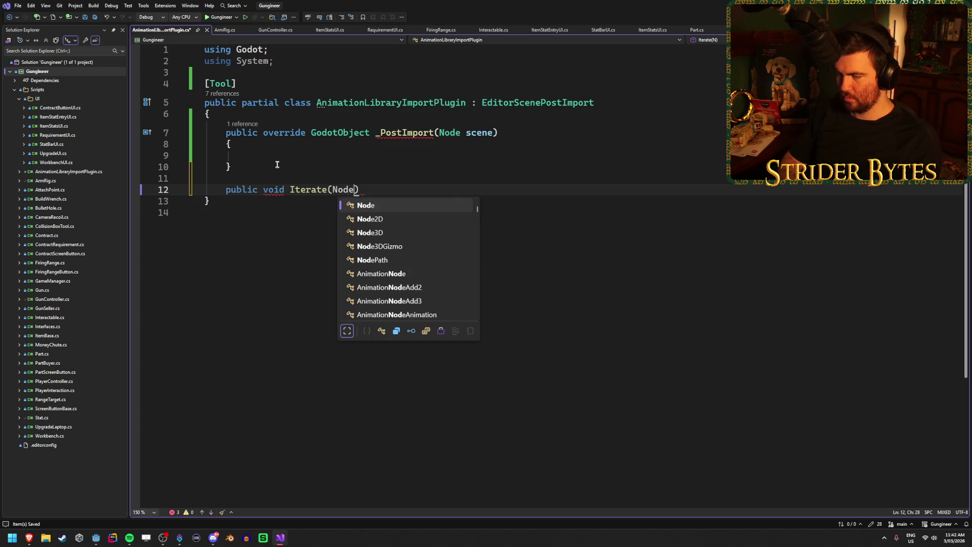
key(Escape)
key(End)
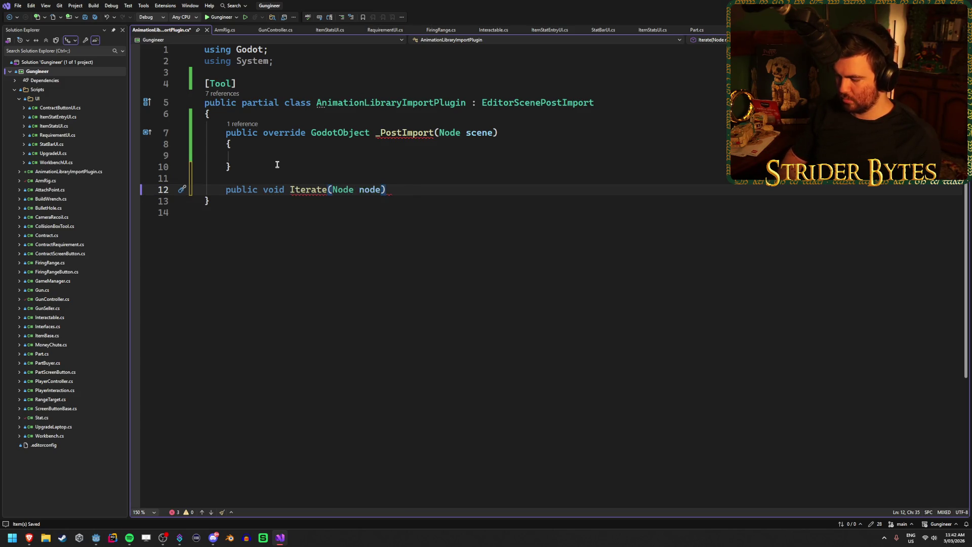
key(Return)
text({)
key(Return)
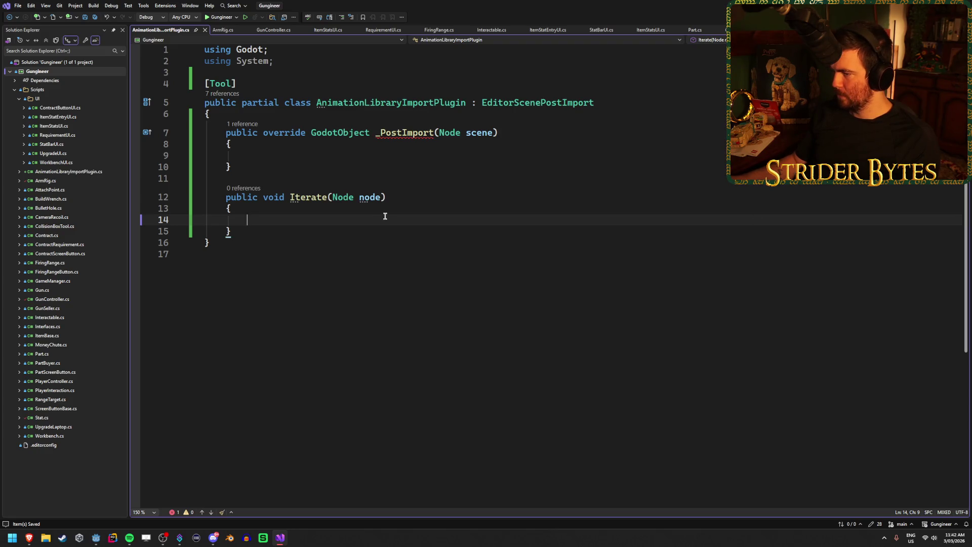
text(if)
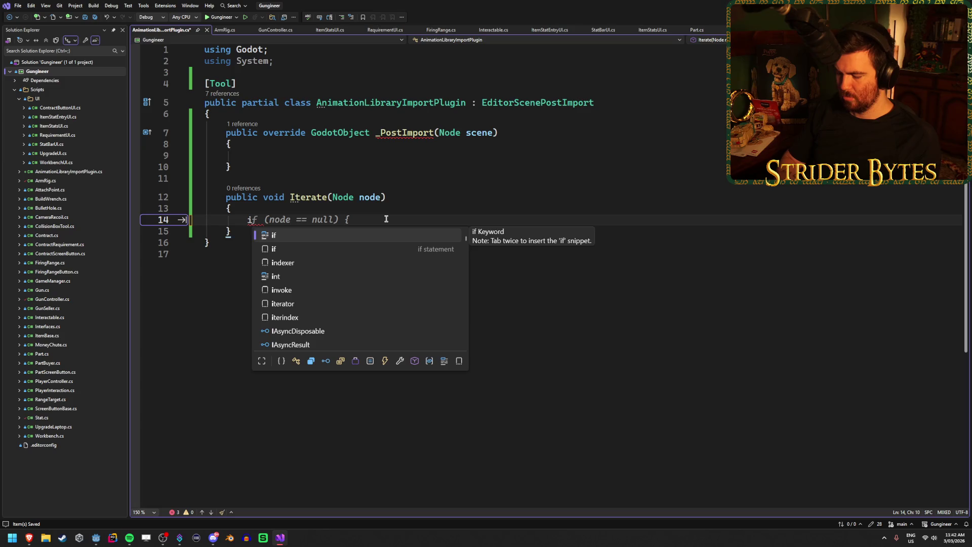
key(Tab)
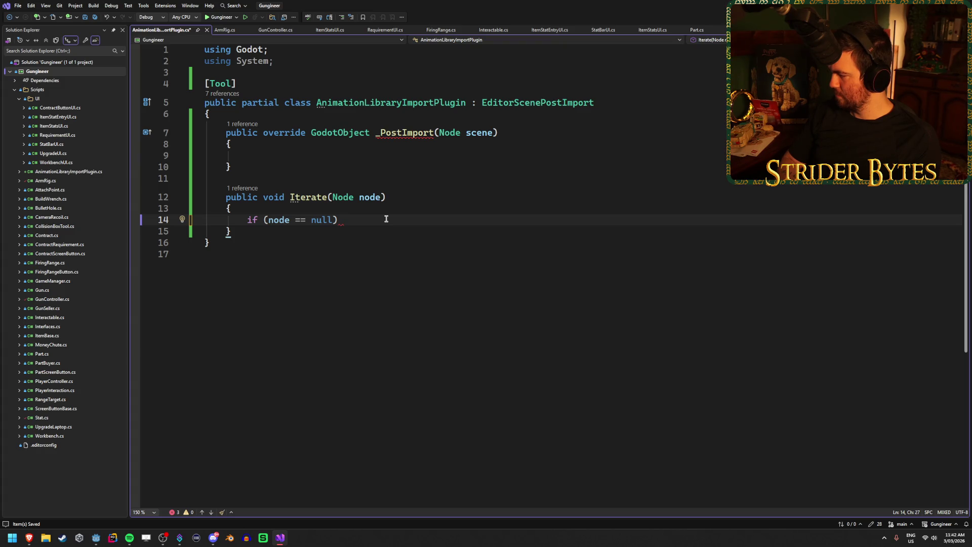
text(return;)
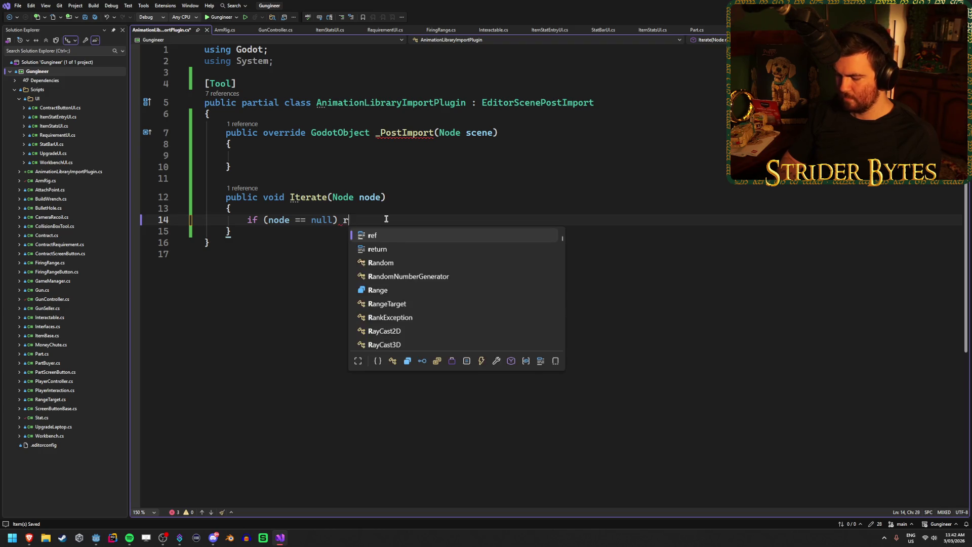
key(Return)
key(Return)
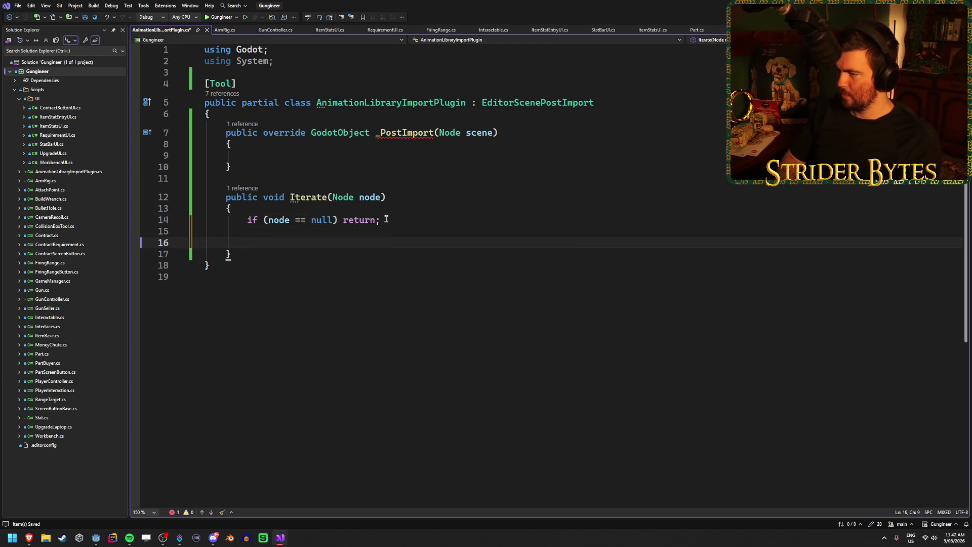
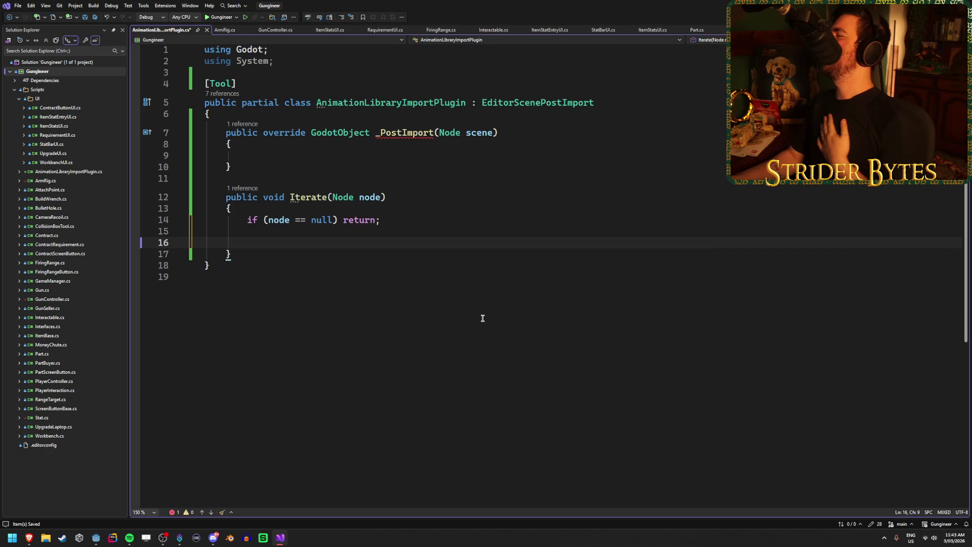
Study the C# Iterate example code on the EditorScenePostImport docs page
key(alt+Tab)
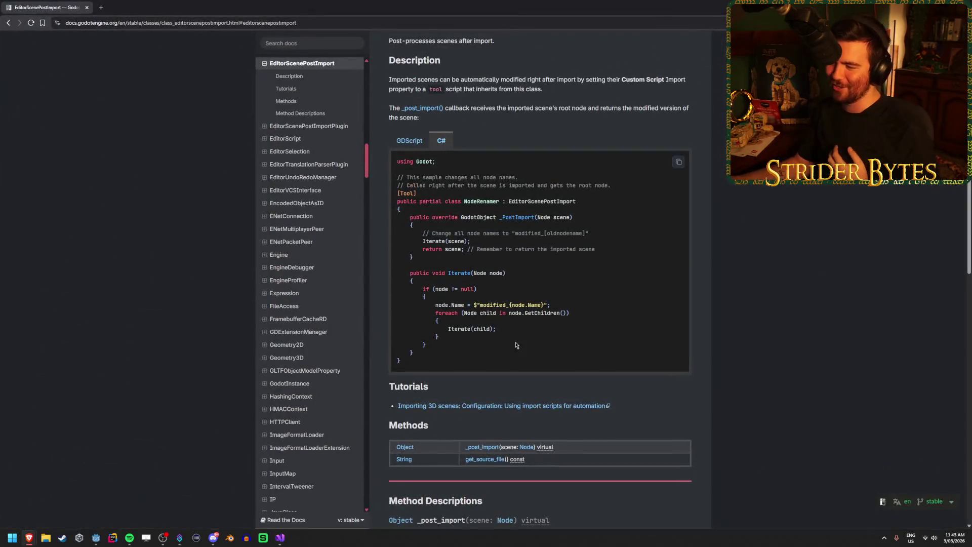
mouse_move(516, 345)
mouse_down()
mouse_move(437, 337)
mouse_move(445, 304)
mouse_move(506, 274)
mouse_up()
click(447, 273)
mouse_move(423, 289)
mouse_down()
mouse_move(567, 337)
mouse_move(506, 278)
mouse_move(507, 86)
mouse_up()
click(565, 332)
drag(572, 348, 532, 299)
click(532, 297)
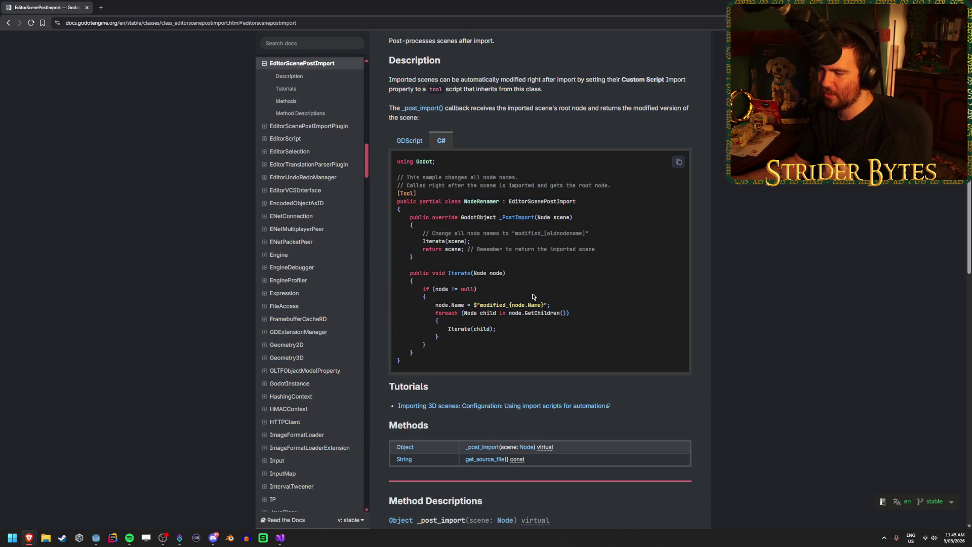
key(alt+Tab)
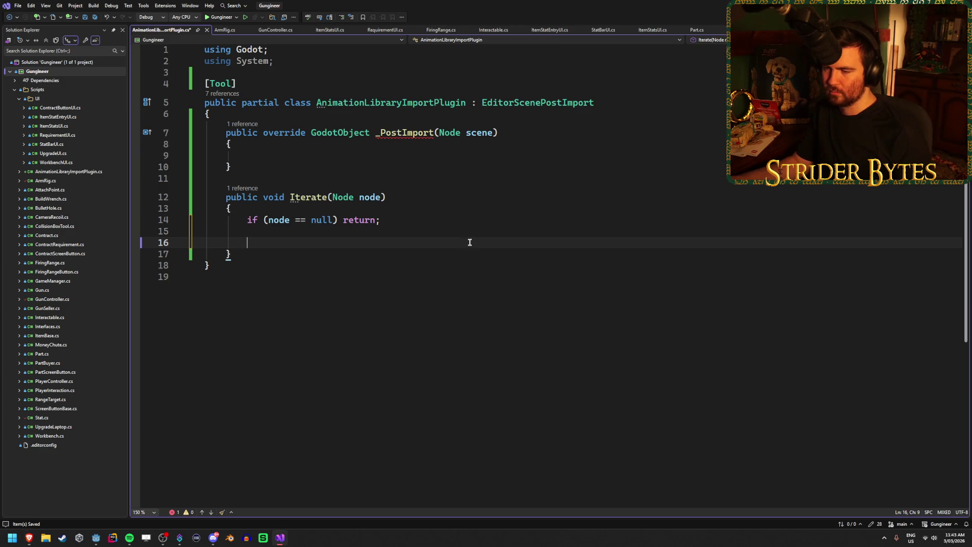
Paste the recursive foreach child loop into Iterate and save the script
text(foreach (Node child in node.GetChildren())         {             Iterate(child);         })
click(440, 217)
key(Return)
key(Return)
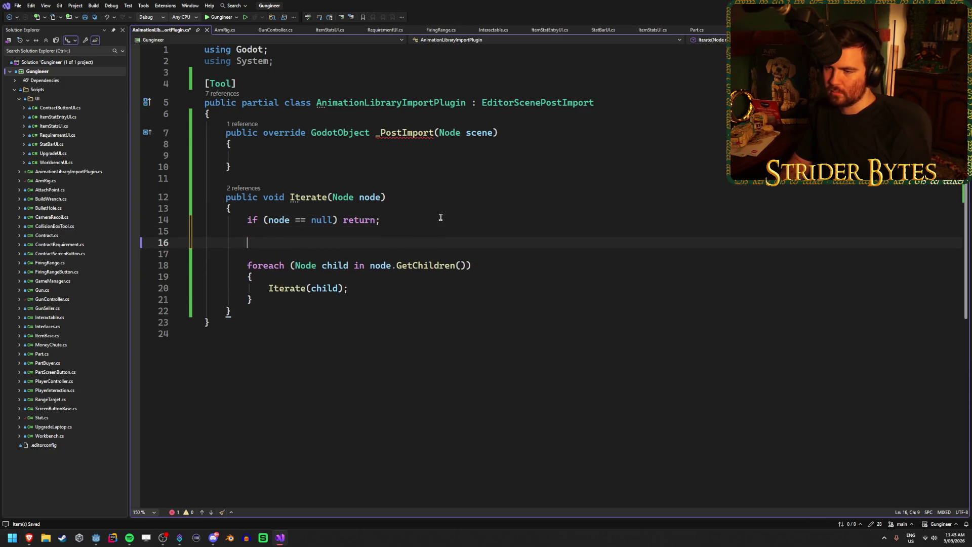
key(ctrl+s)
Add Iterate(scene); and return scene; to _PostImport and save
click(431, 155)
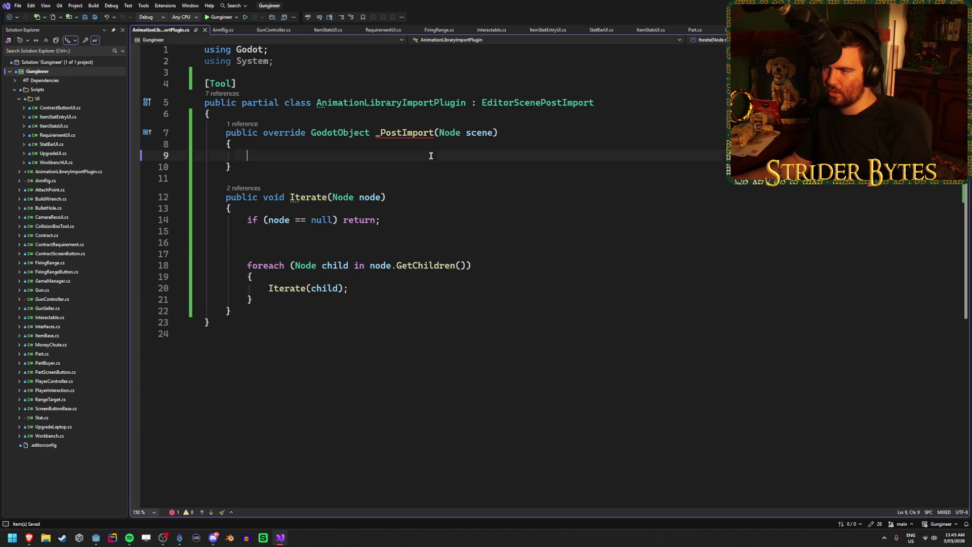
text(Inter)
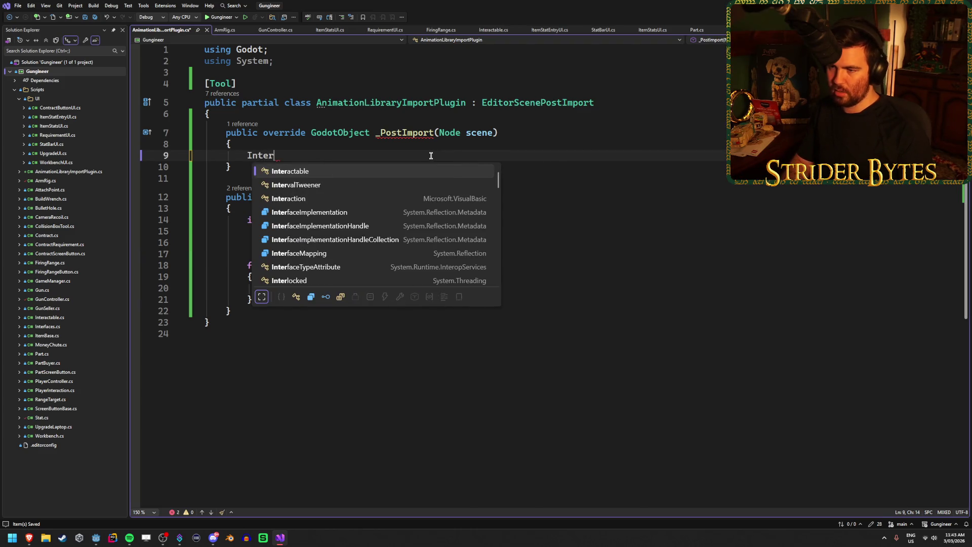
text(atc)
key(BackSpace)
key(BackSpace)
key(BackSpace)
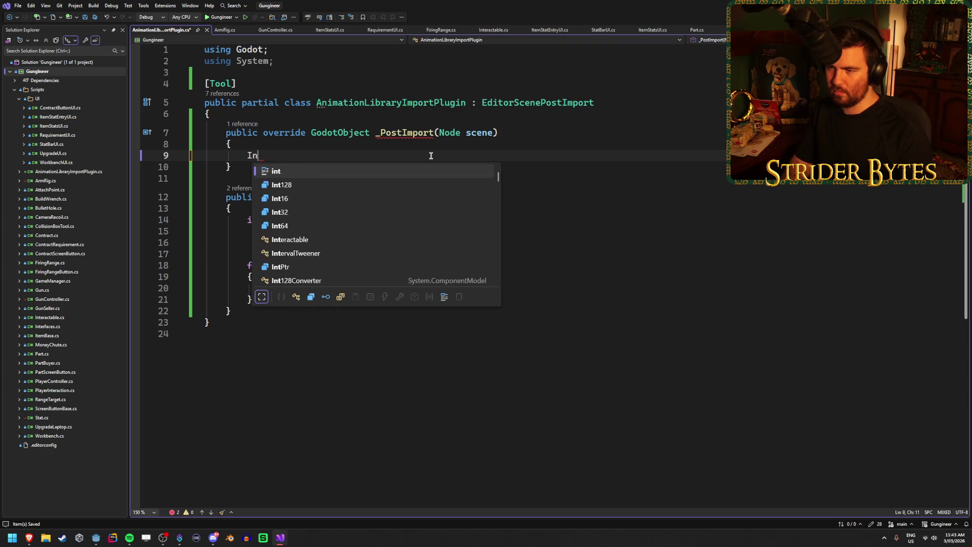
text(terat)
key(Tab)
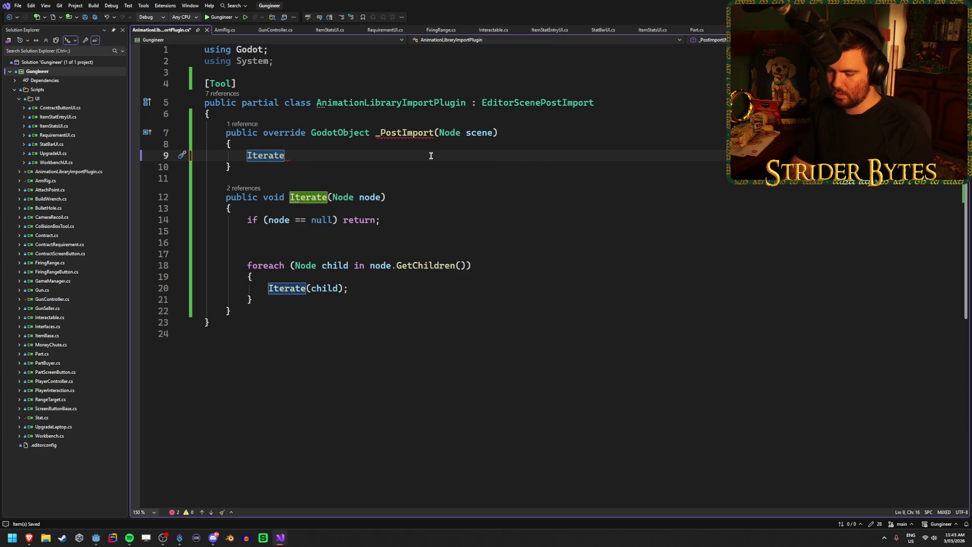
text((scene);)
key(Return)
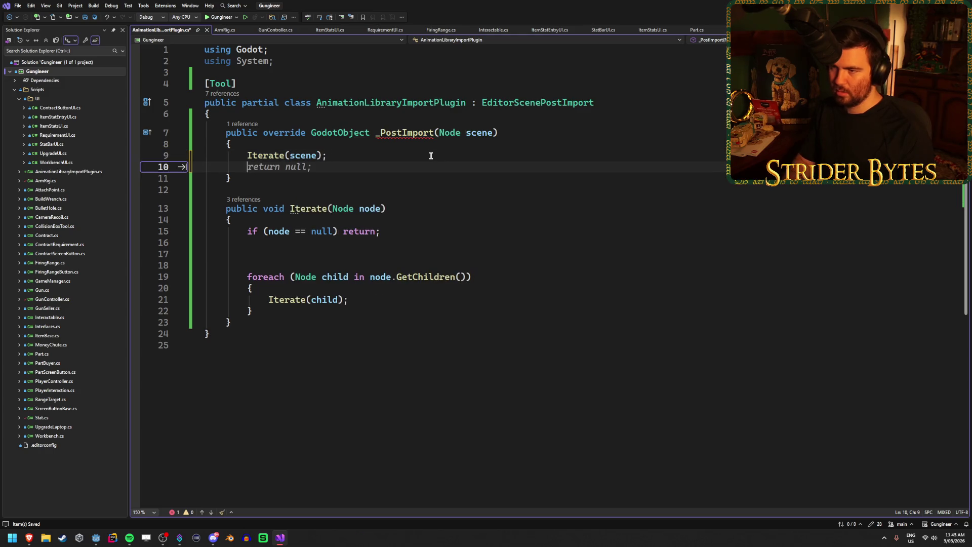
text(return scene)
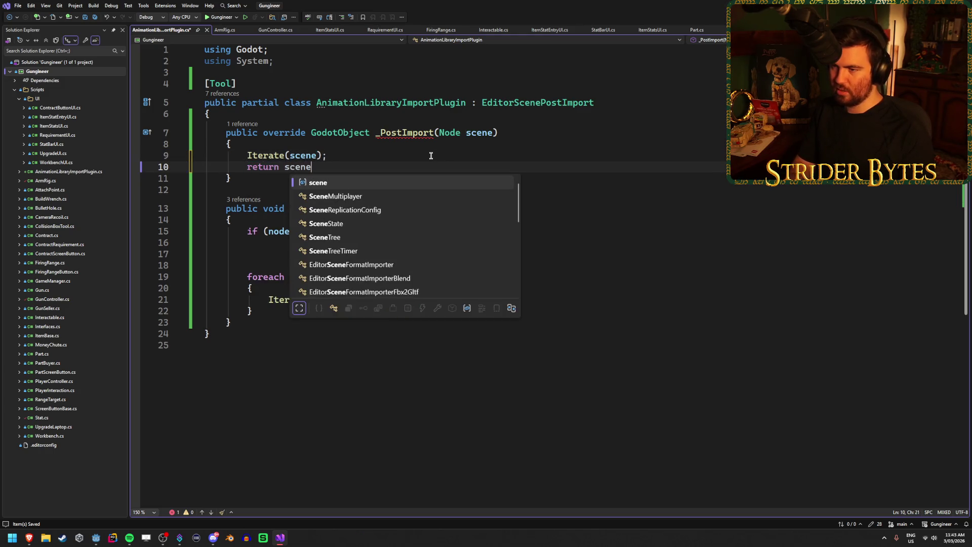
text(;)
key(ctrl+s)
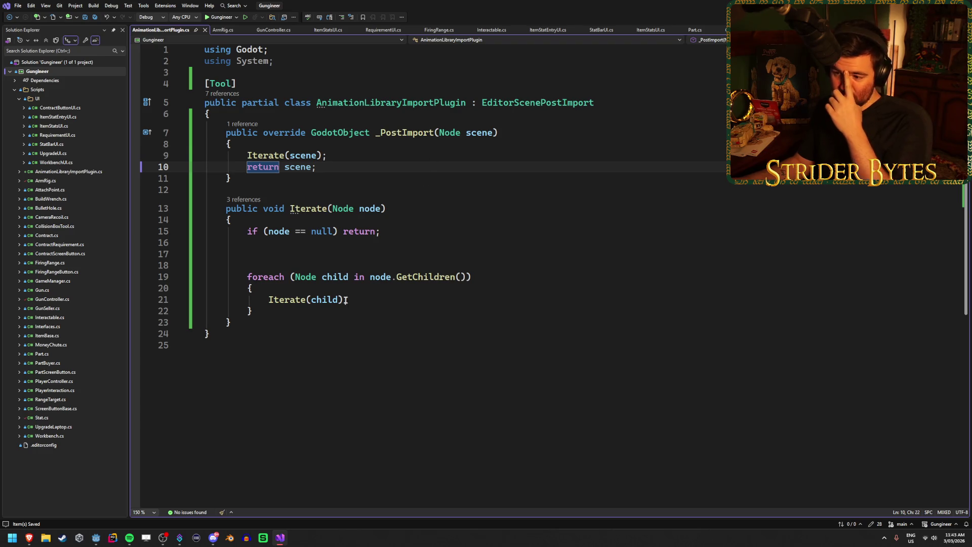
Switch to the browser's AnimationTree Advance Expressions forum thread
click(347, 253)
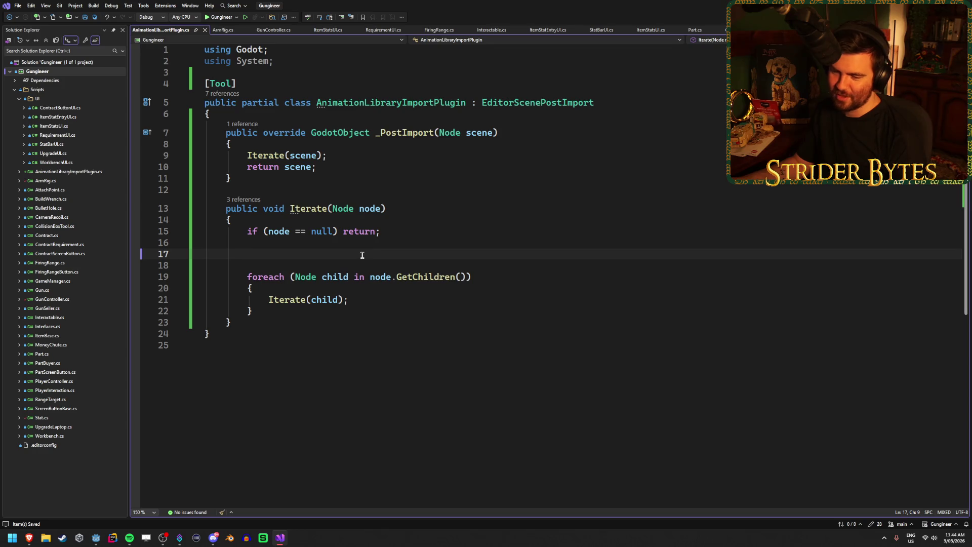
key(alt+Tab)
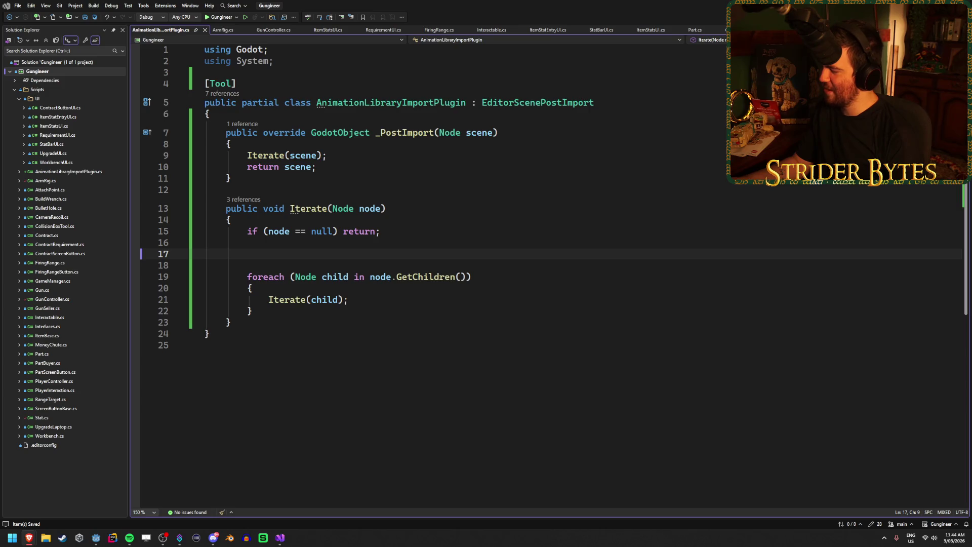
key(alt+Tab)
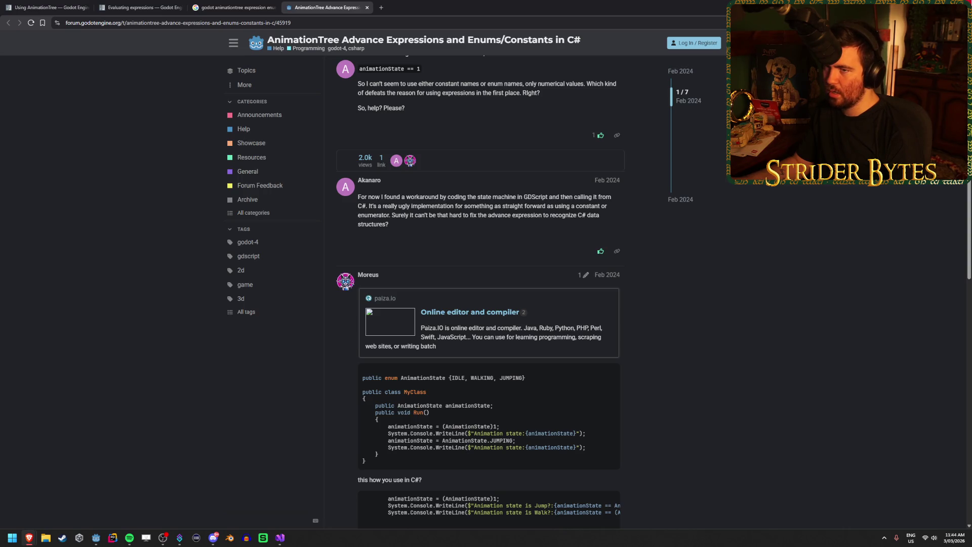
Skim the AnimationTree Advance Expressions forum thread, then go back to AnimationLibraryImportPlugin.cs
scroll(852, 233, down, 8)
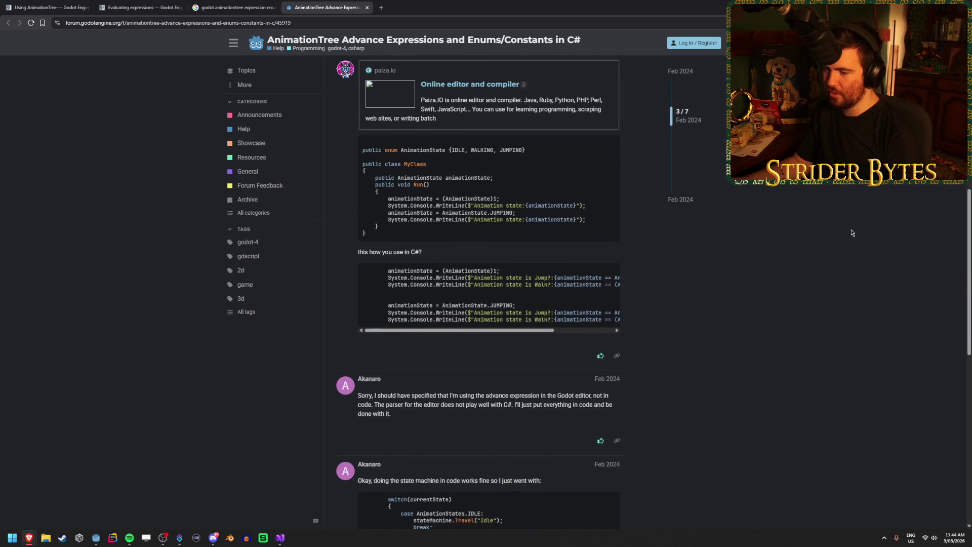
scroll(852, 231, up, 9)
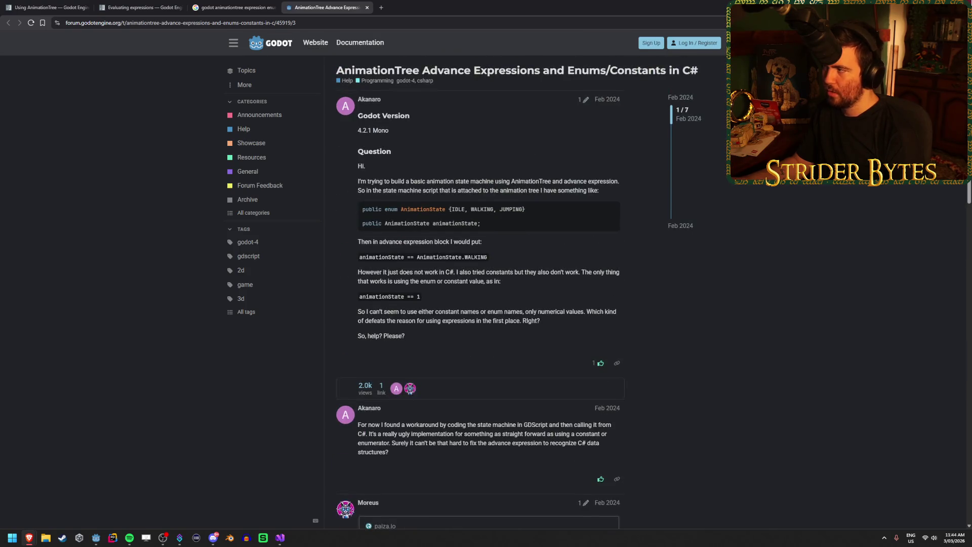
key(alt+Tab)
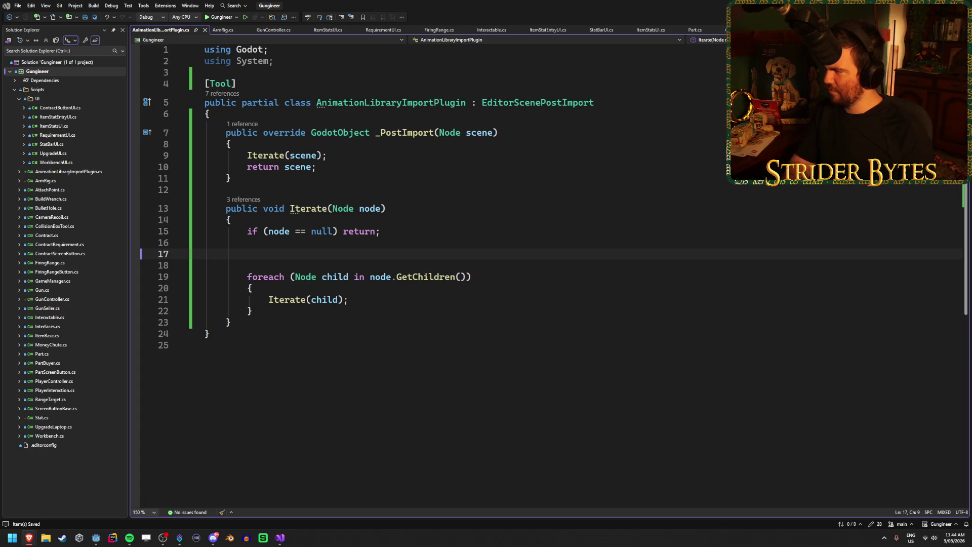
Add a ResourceSaver.Save() call in Iterate with blank lines above it
text(ResourceSa)
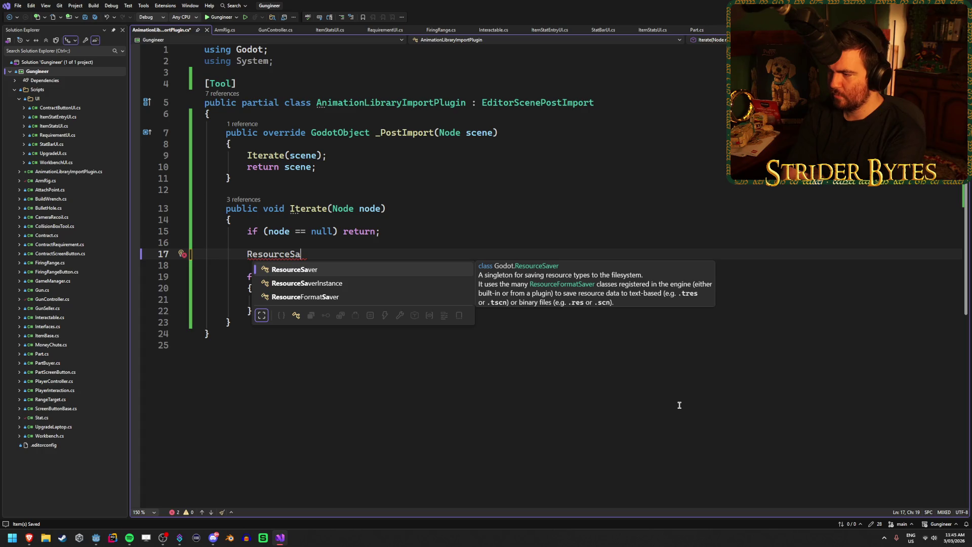
key(Tab)
text(.)
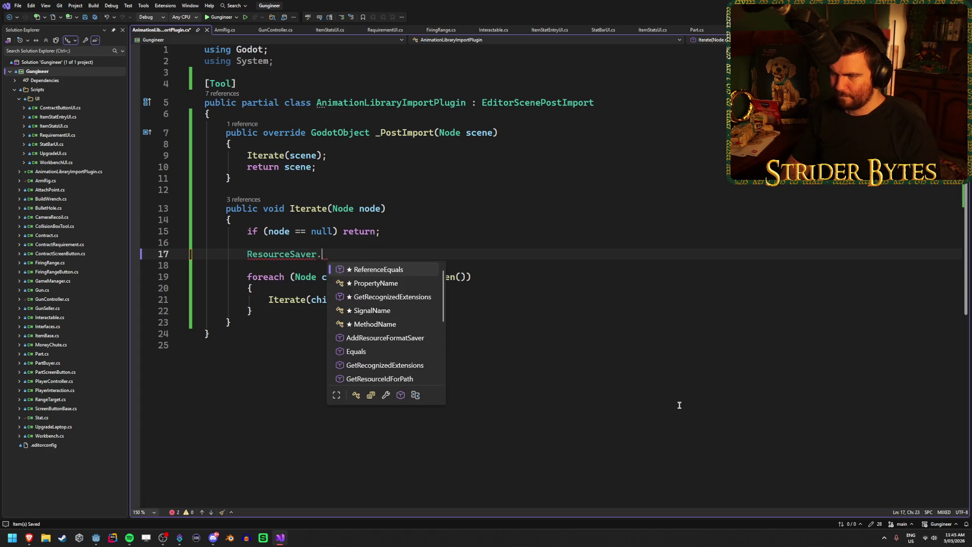
text(Sav)
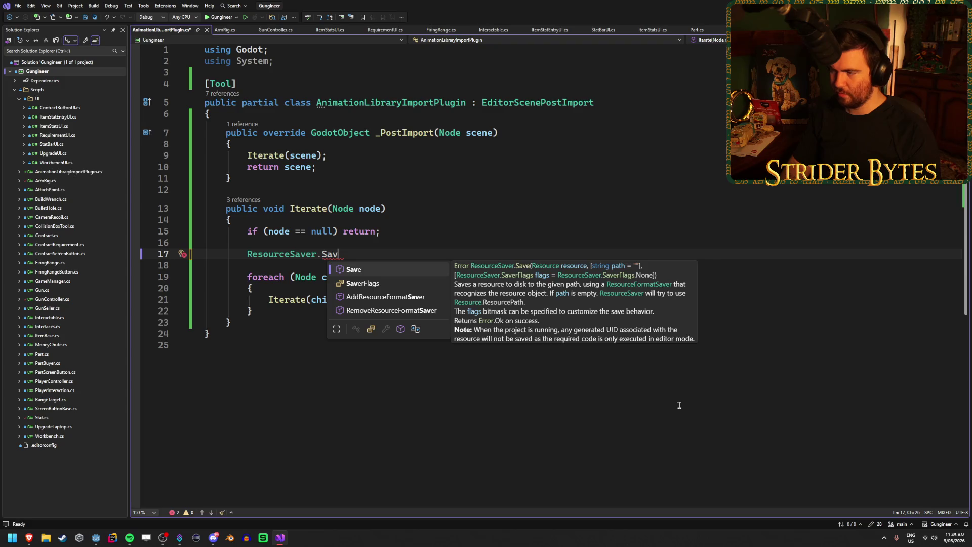
key(Tab)
text(()
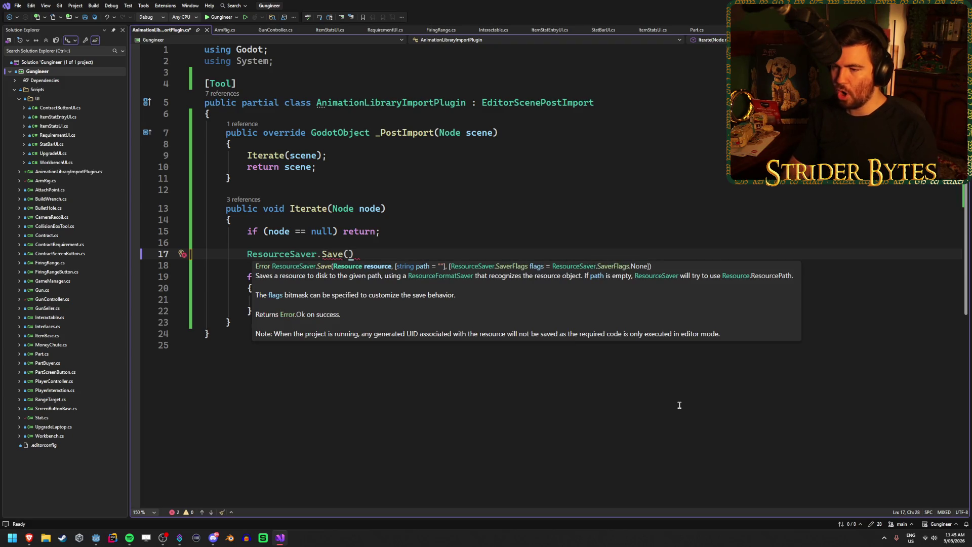
click(383, 254)
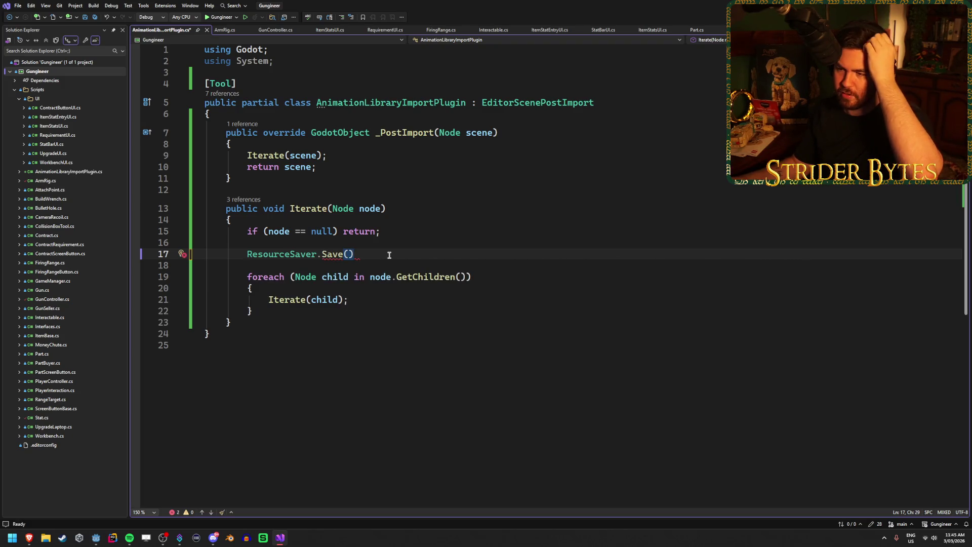
drag(388, 254, 248, 255)
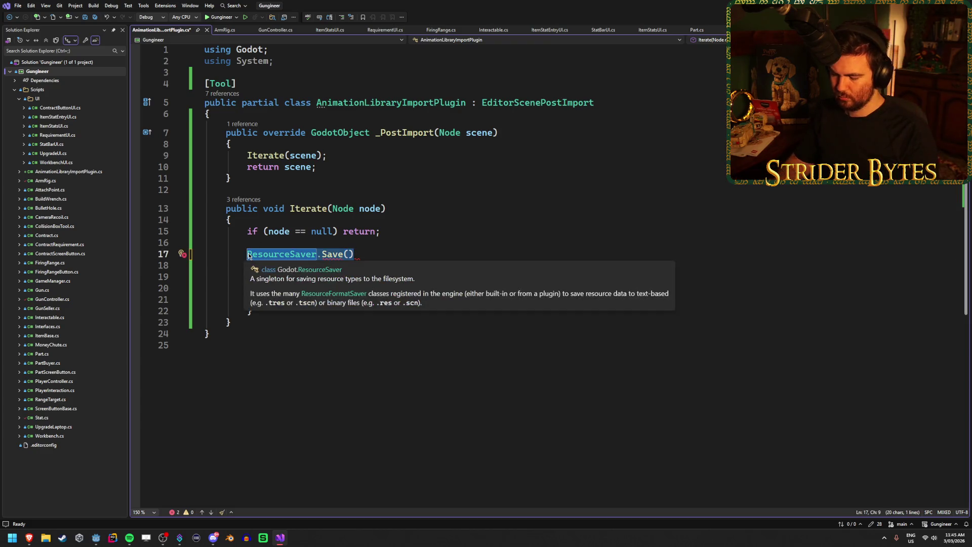
click(264, 245)
key(Return)
key(Return)
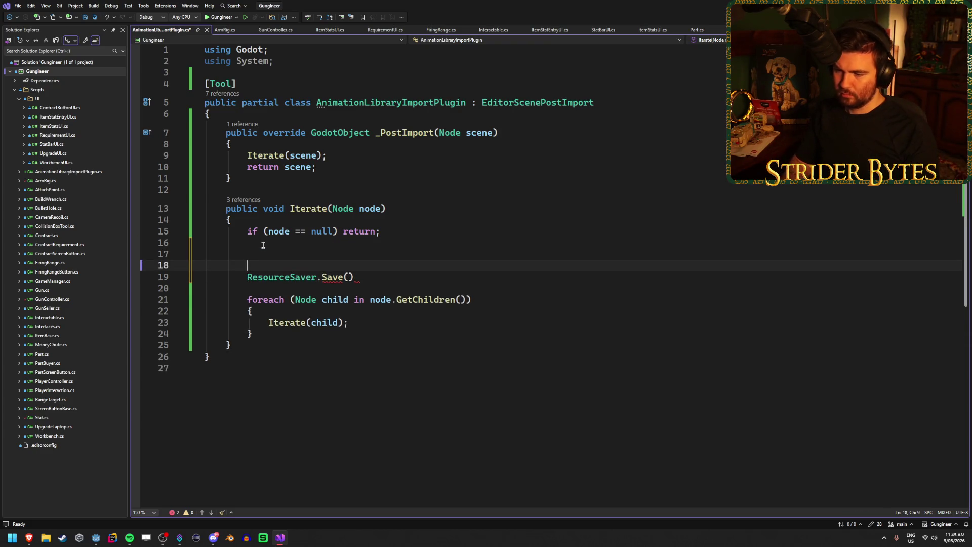
Begin the type check if (node.GetType() == typeof above the Save call
text(if (nod)
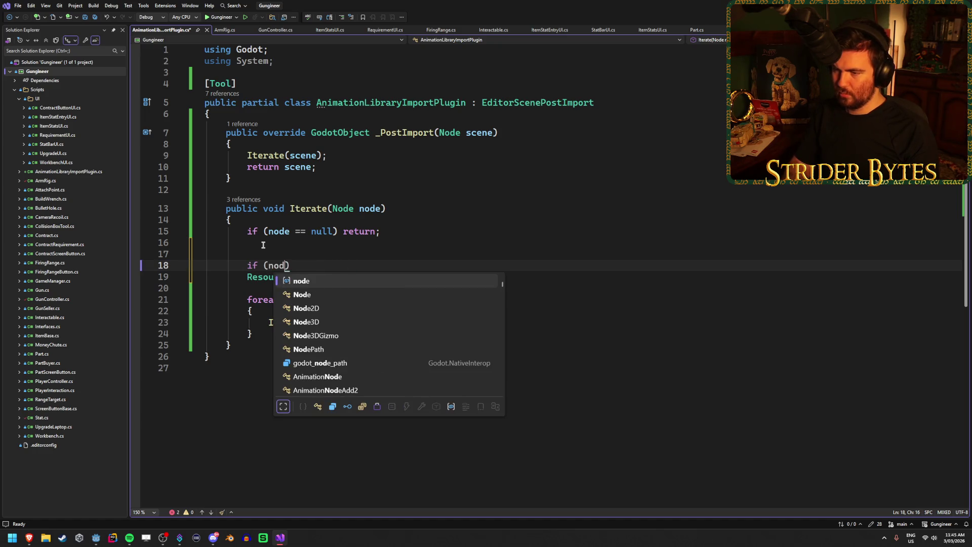
text(e.Ge)
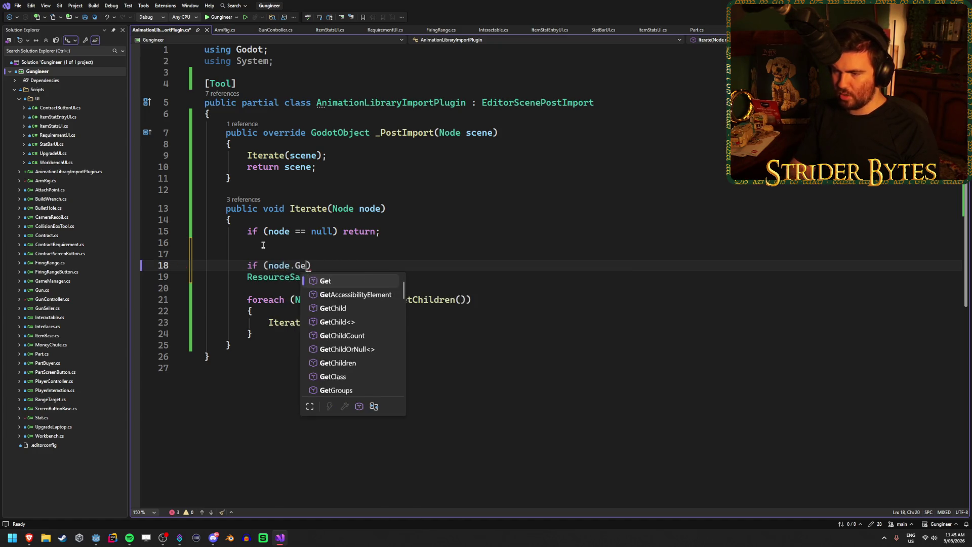
text(tN)
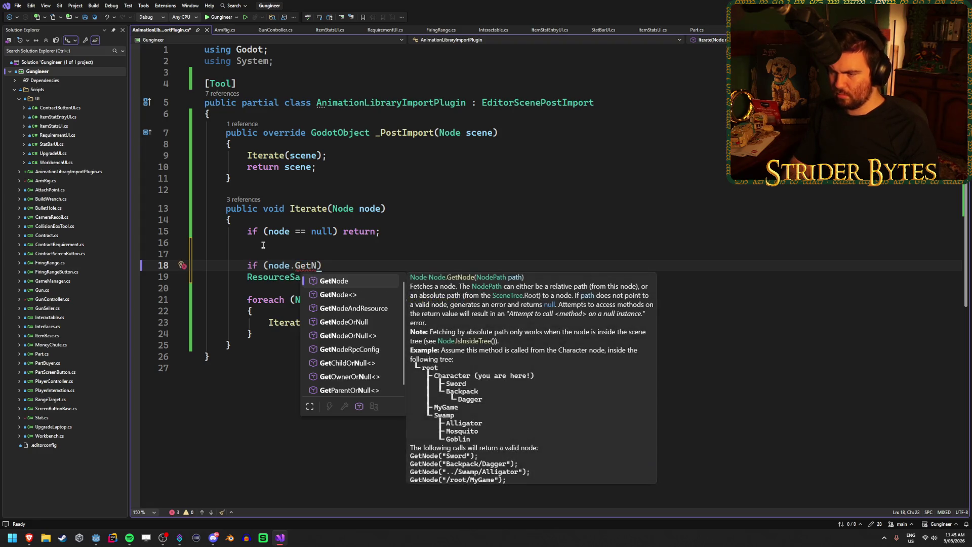
key(BackSpace)
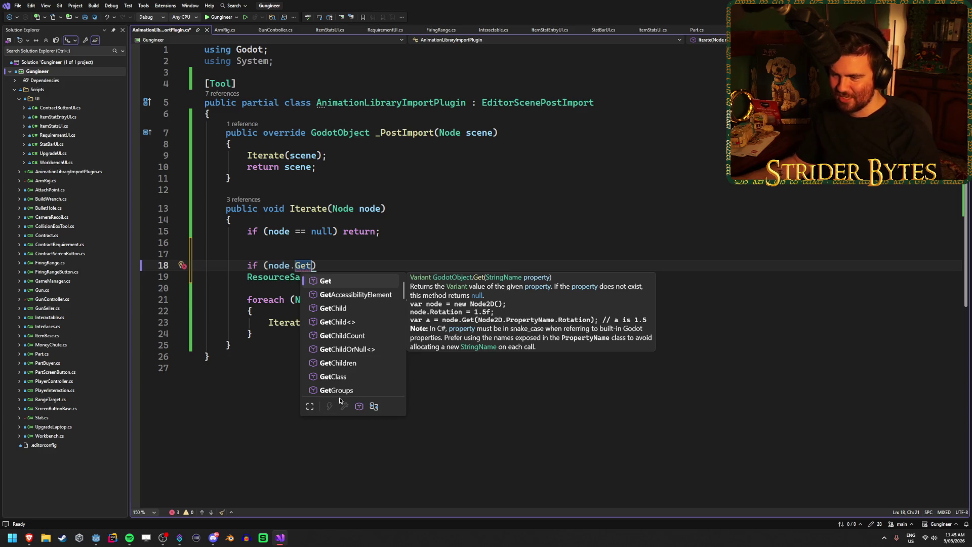
scroll(392, 339, down, 12)
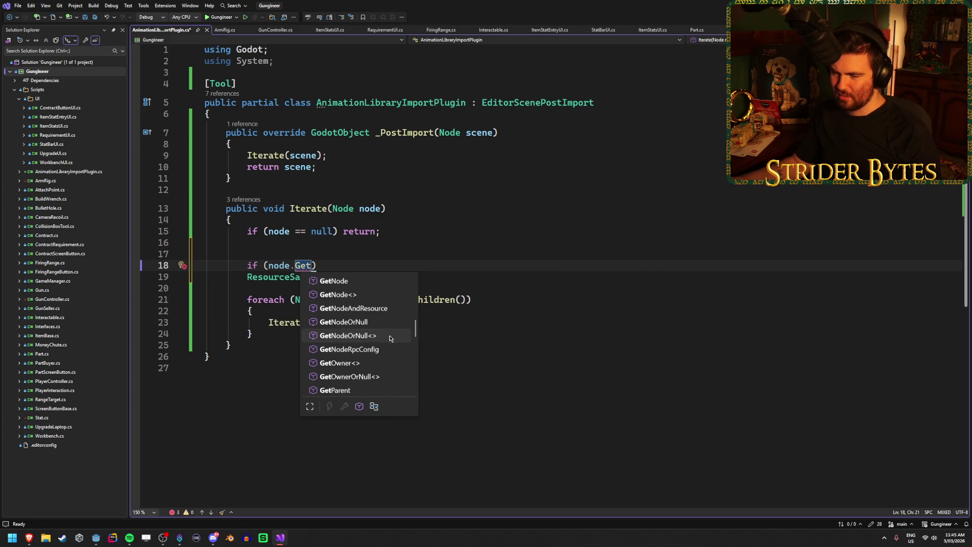
scroll(391, 339, down, 2)
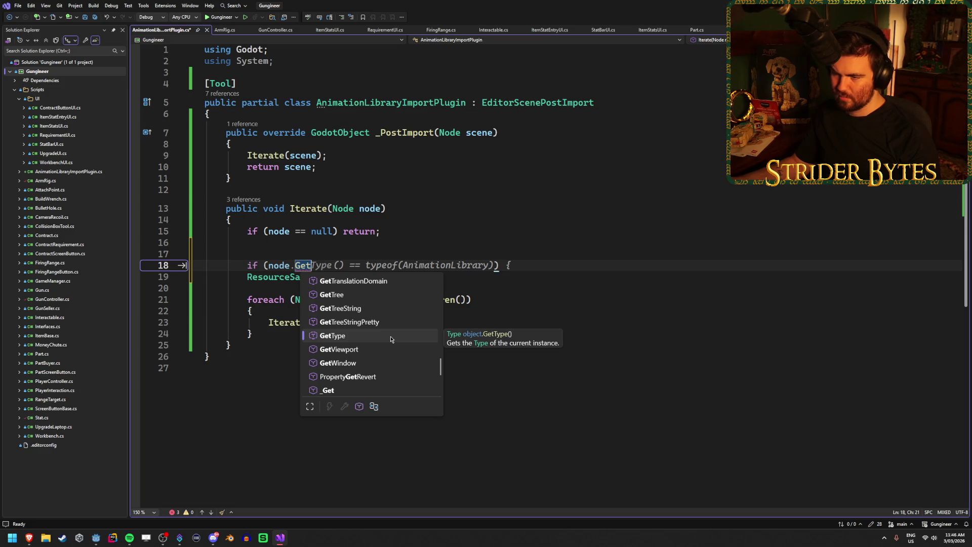
text(()
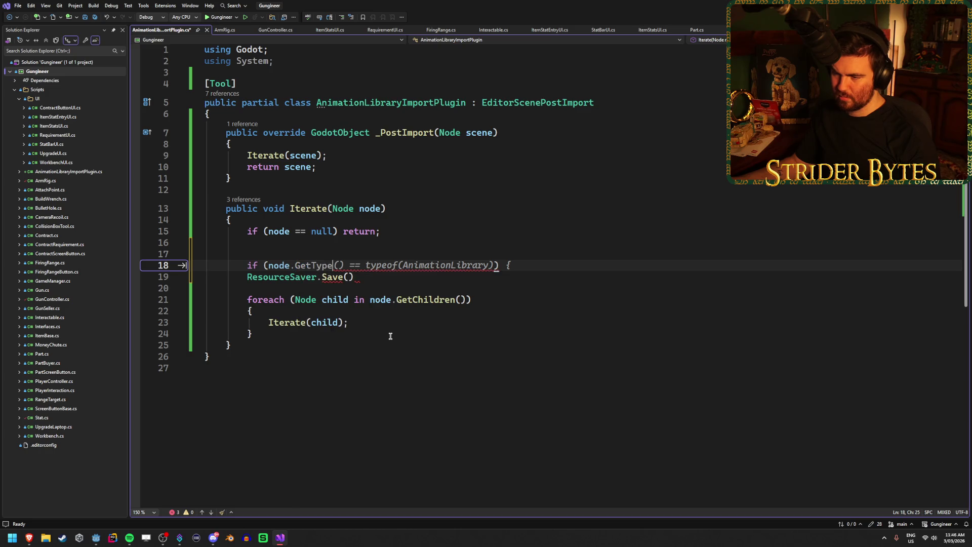
text() == )
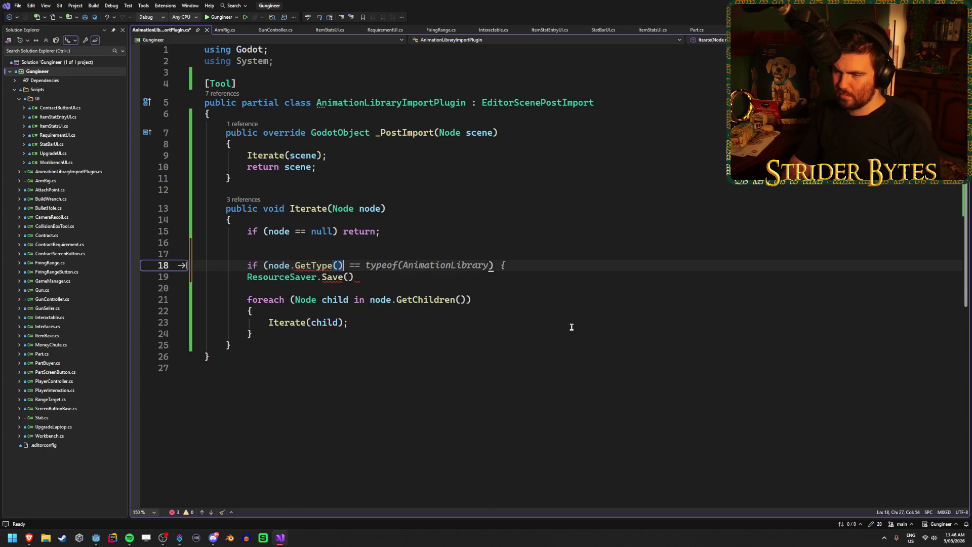
text(typeof)
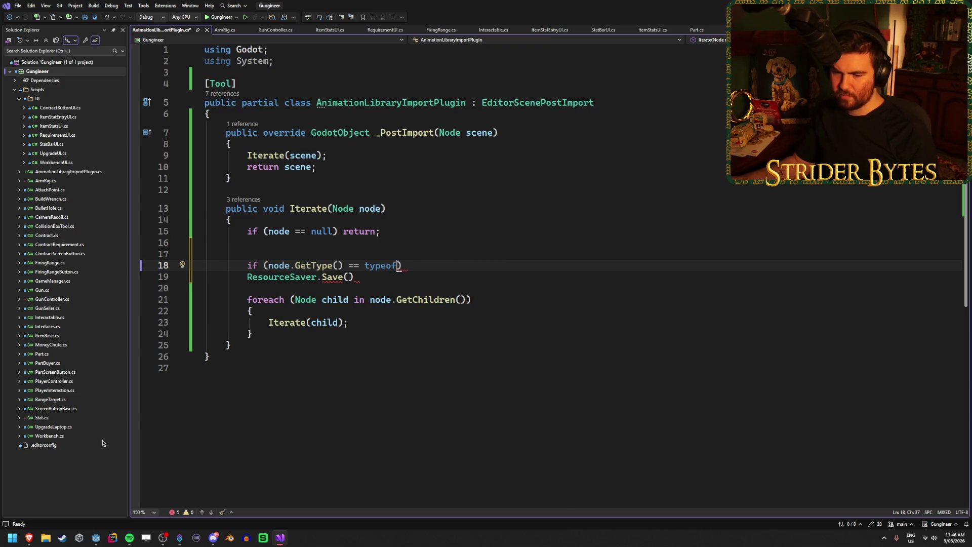
Open Anim_AR.glb's Advanced Import Settings and preview AR_Stage1 and the AnimationPlayer options
mouse_move(29, 537)
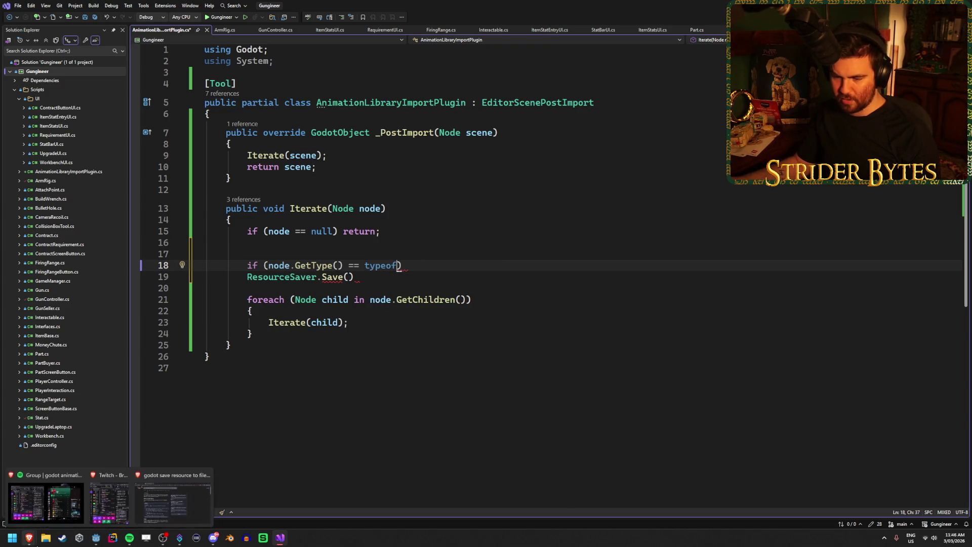
click(95, 538)
scroll(60, 395, up, 10)
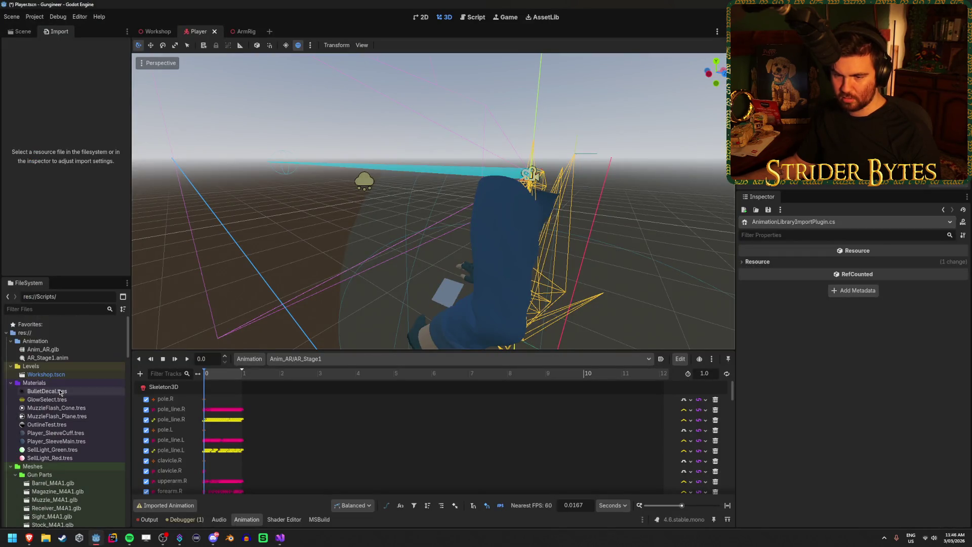
double_click(43, 349)
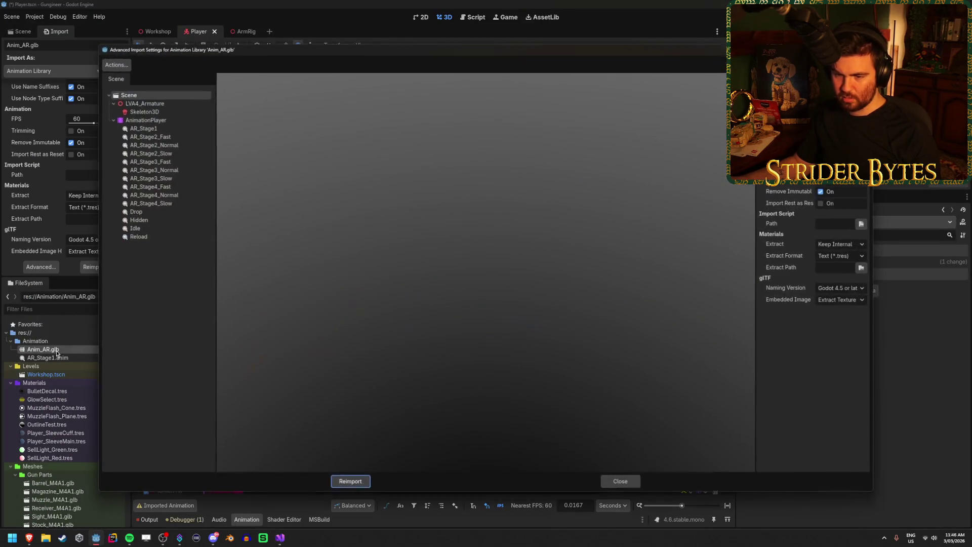
click(154, 127)
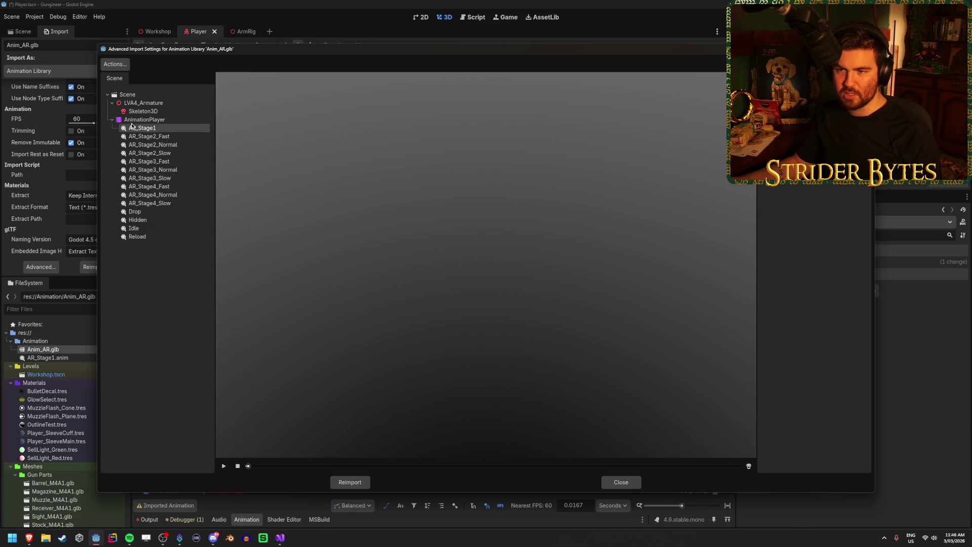
click(135, 122)
click(141, 130)
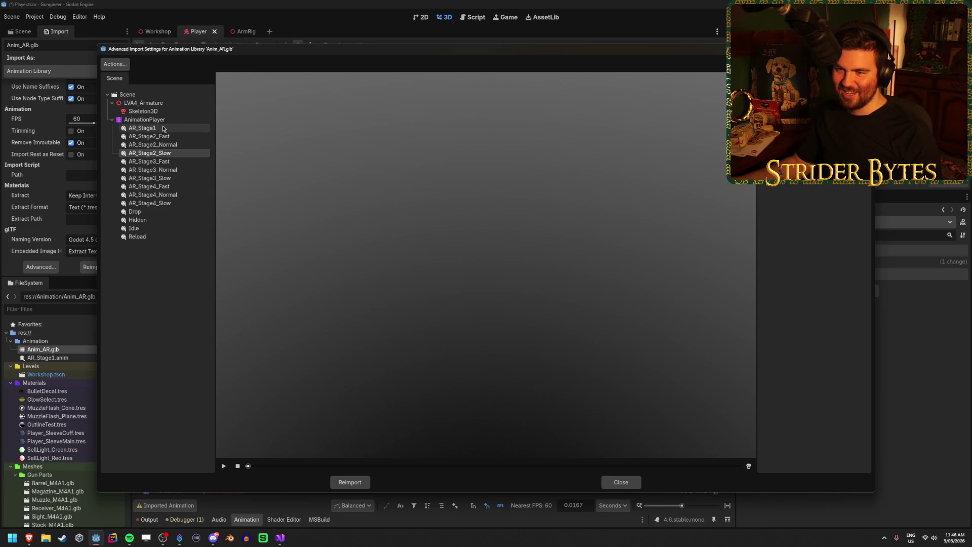
Browse the Hidden, Idle, Reload and Drop animations, then close the import settings
click(157, 220)
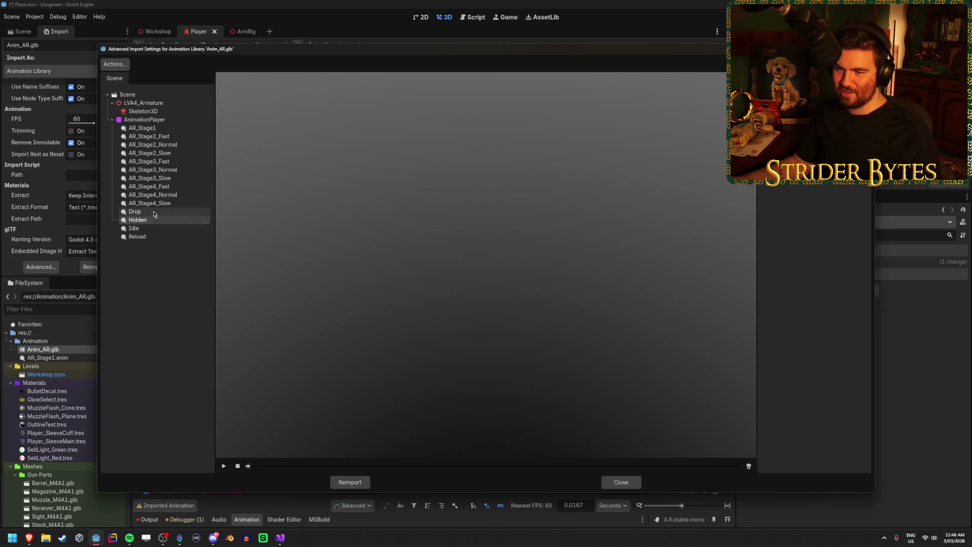
click(154, 231)
click(152, 236)
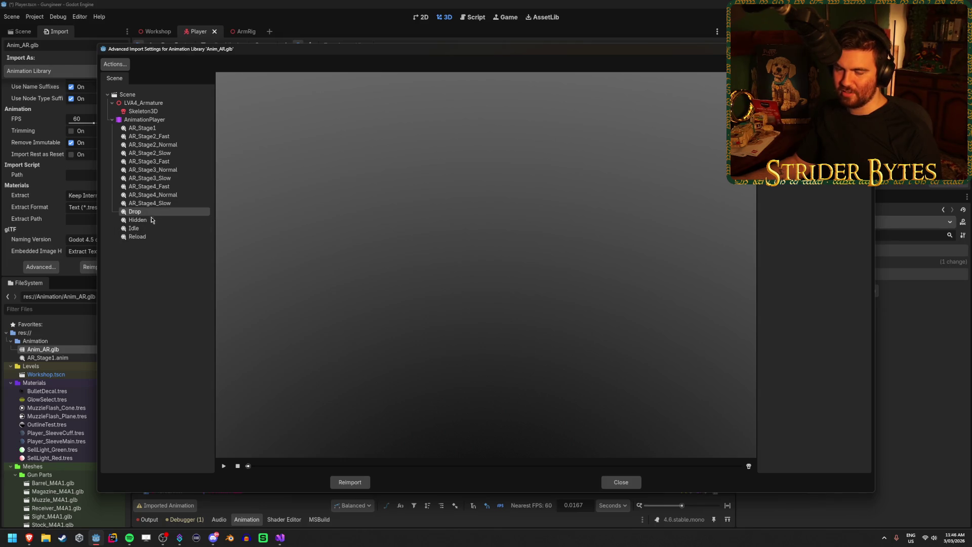
click(151, 212)
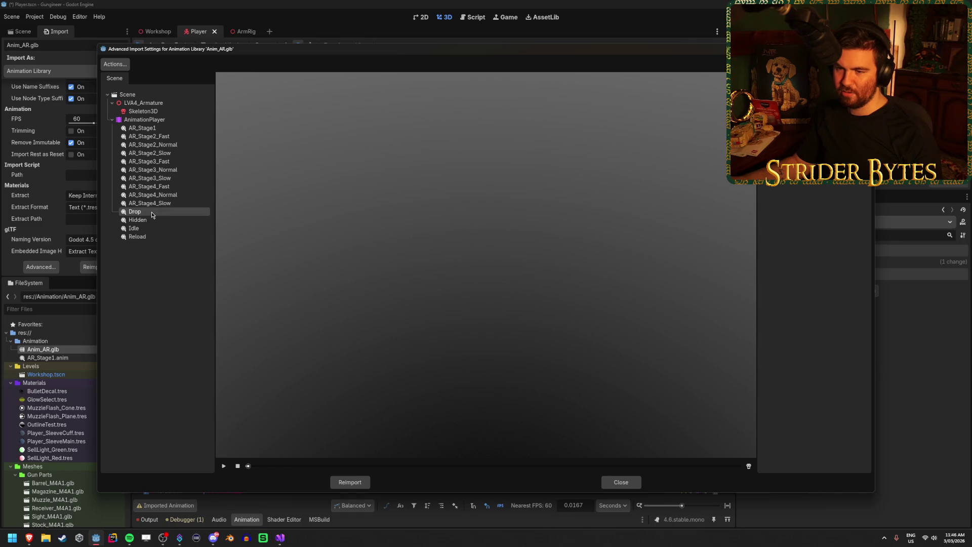
click(151, 238)
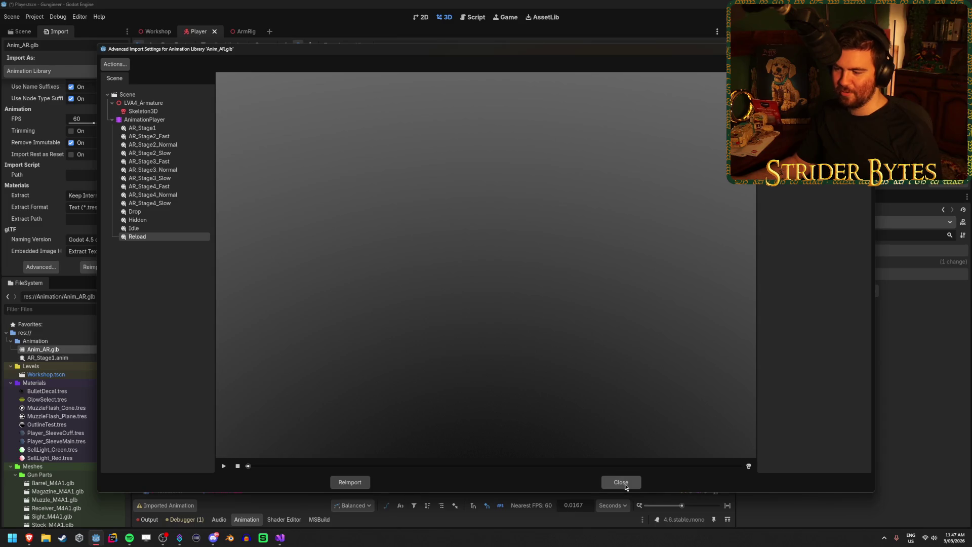
click(621, 482)
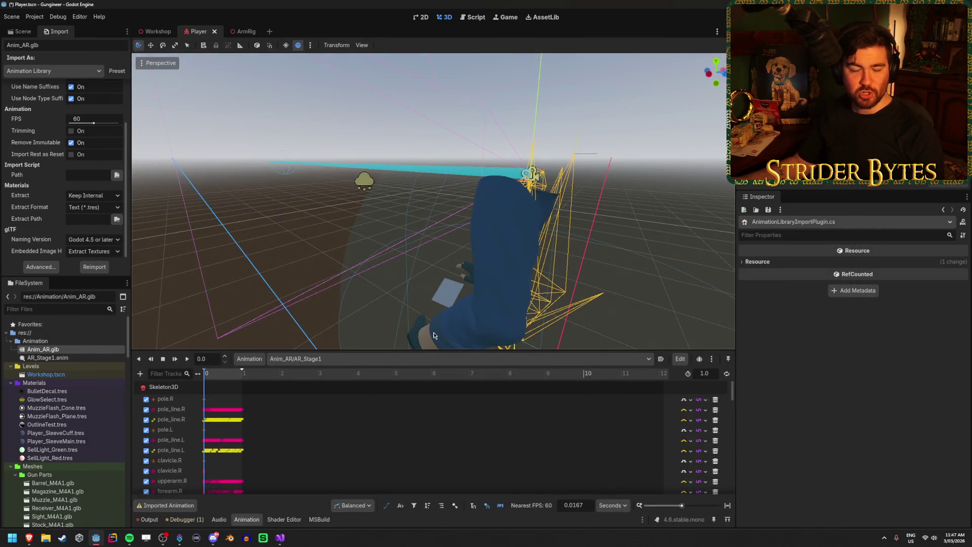
Complete the check as typeof(AnimationPlayer) and save the script
click(280, 537)
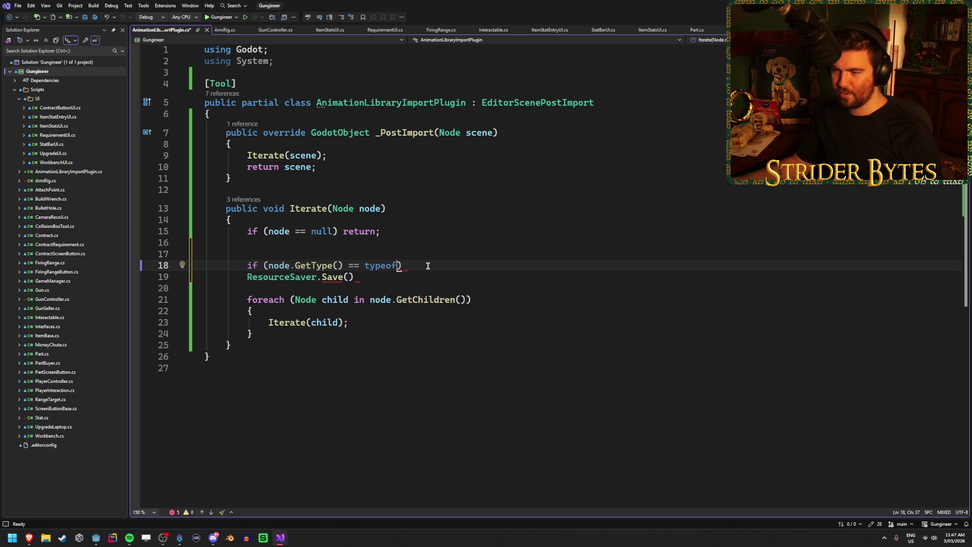
text((*A)
key(BackSpace)
text(Animat)
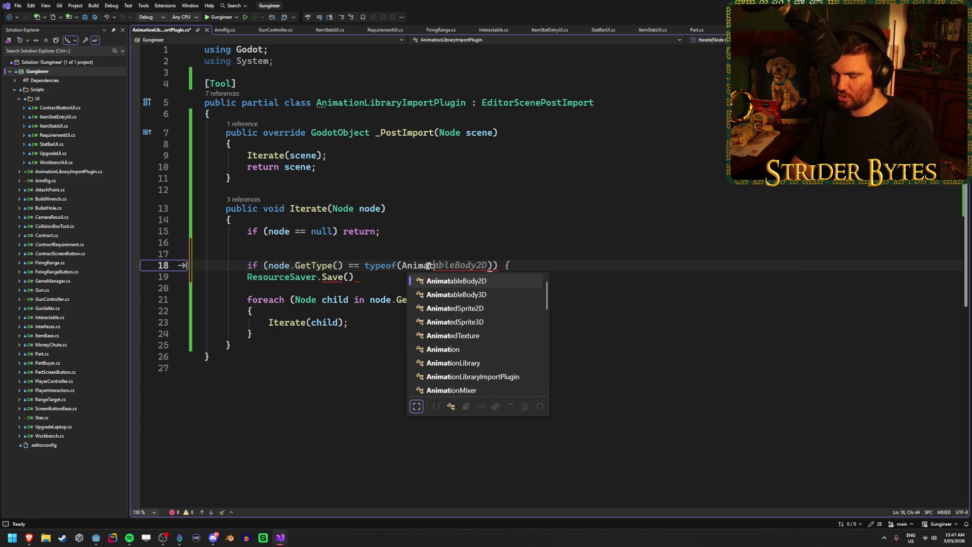
key(BackSpace)
text(ionPla)
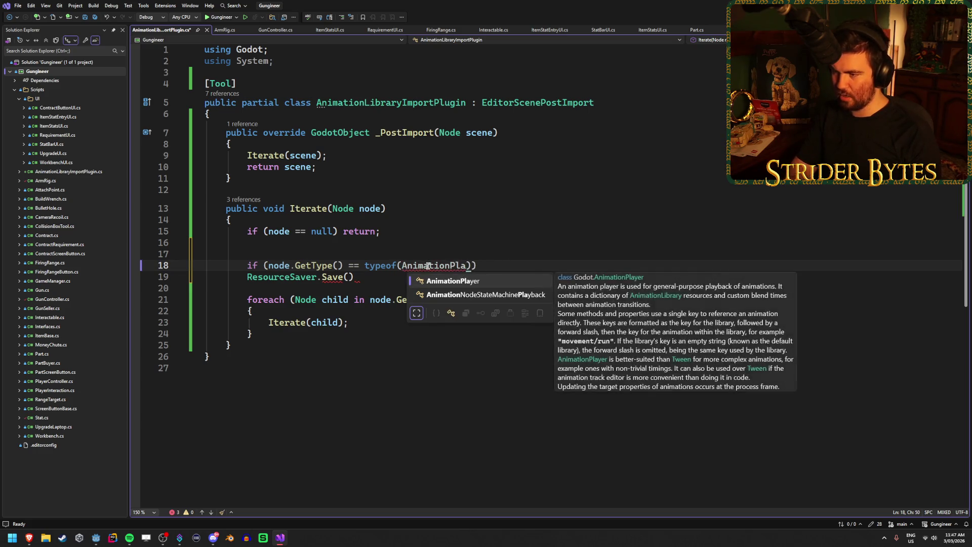
key(Tab)
key(ctrl+s)
Add braces under the AnimationPlayer check and move the foreach child loop inside
click(509, 264)
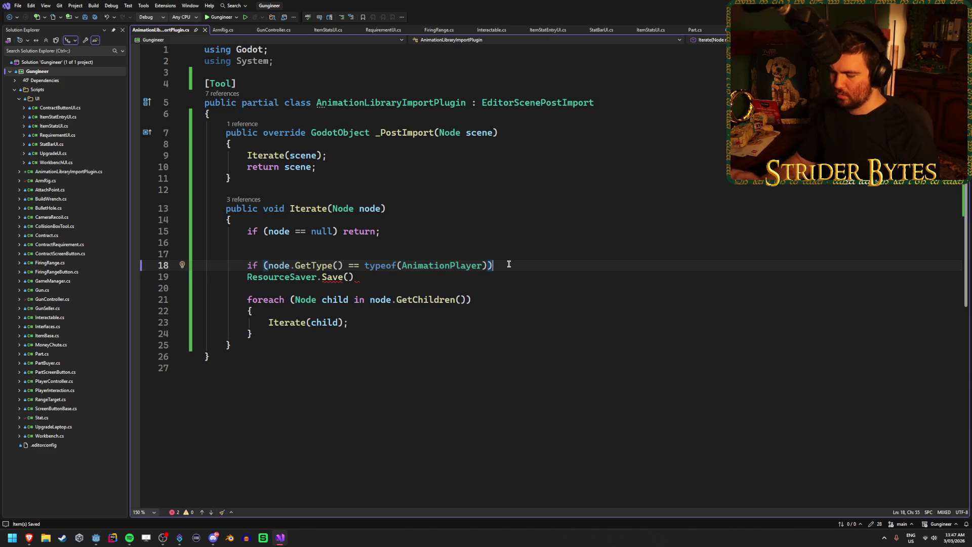
key(Return)
text({)
key(Return)
drag(264, 368, 205, 333)
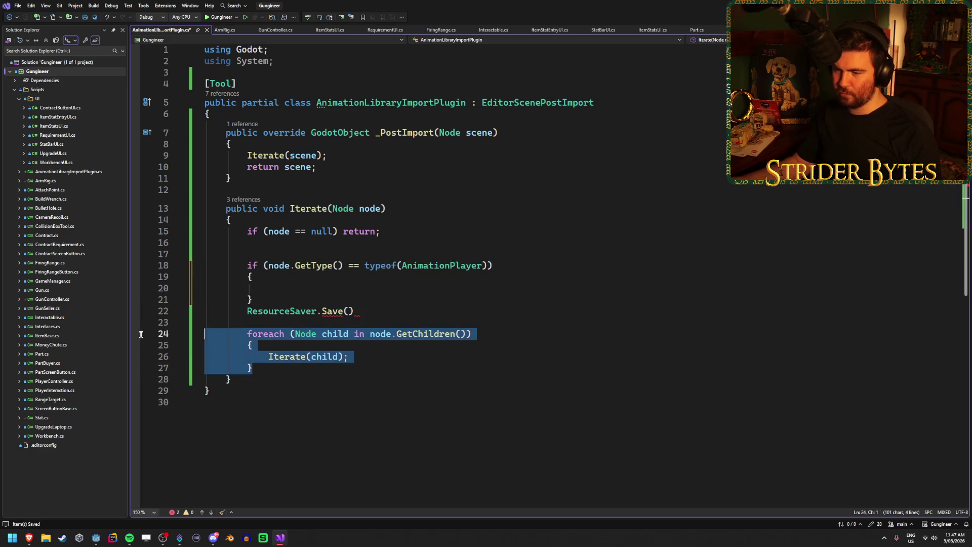
key(ctrl+x)
click(314, 287)
key(ctrl+v)
Replace the loop's Iterate(child); call with the ResourceSaver.Save() call
click(385, 309)
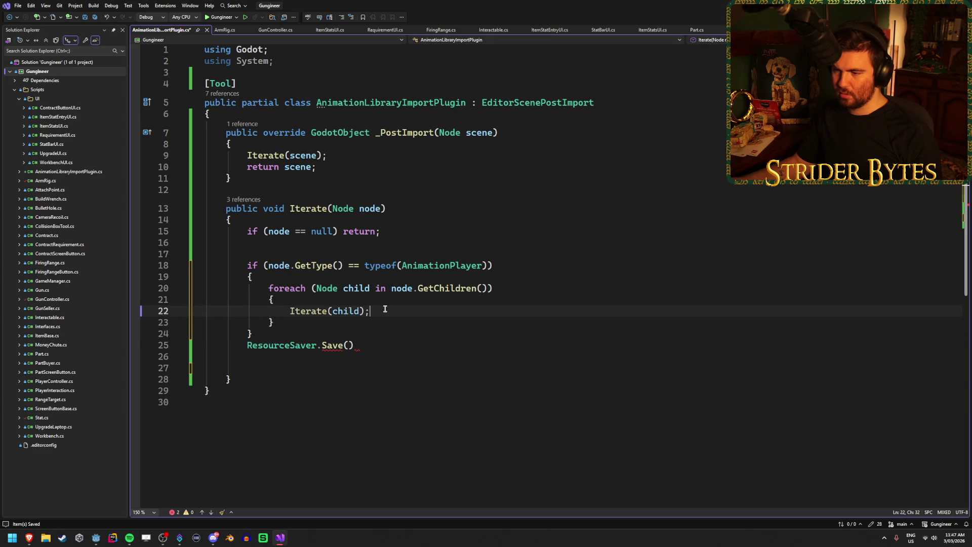
drag(380, 310, 301, 313)
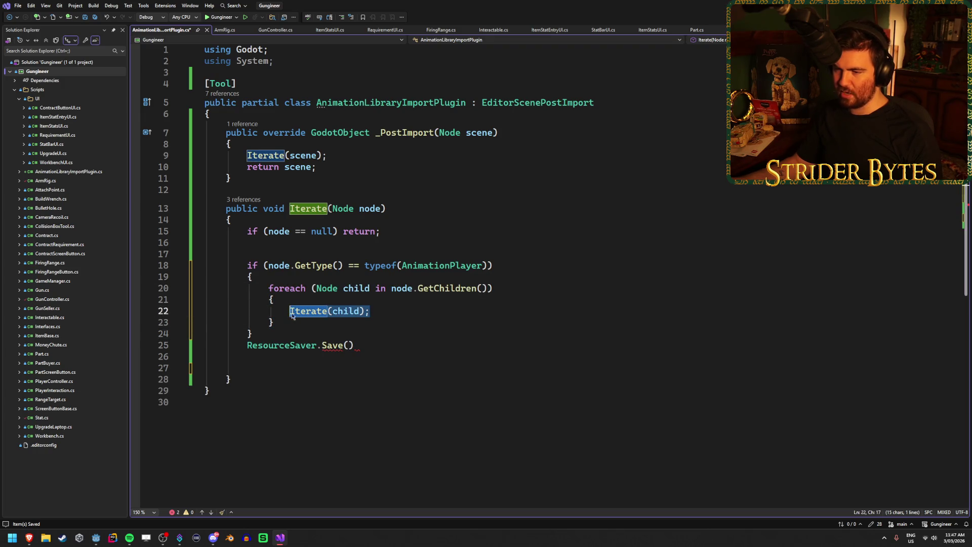
click(408, 314)
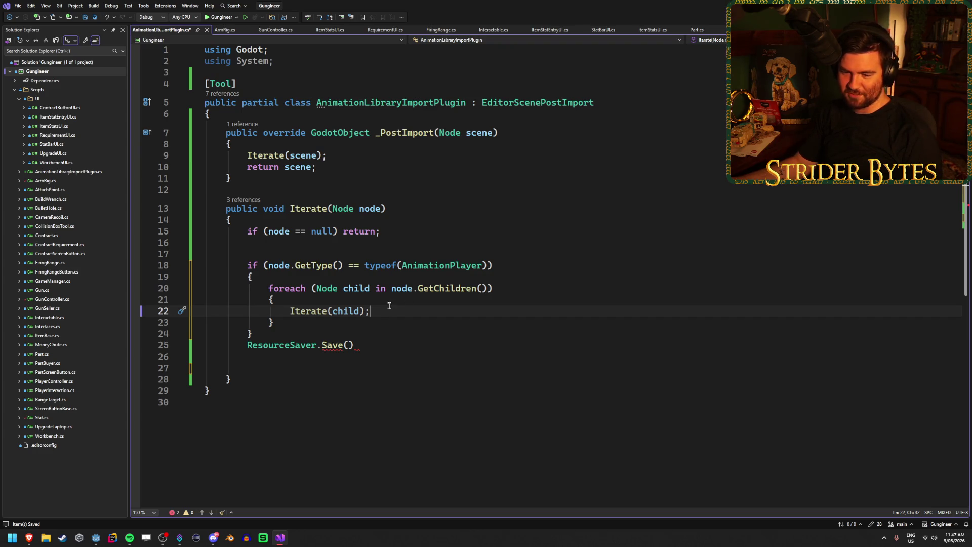
drag(386, 312, 290, 313)
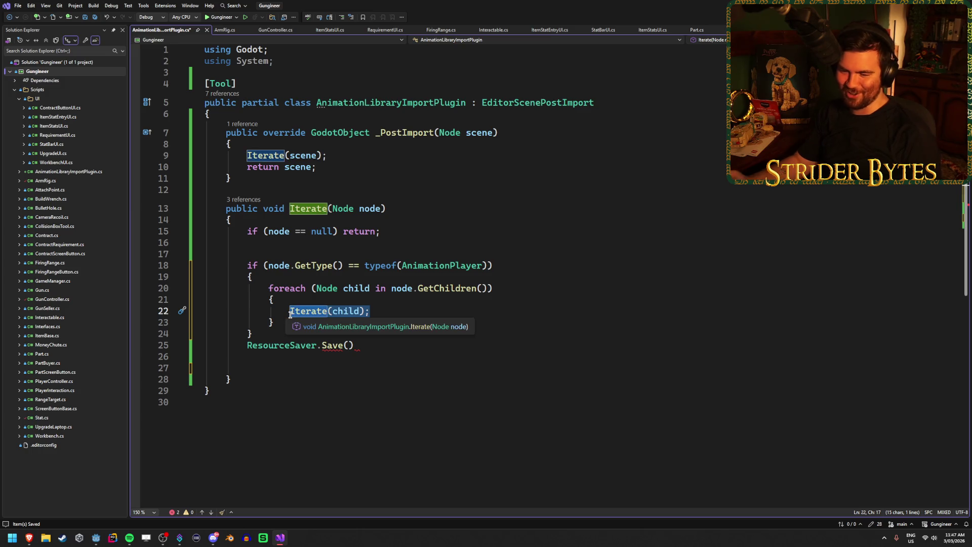
key(Delete)
drag(355, 346, 247, 347)
key(ctrl+x)
click(291, 312)
key(ctrl+v)
Delete the leftover blank lines below the if block
click(293, 357)
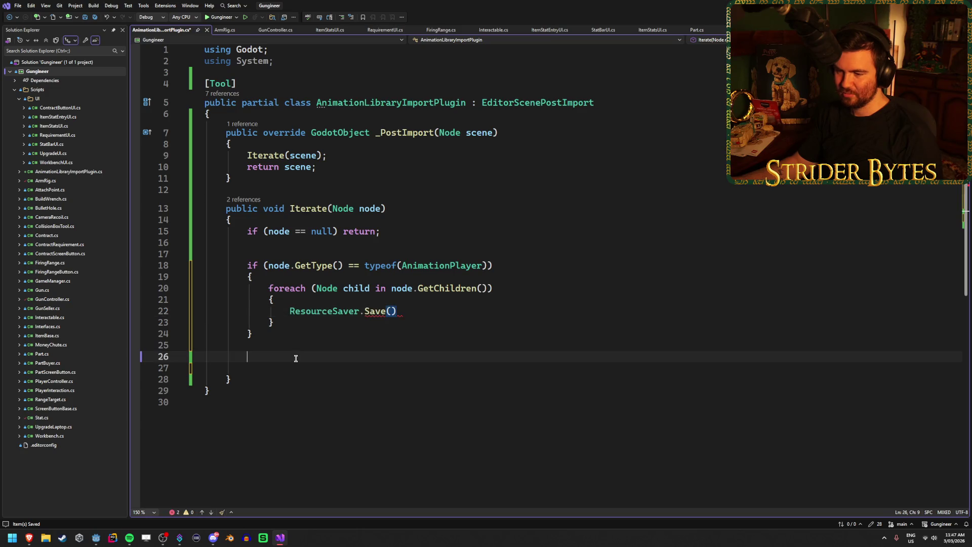
click(296, 369)
key(BackSpace)
key(BackSpace)
key(BackSpace)
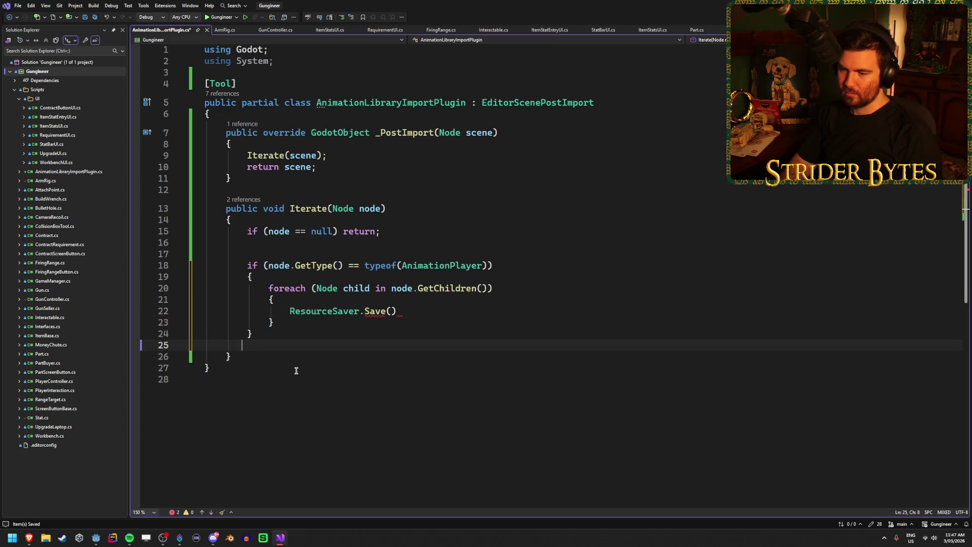
key(BackSpace)
Pass child as the first argument of ResourceSaver.Save
click(393, 311)
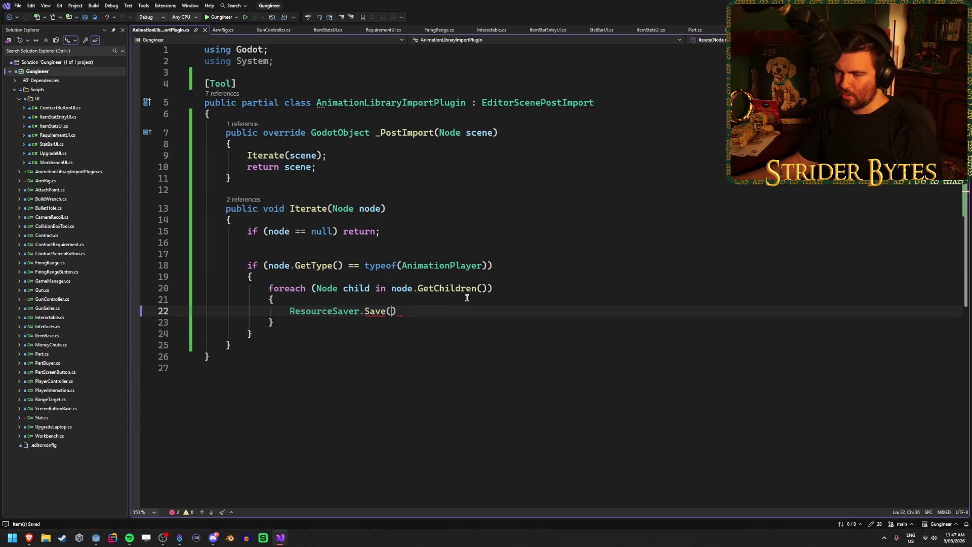
text(animationp,)
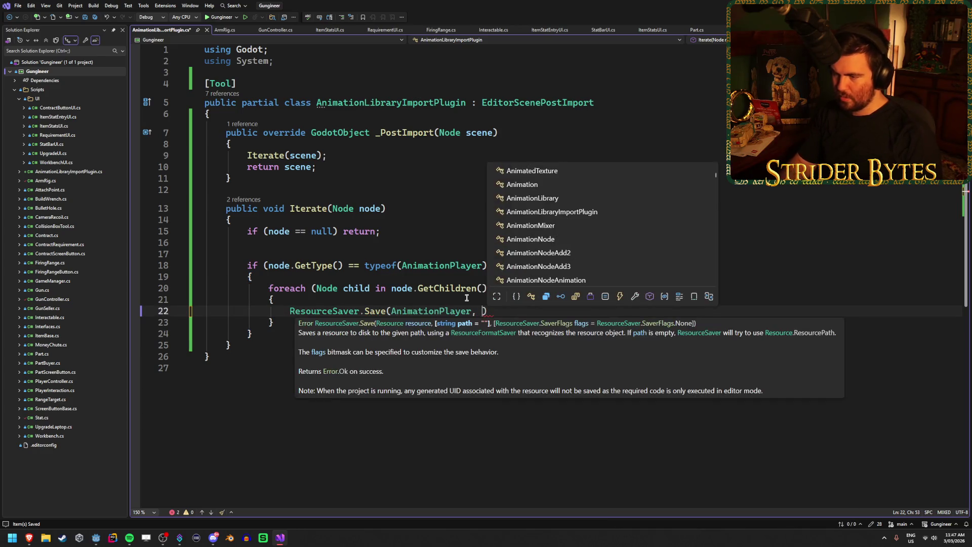
key(BackSpace)
key(BackSpace)
key(BackSpace)
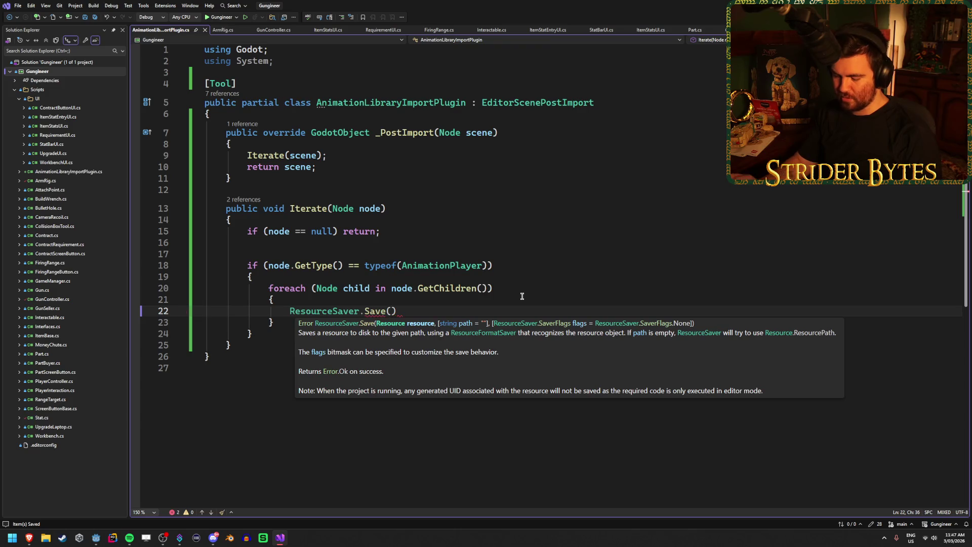
text(child,)
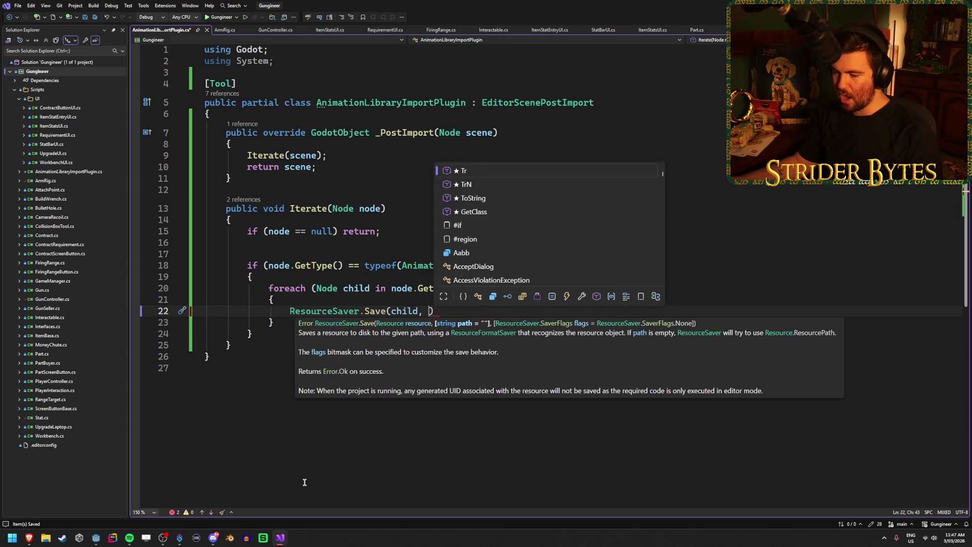
Add "res://Animation/", copied from Godot's Animation folder, as Save's path and save
click(99, 543)
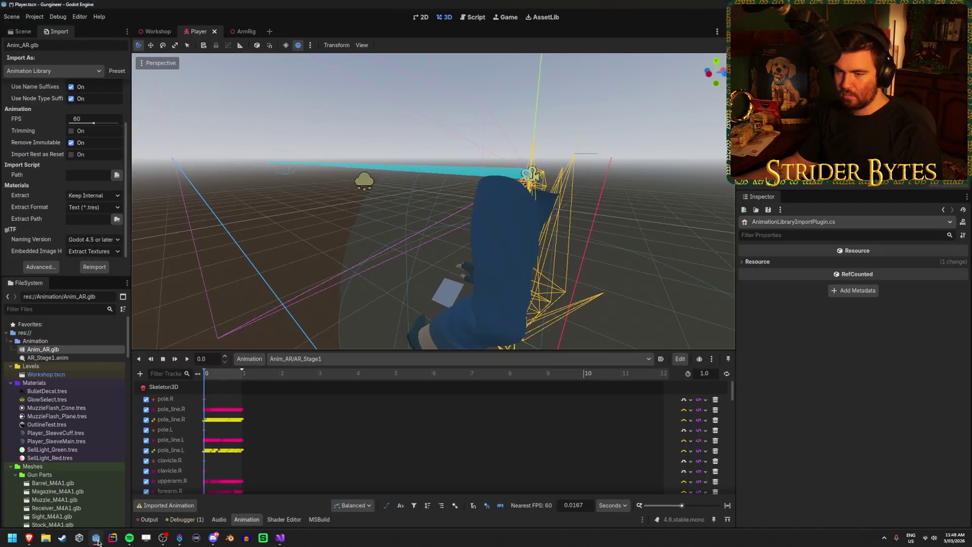
right_click(45, 342)
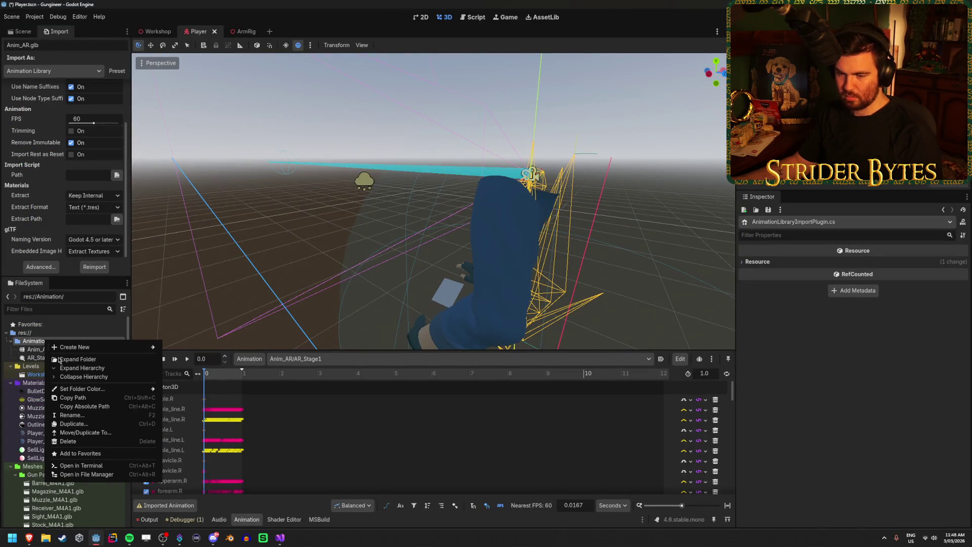
click(72, 398)
key(alt+Tab)
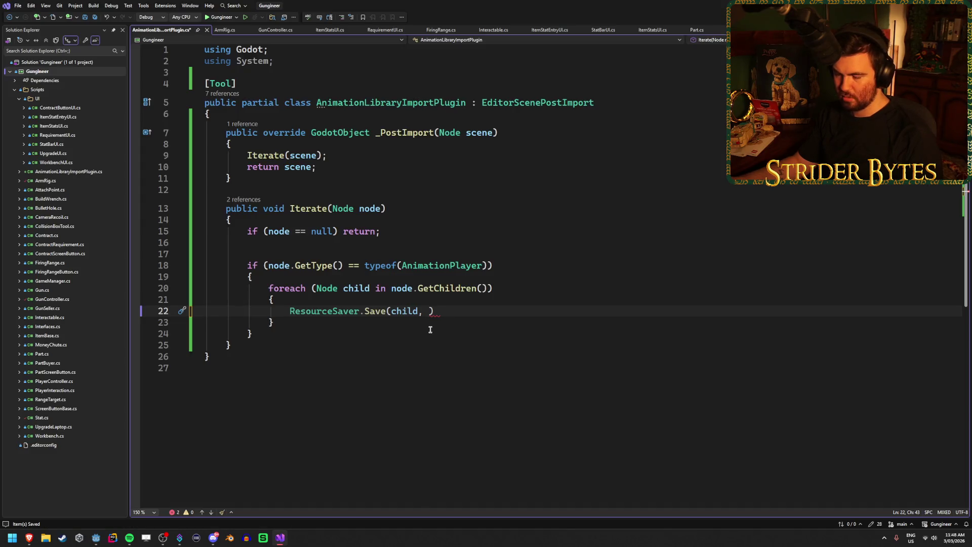
text(")
key(ctrl+v)
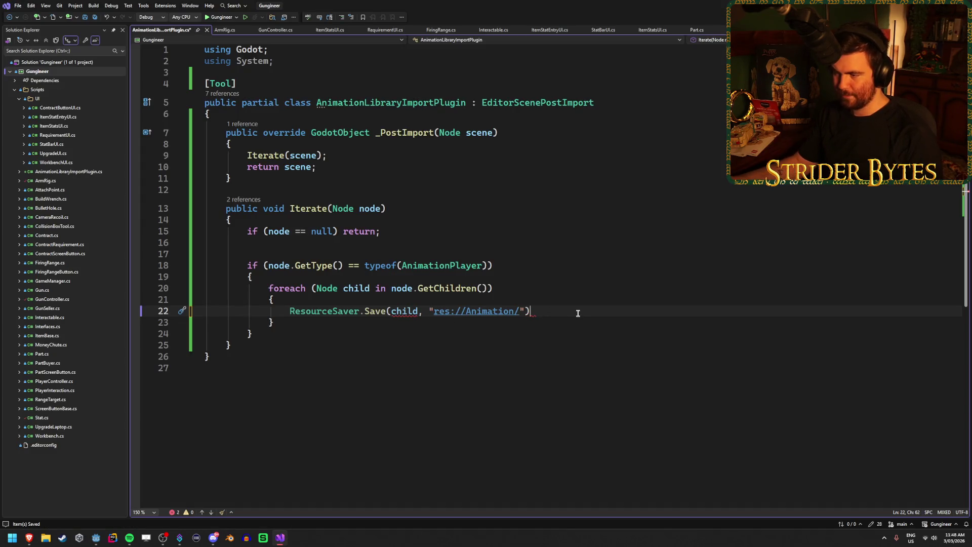
text(;)
key(ctrl+s)
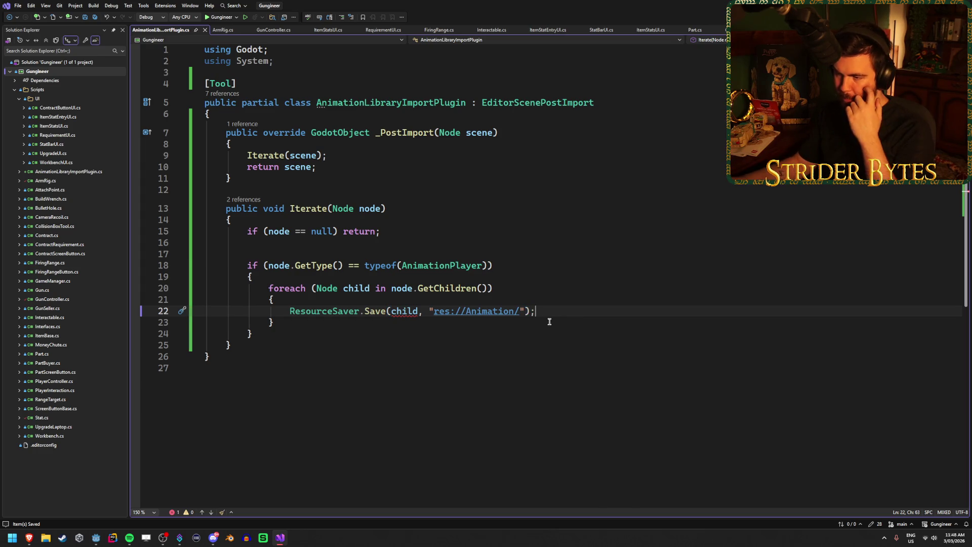
mouse_move(371, 309)
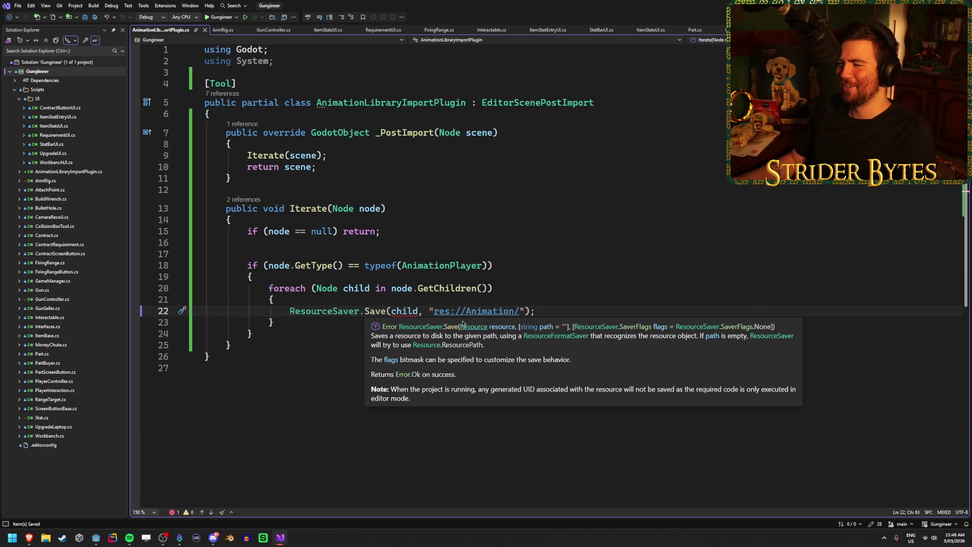
mouse_move(410, 312)
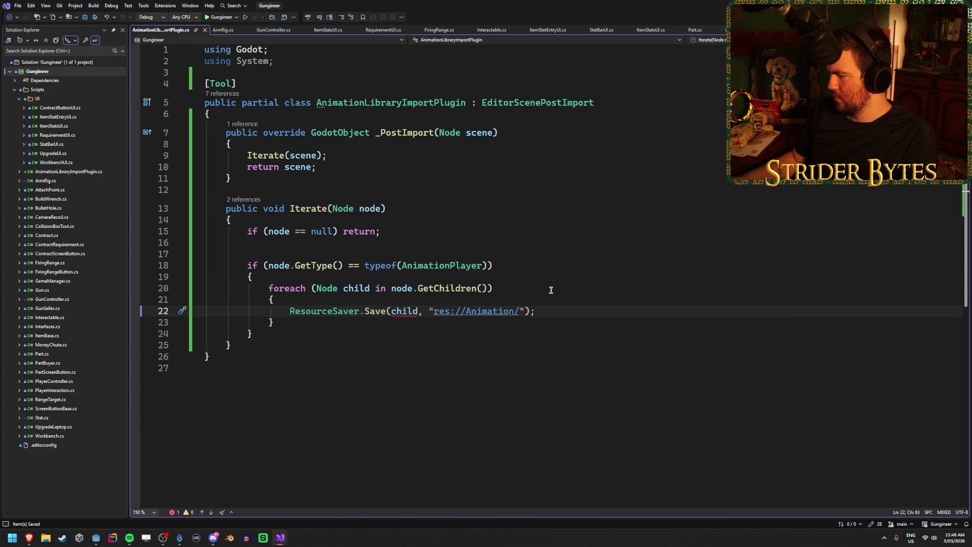
mouse_move(447, 287)
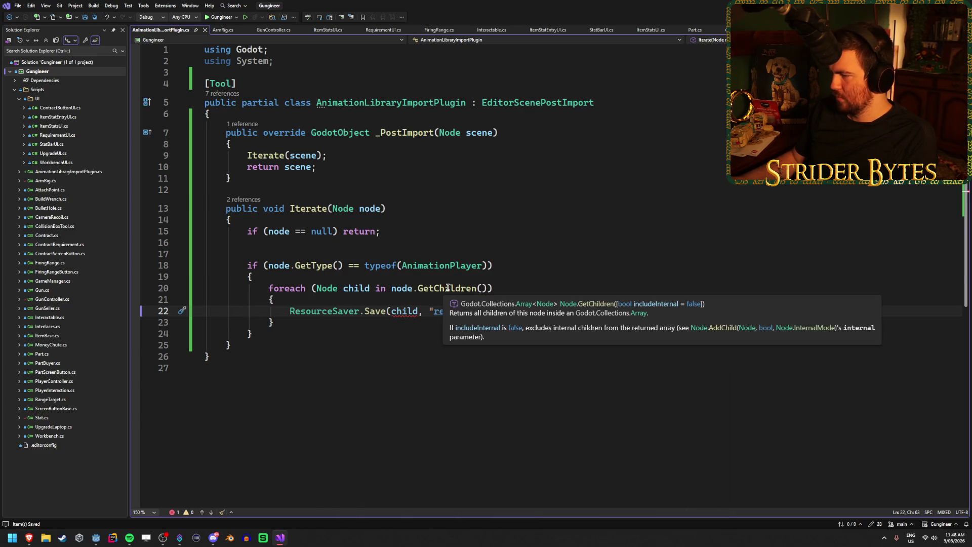
click(392, 311)
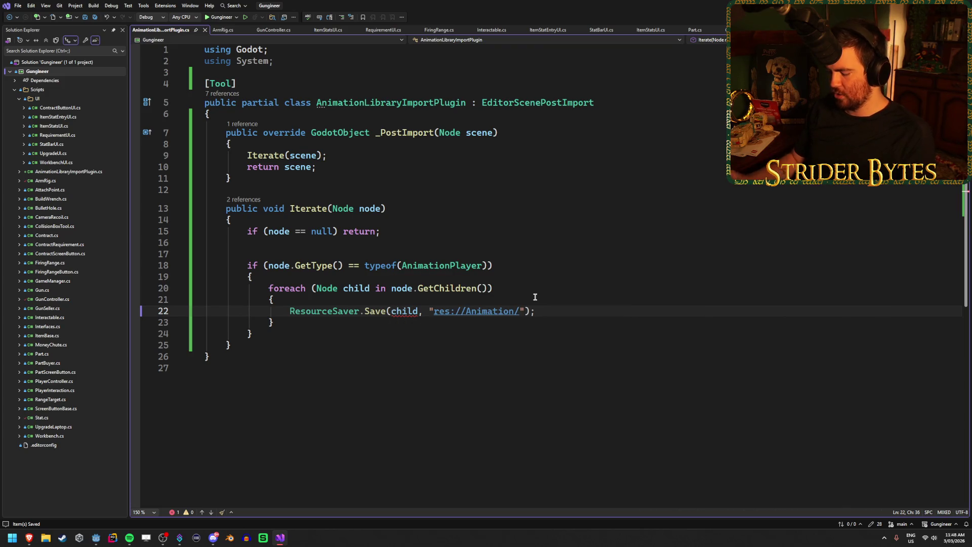
text(())
key(Left)
text(Resourc)
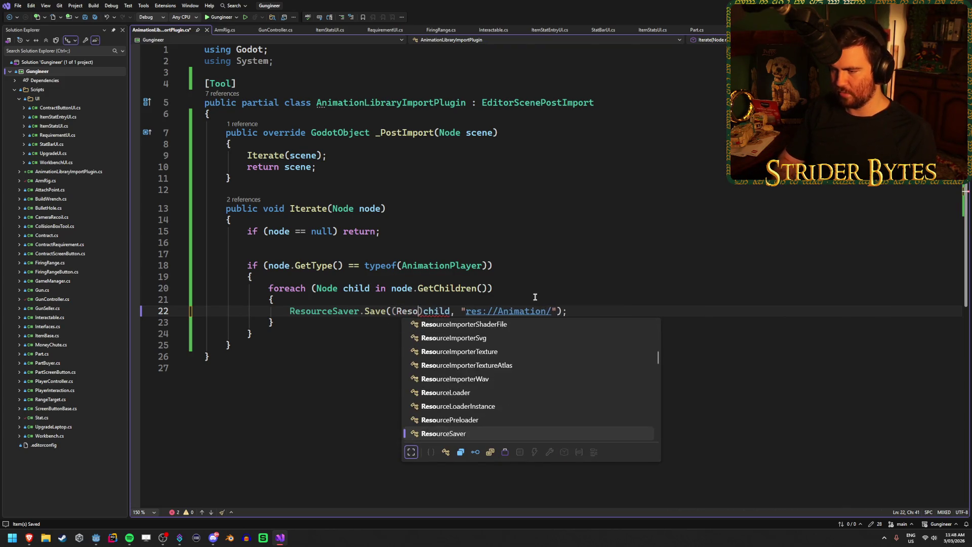
key(Tab)
key(End)
key(ctrl+s)
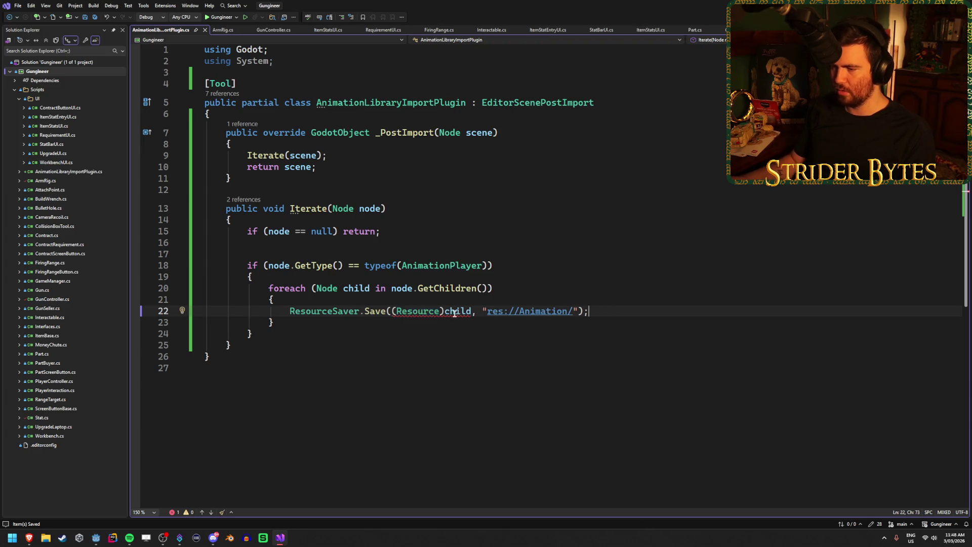
mouse_move(448, 312)
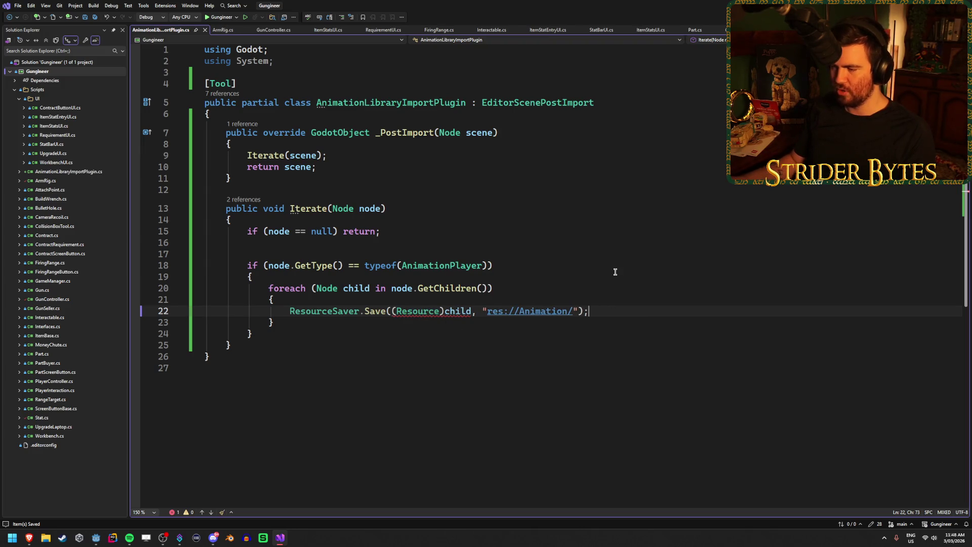
key(ctrl+z)
key(End)
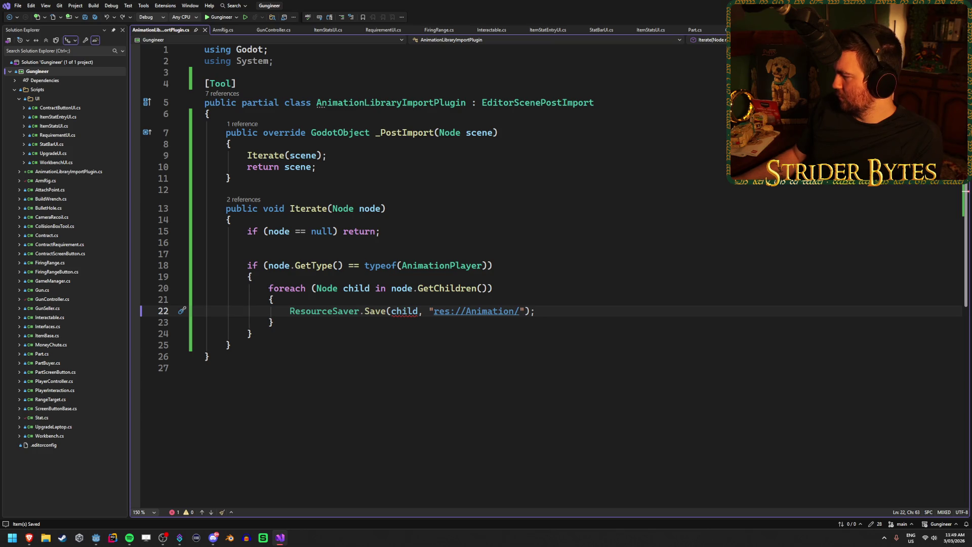
key(alt+Tab)
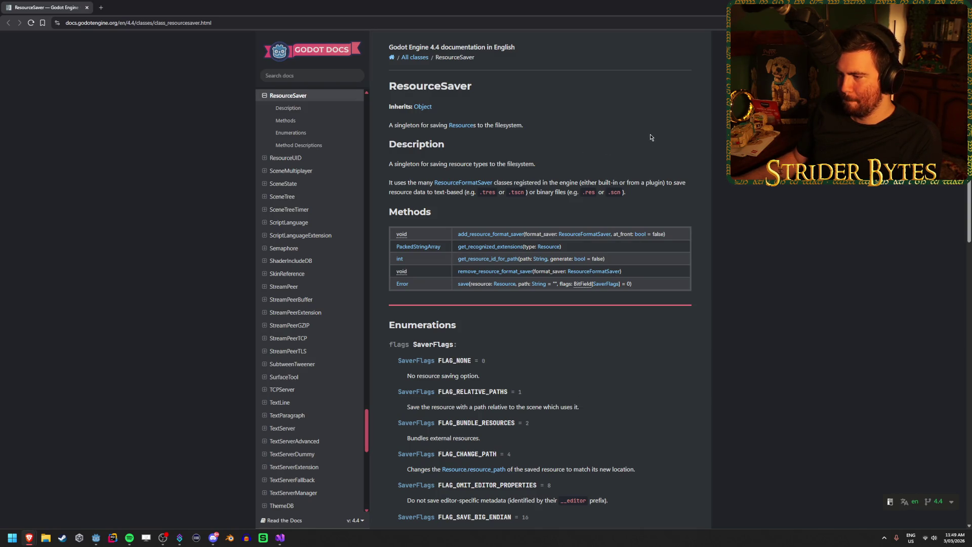
scroll(650, 134, down, 10)
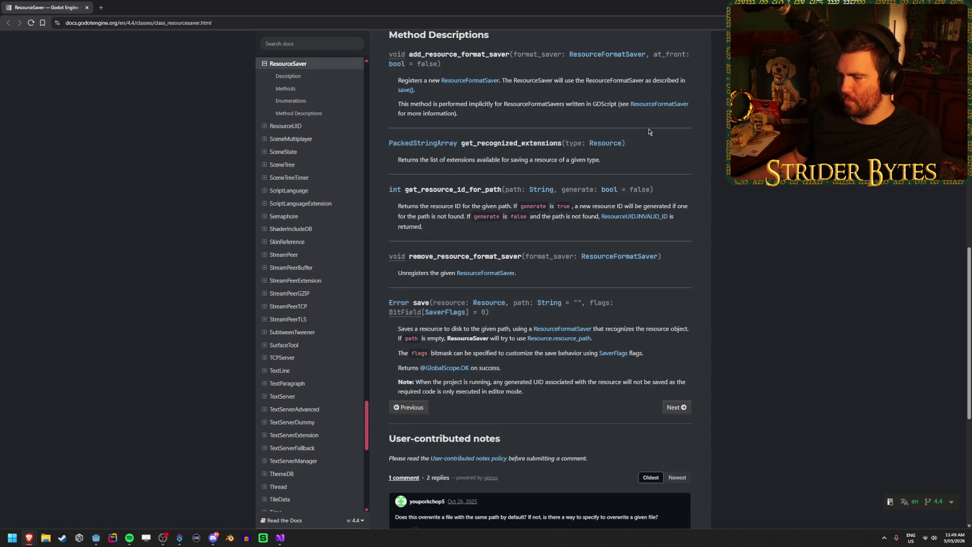
scroll(648, 130, down, 1)
mouse_move(447, 292)
mouse_down()
mouse_move(525, 292)
mouse_move(476, 292)
mouse_up()
click(477, 291)
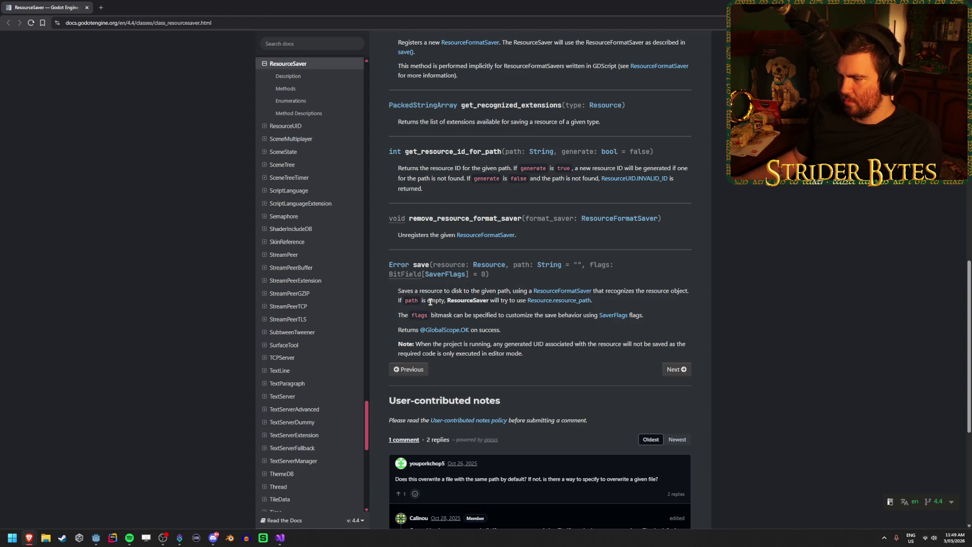
drag(435, 311, 486, 314)
click(485, 313)
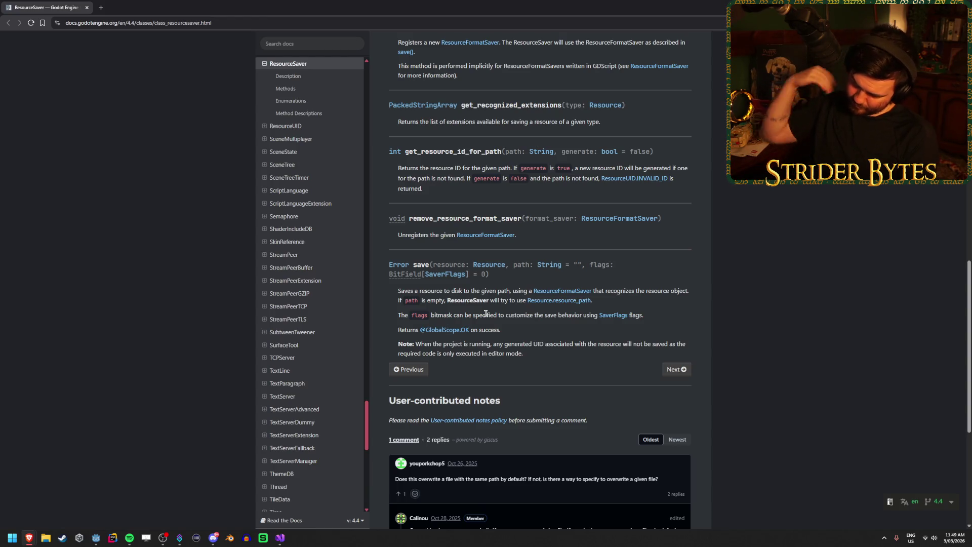
scroll(486, 313, down, 4)
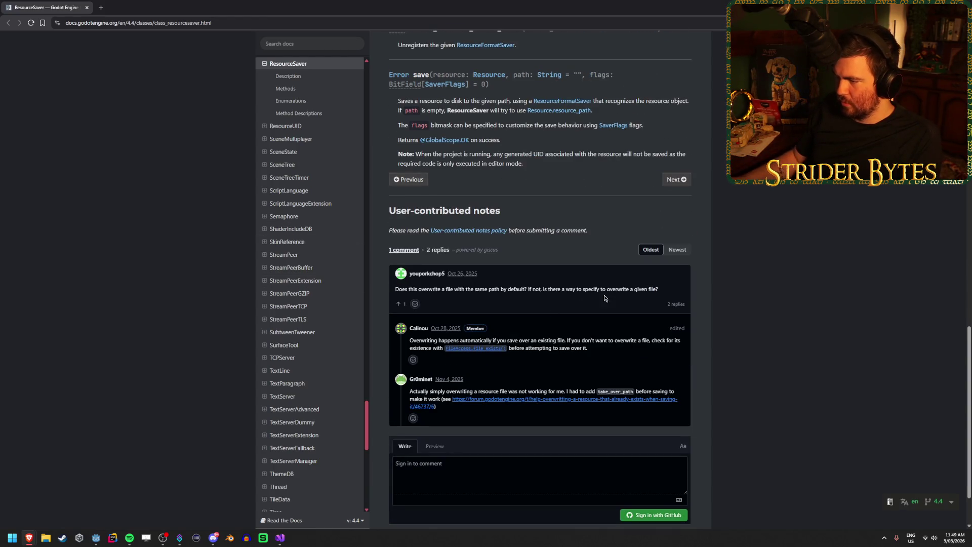
triple_click(436, 341)
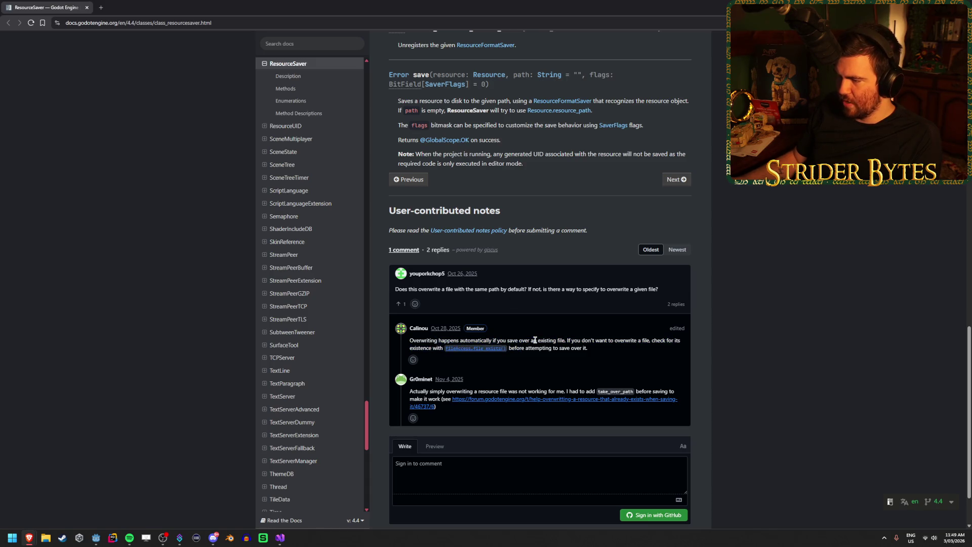
click(594, 340)
drag(614, 340, 553, 348)
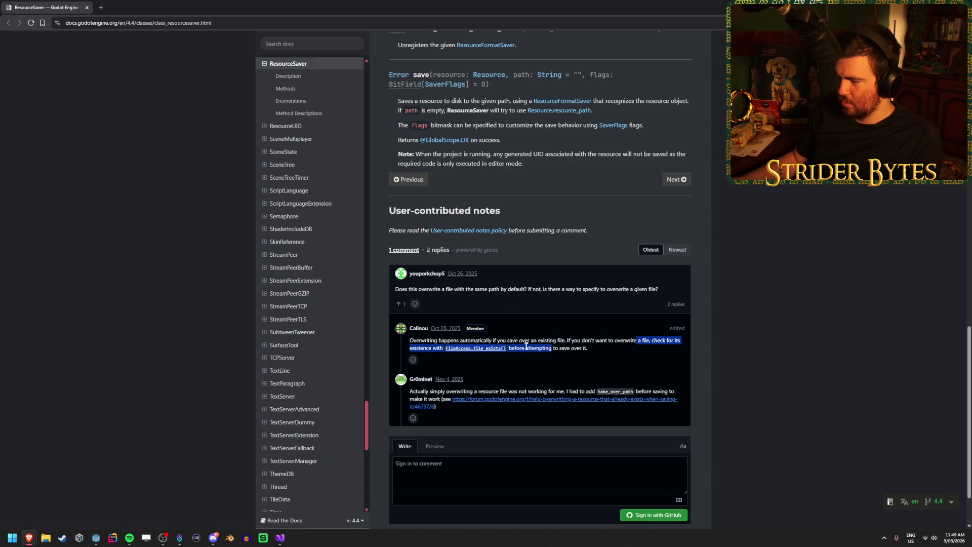
click(553, 348)
key(Home)
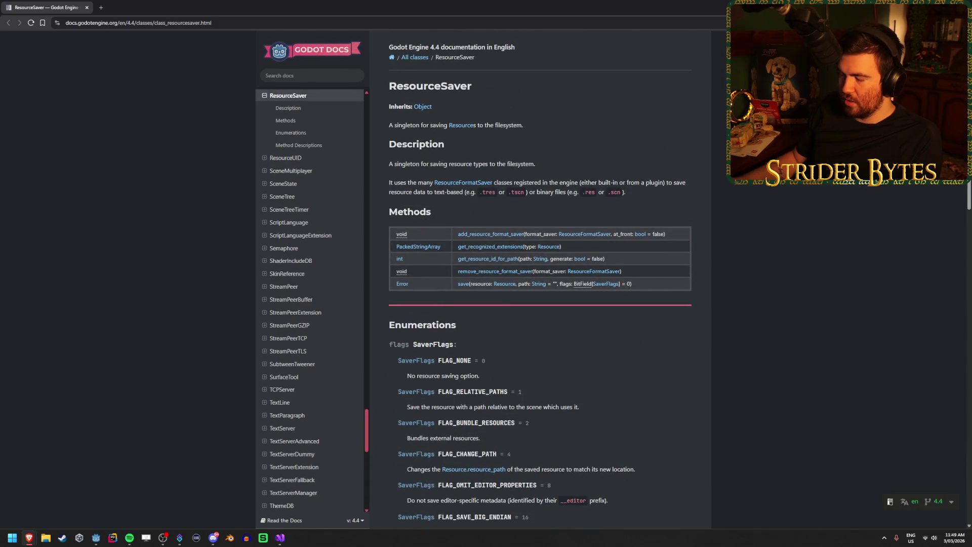
key(alt+Tab)
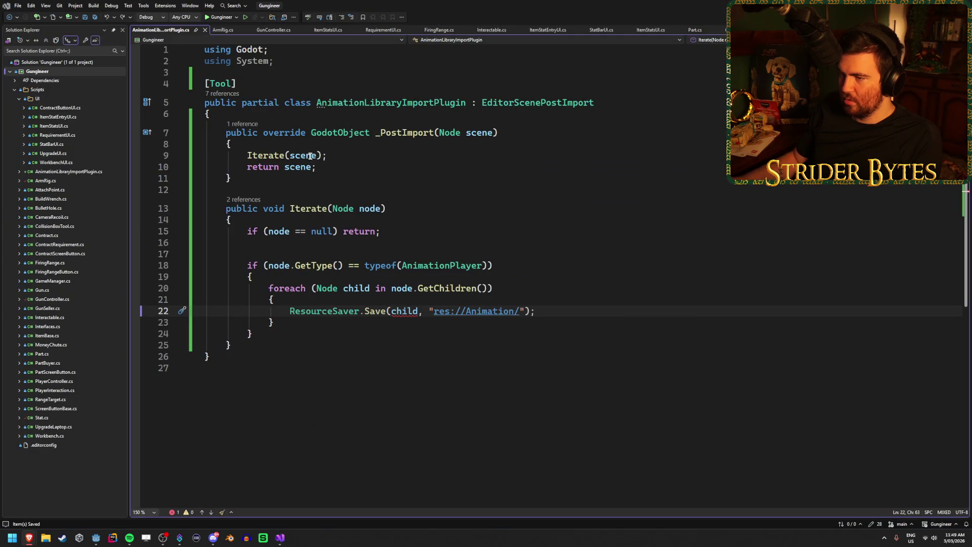
Delete the extra blank line above the AnimationPlayer check in Iterate
mouse_move(328, 133)
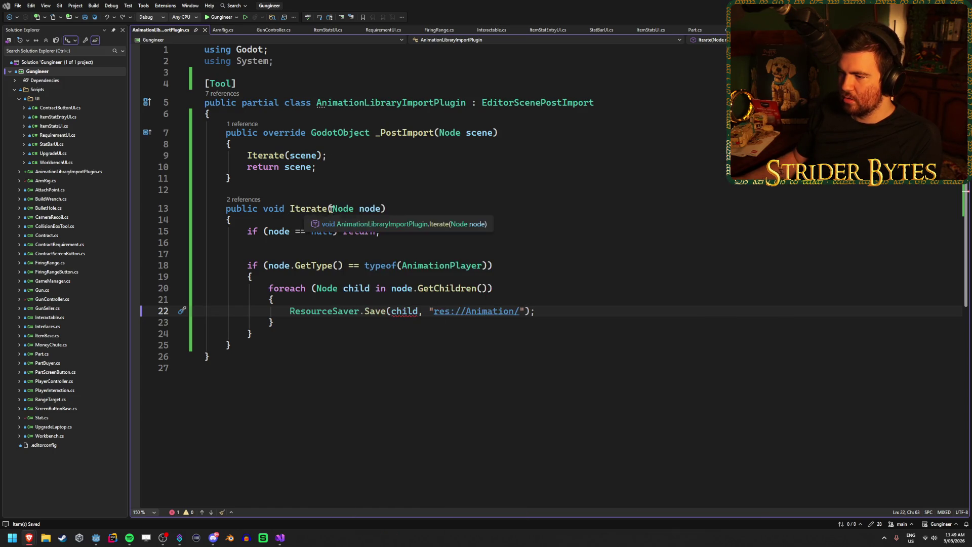
mouse_move(346, 209)
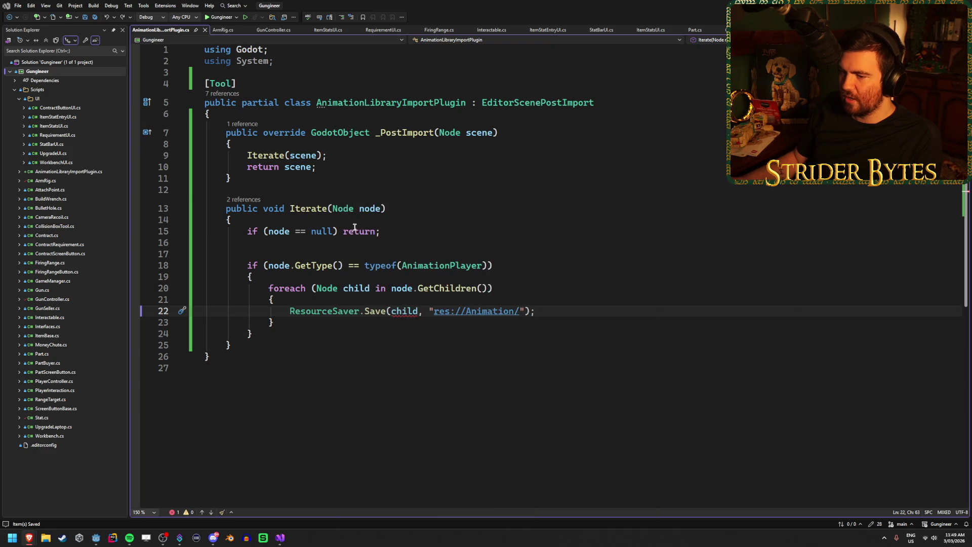
click(317, 246)
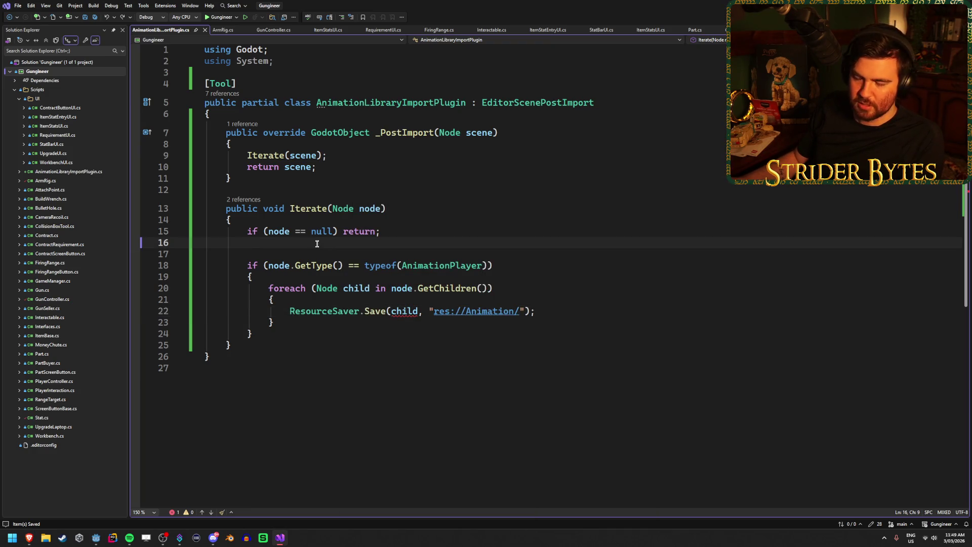
click(577, 322)
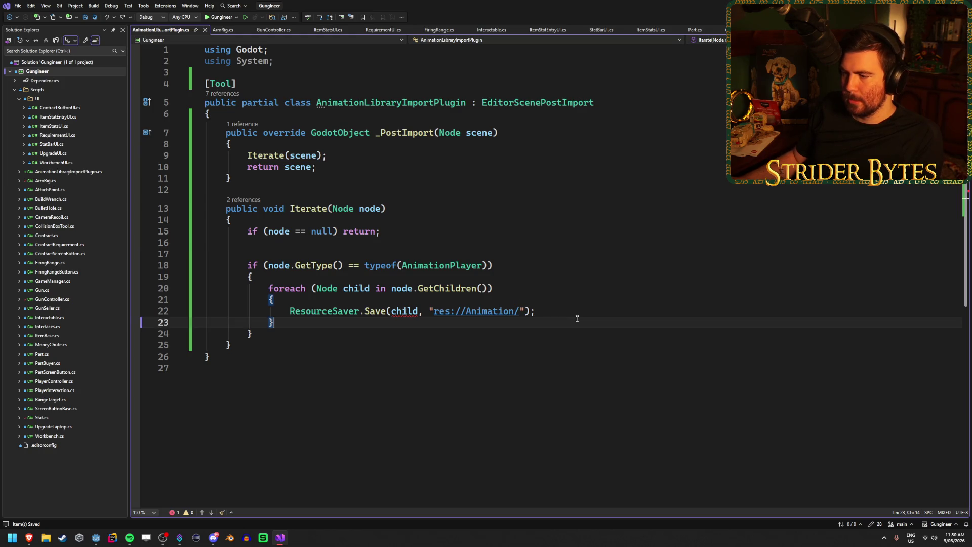
click(583, 313)
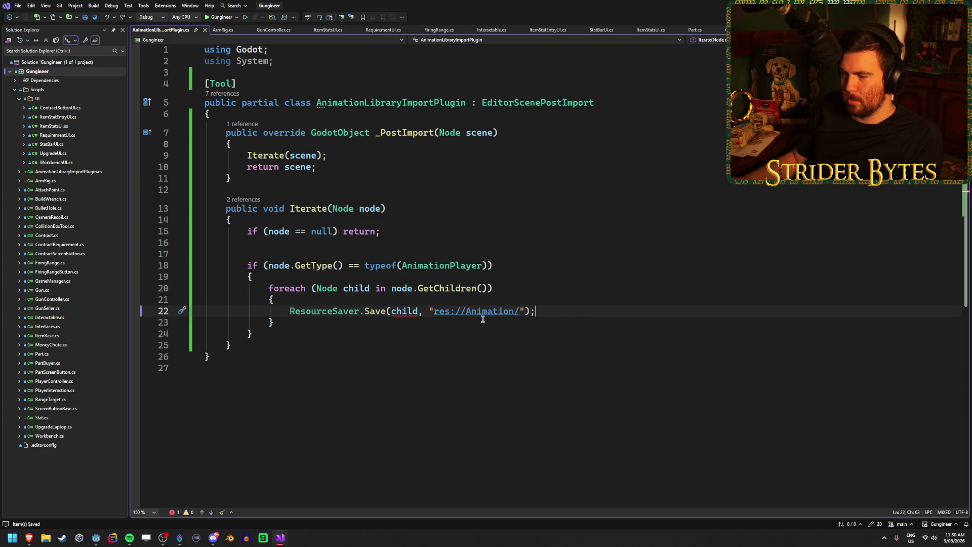
mouse_move(335, 310)
mouse_move(379, 309)
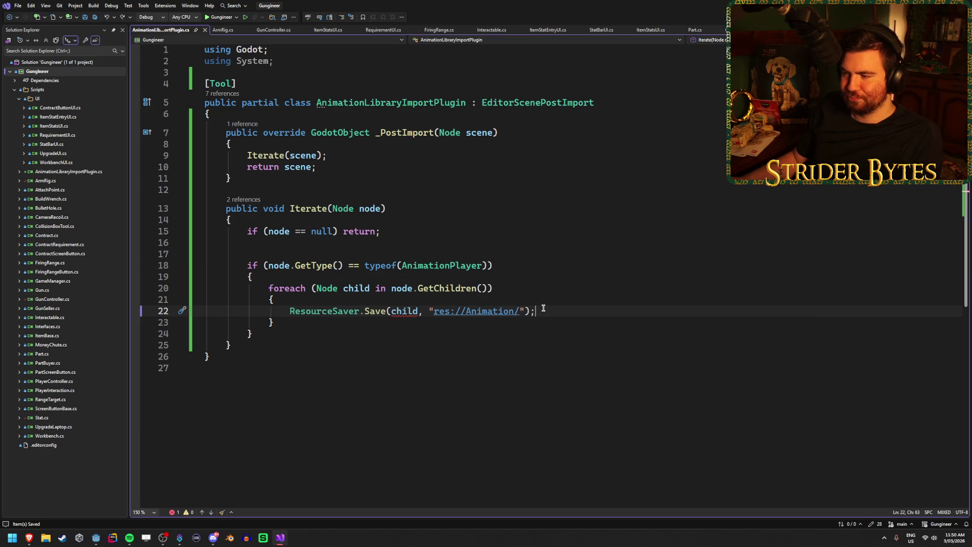
click(289, 252)
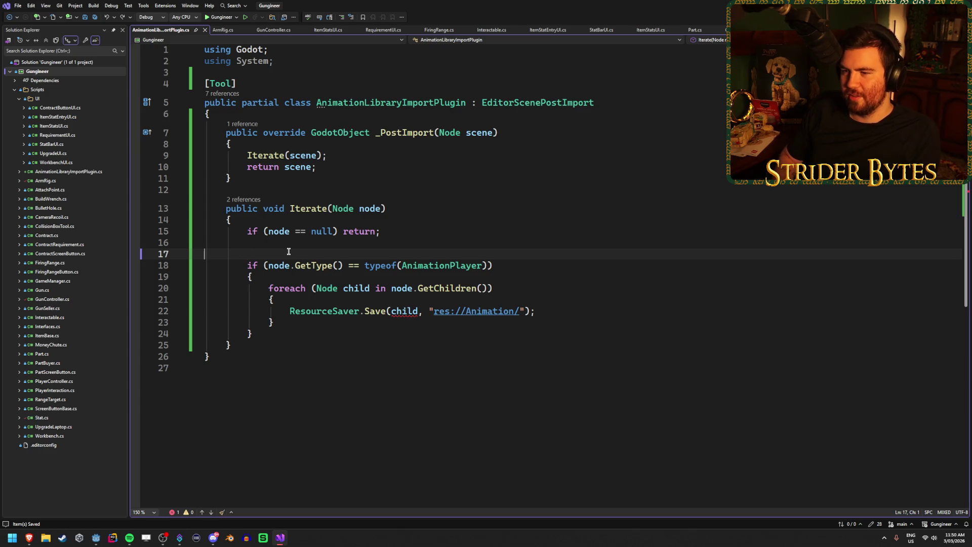
key(Delete)
click(525, 254)
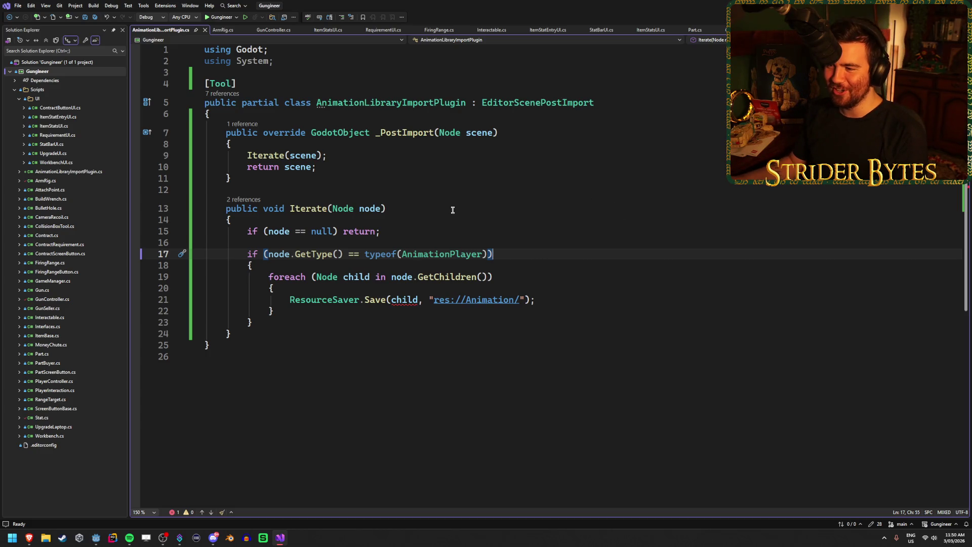
Review the EditorScenePostImport base class on the line 5 class declaration
key(Up)
key(Up)
key(Up)
double_click(551, 102)
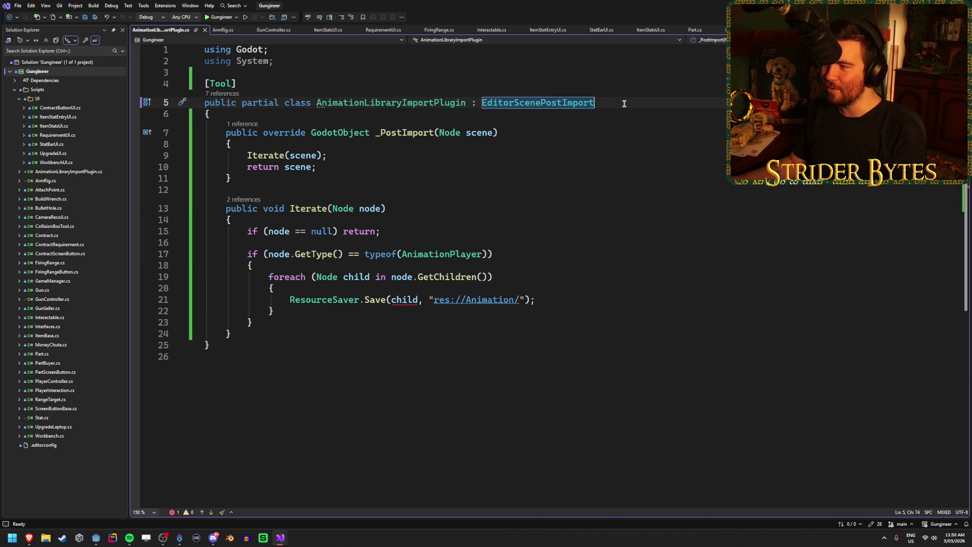
mouse_move(625, 104)
mouse_down()
mouse_move(447, 91)
mouse_move(481, 95)
mouse_up()
click(610, 105)
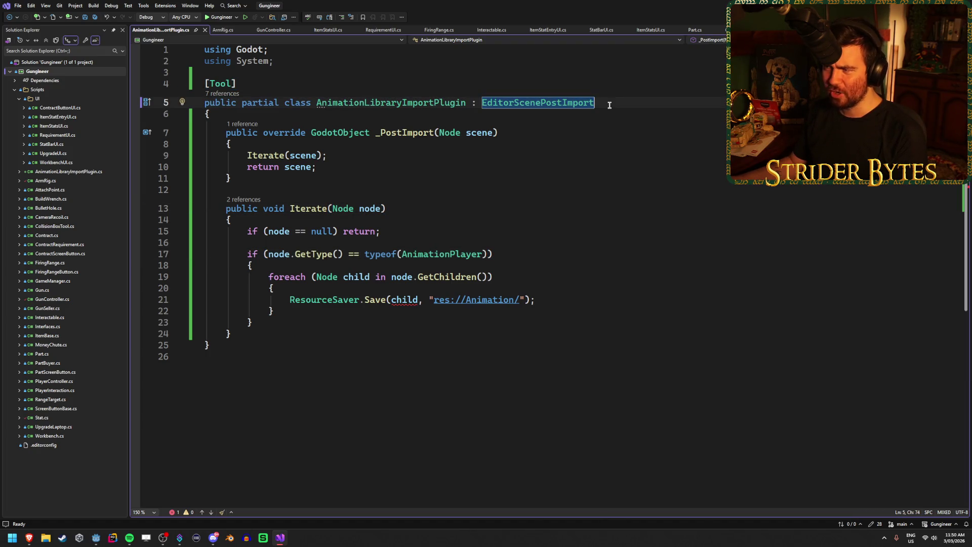
mouse_move(612, 102)
mouse_down()
mouse_move(449, 97)
mouse_move(483, 103)
mouse_up()
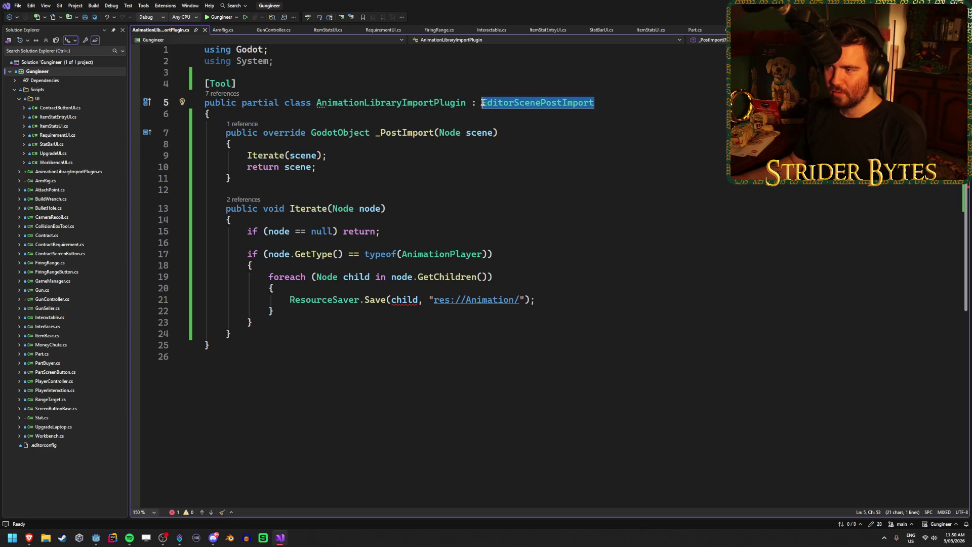
click(636, 104)
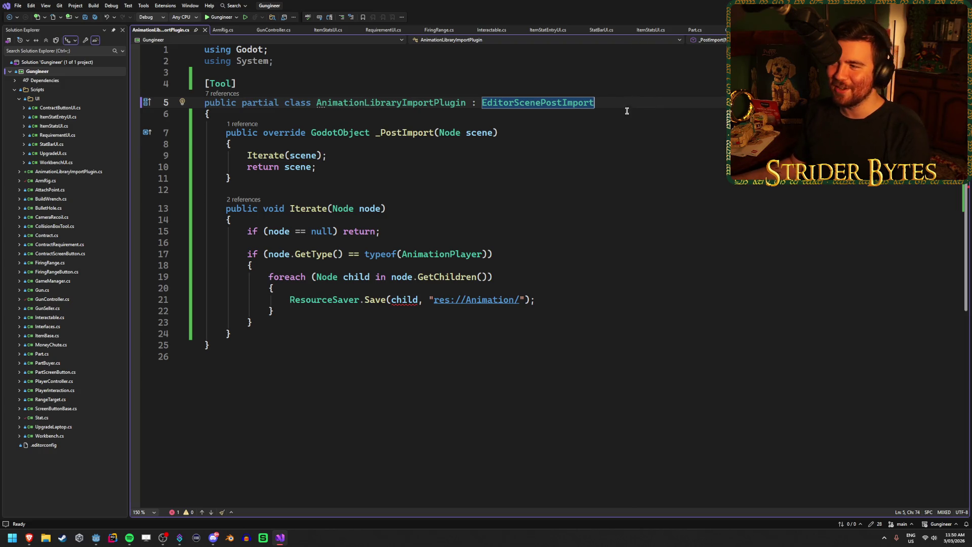
click(610, 128)
click(572, 207)
click(618, 144)
click(643, 104)
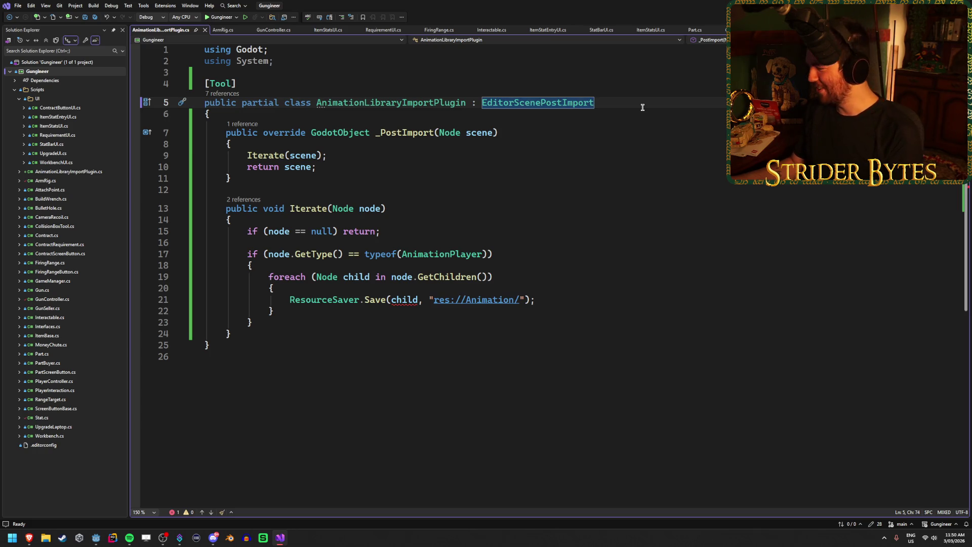
key(alt+Tab)
key(alt+Tab)
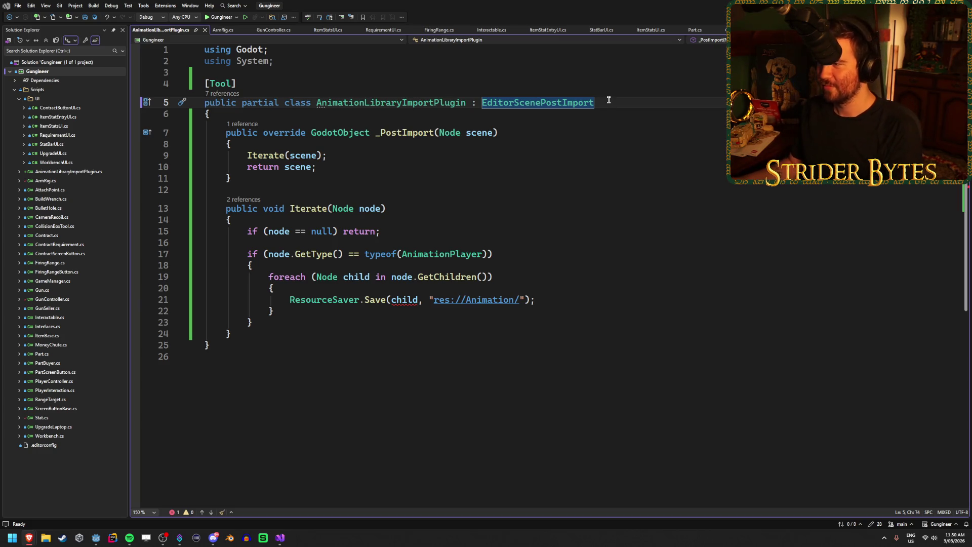
click(608, 116)
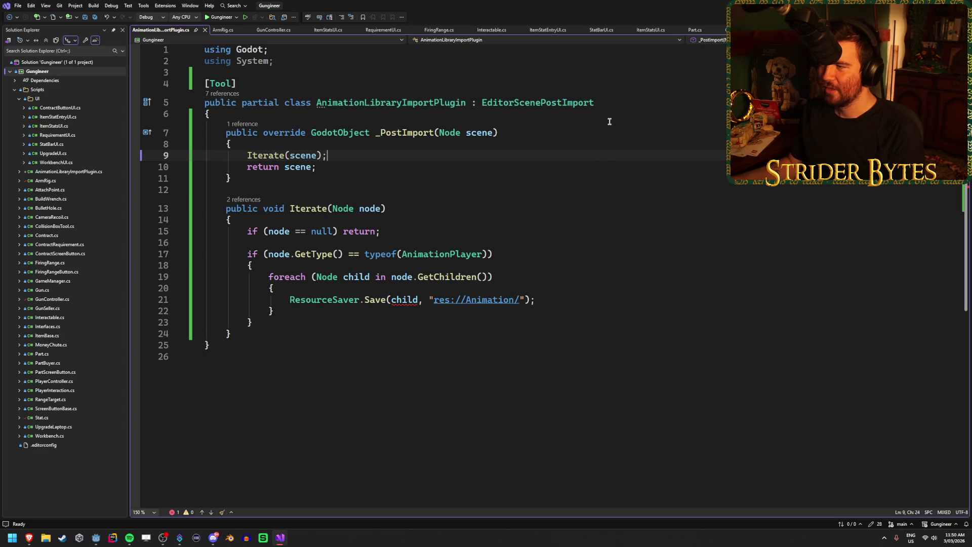
double_click(631, 107)
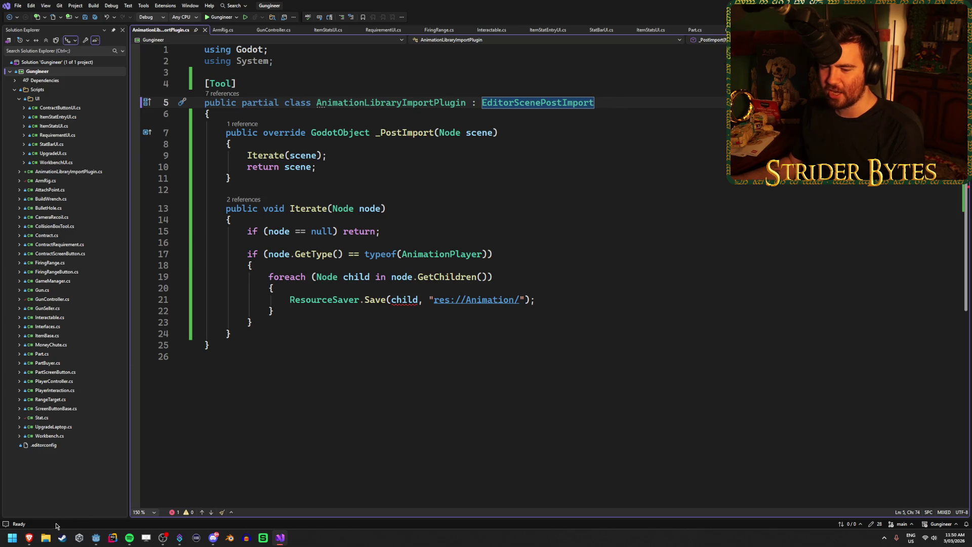
Recheck Anim_AR.glb's import settings: AnimationPlayer, AR_Stage1 and AR_Stage2_Normal, then close them
click(95, 538)
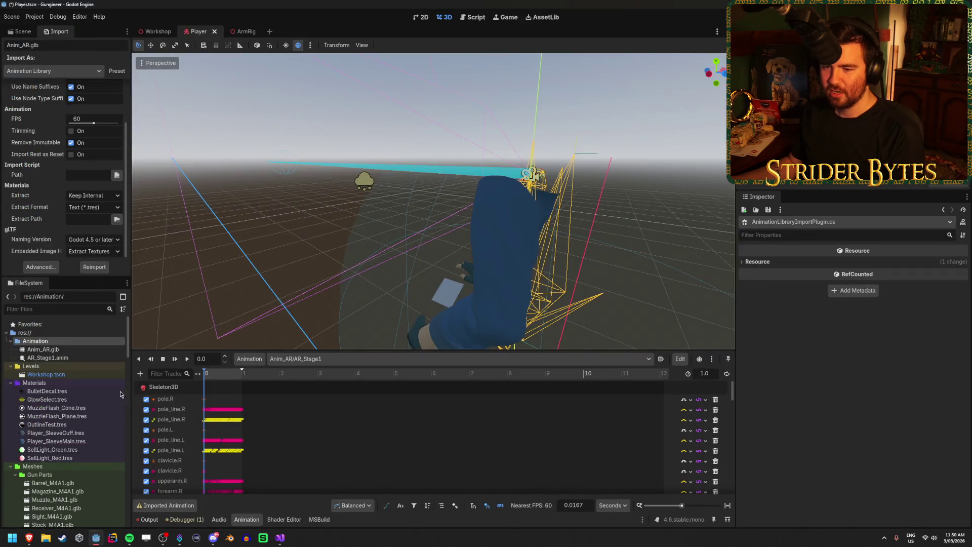
click(41, 267)
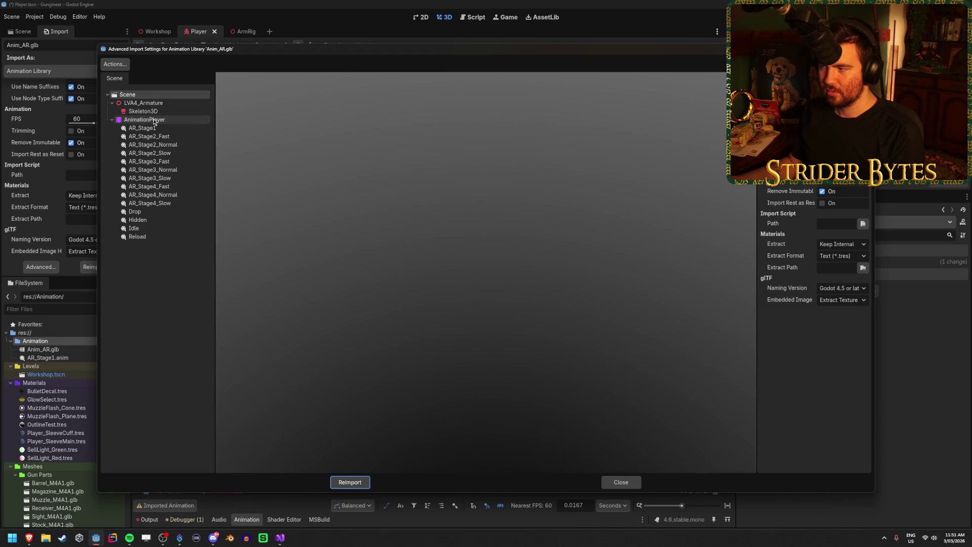
click(155, 121)
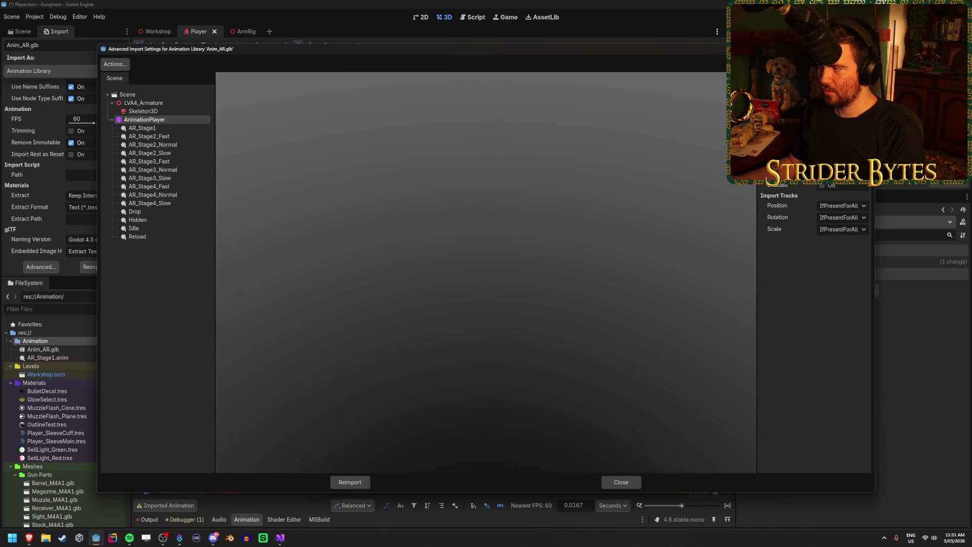
click(106, 95)
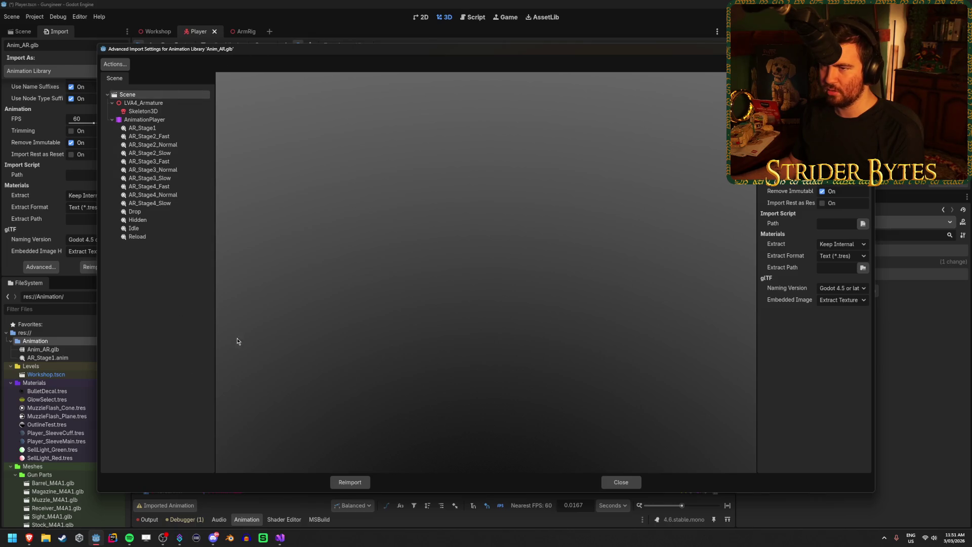
click(160, 130)
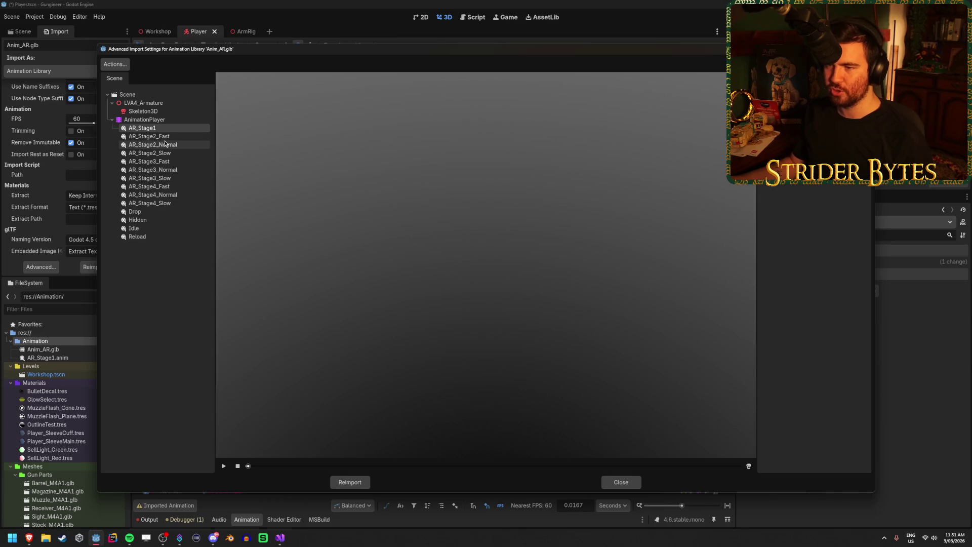
click(165, 145)
key(Down)
key(Down)
key(Down)
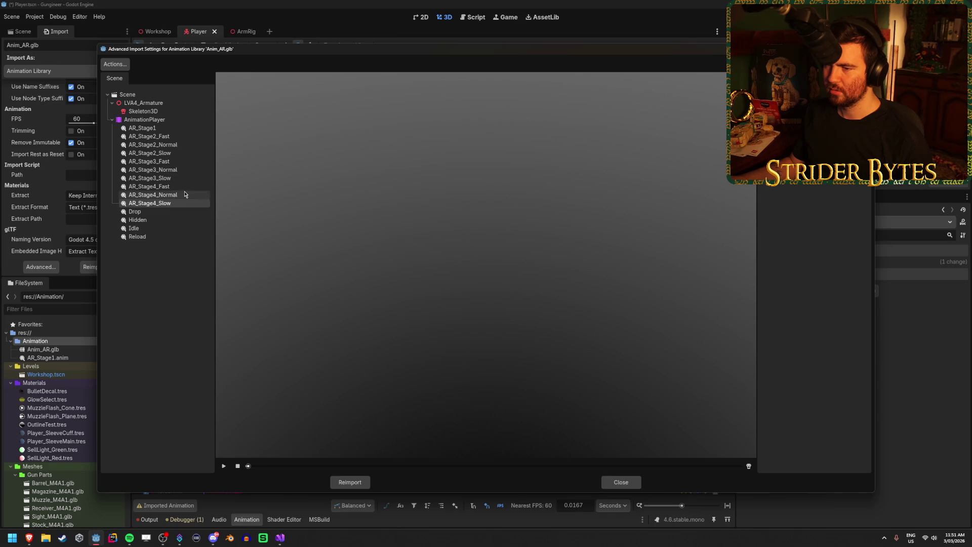
key(Up)
key(Up)
key(Up)
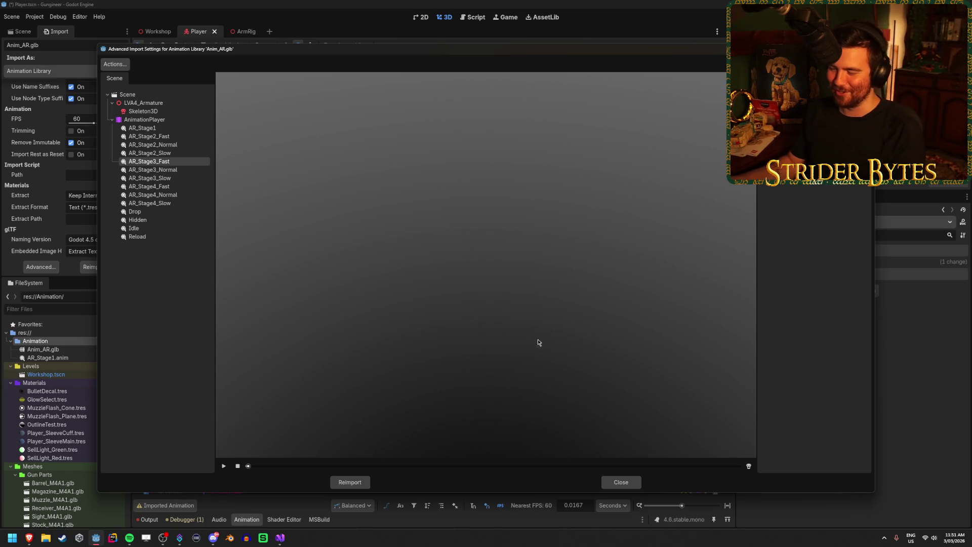
click(621, 482)
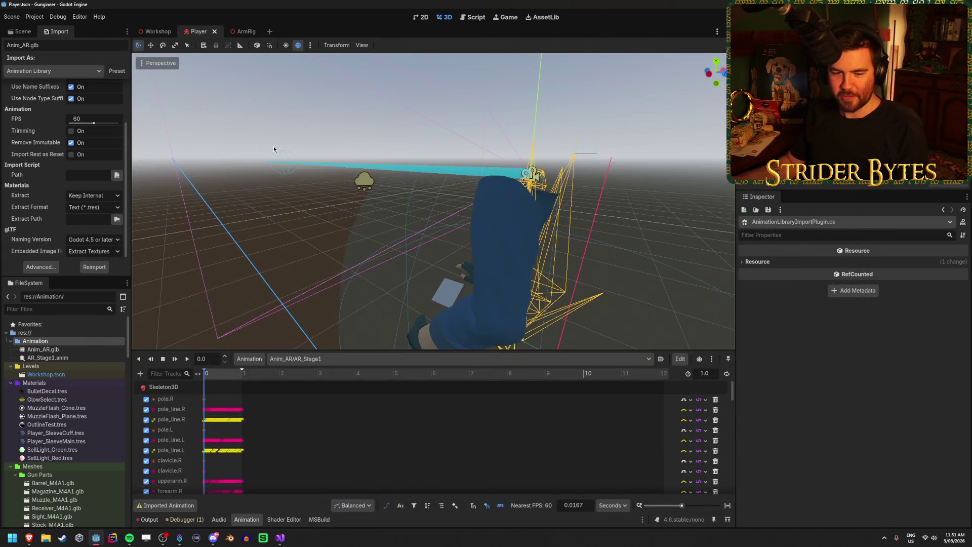
key(alt+Tab)
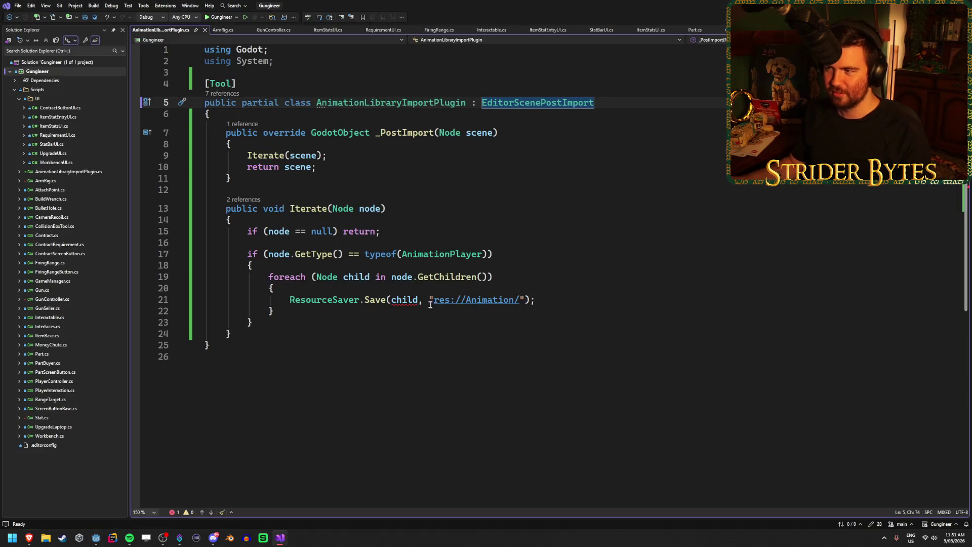
click(484, 224)
click(484, 233)
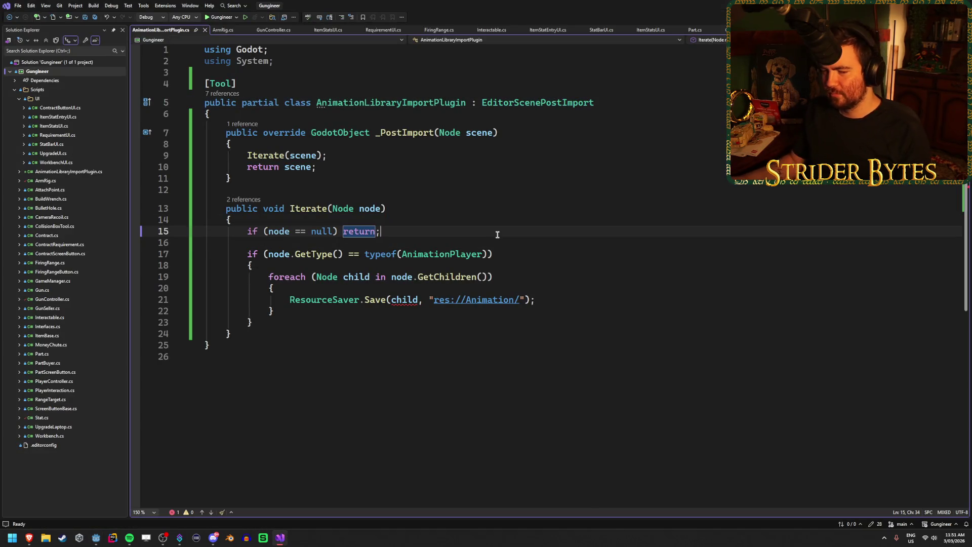
click(521, 264)
click(521, 275)
click(525, 254)
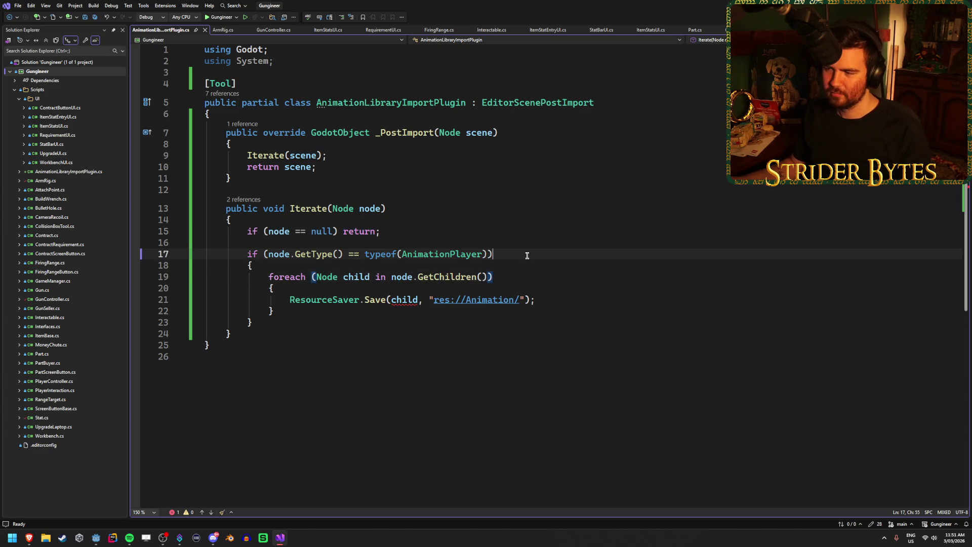
click(555, 299)
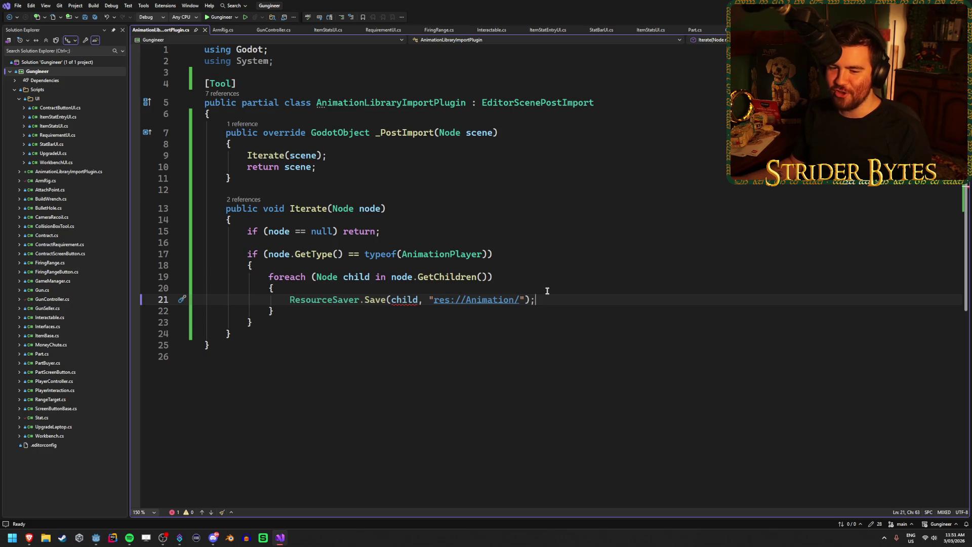
click(295, 312)
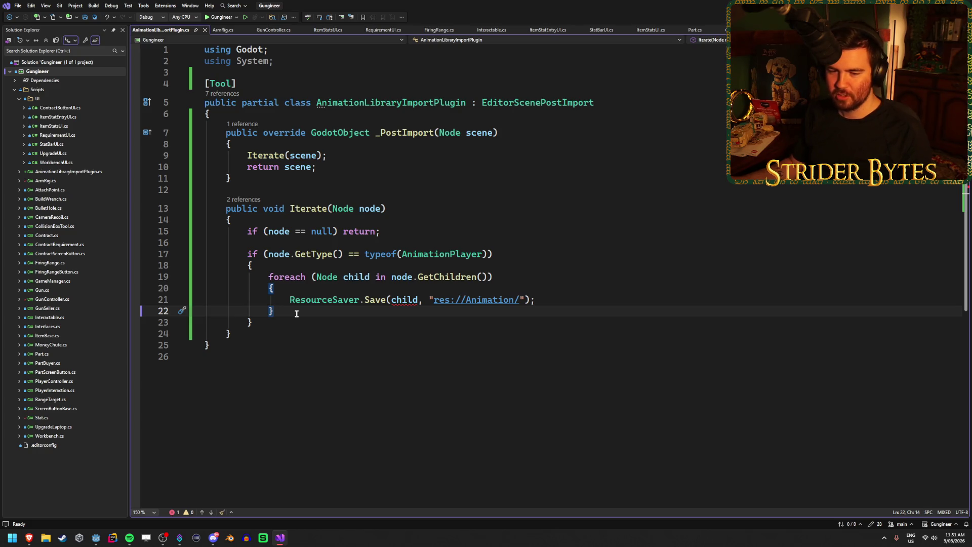
Back in Godot, select AR_Stage1.anim and load AR_Stage2_Slow, then return to AR_Stage1
key(alt+Tab)
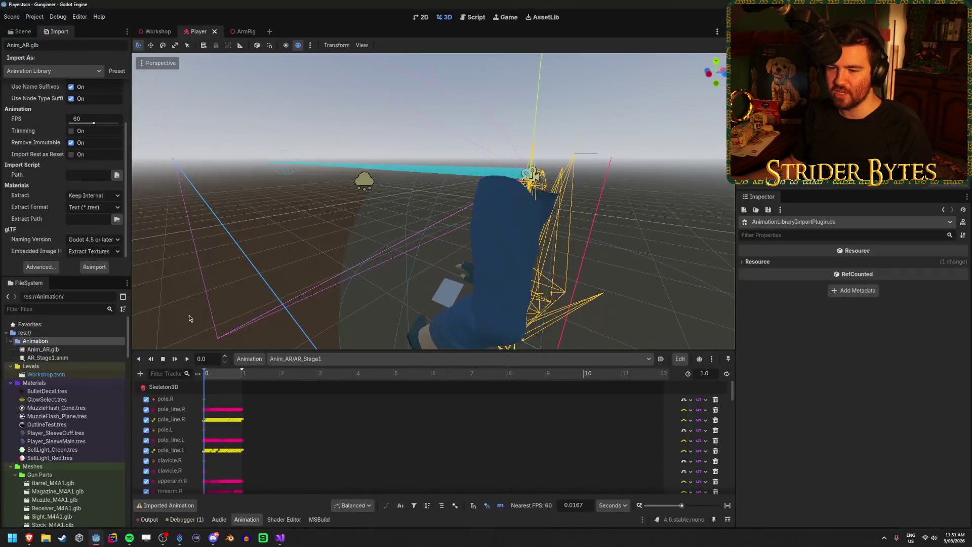
click(57, 358)
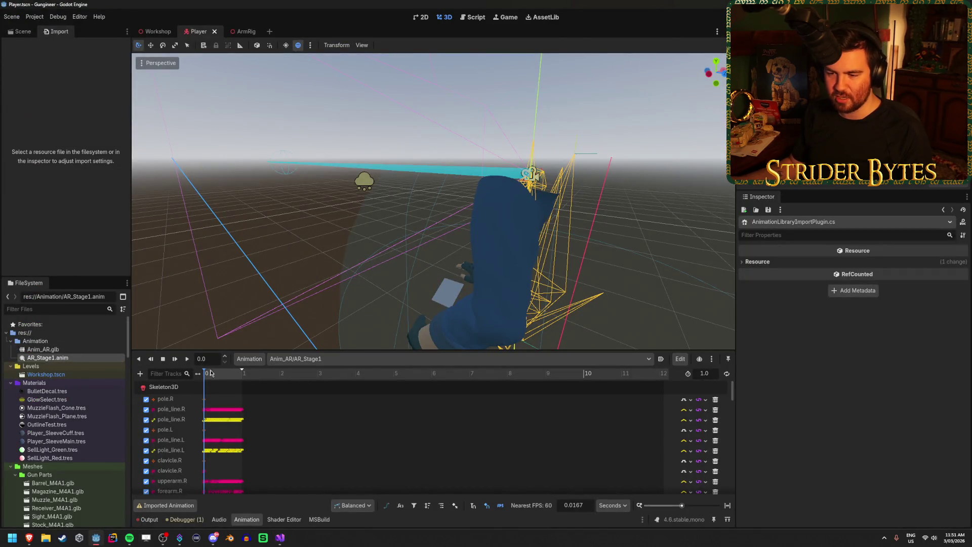
click(355, 358)
click(140, 374)
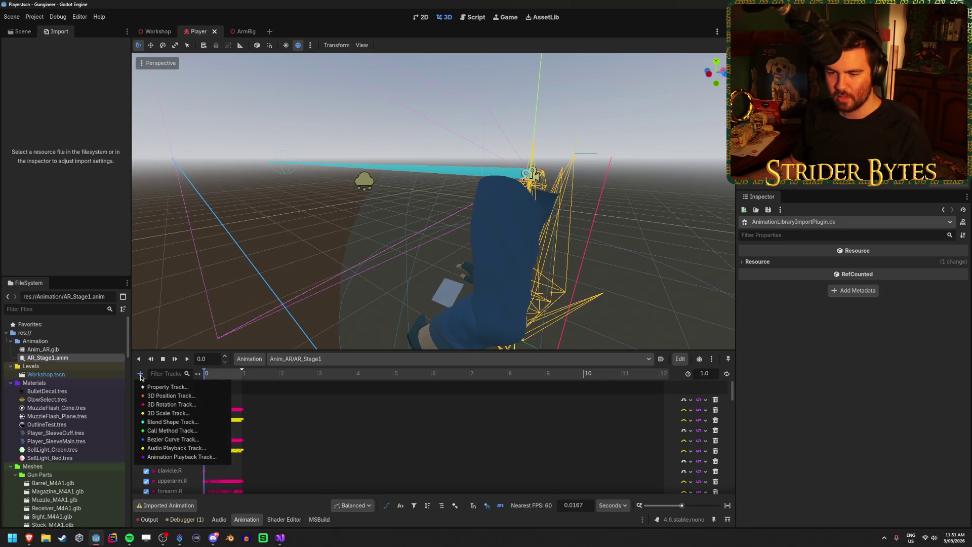
click(355, 358)
click(324, 407)
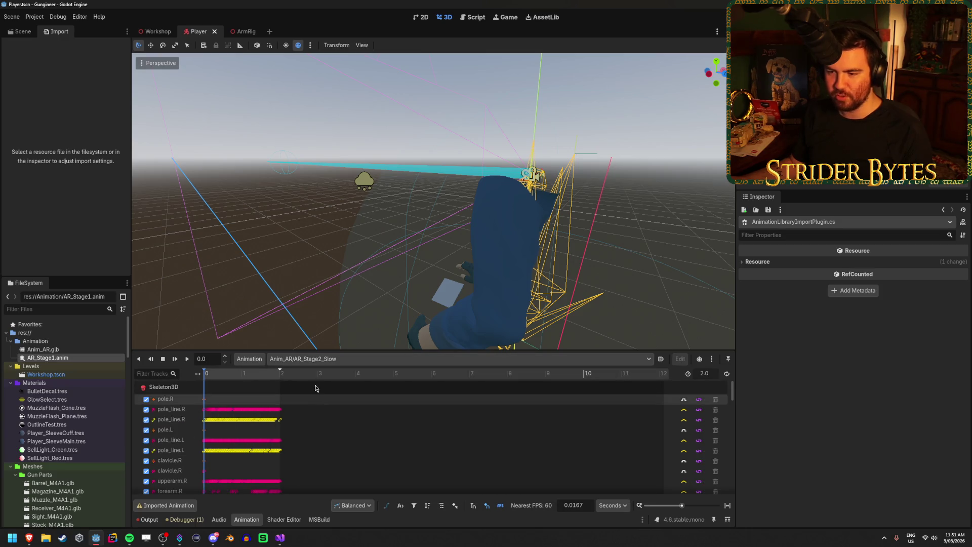
click(355, 359)
click(324, 383)
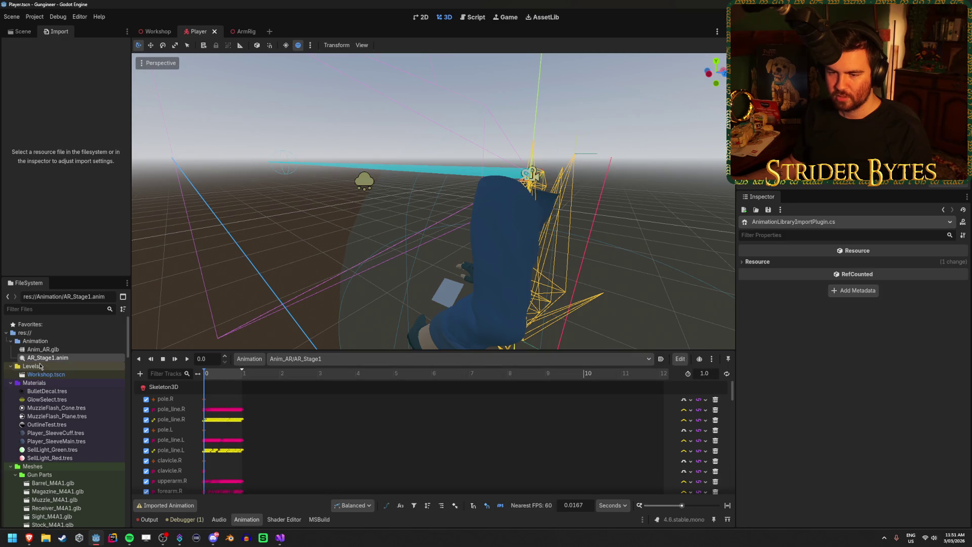
Inspect AR_Stage3_Normal and AR_Stage2_Fast in Anim_AR.glb's advanced import settings, then close them
double_click(43, 350)
click(149, 187)
click(150, 203)
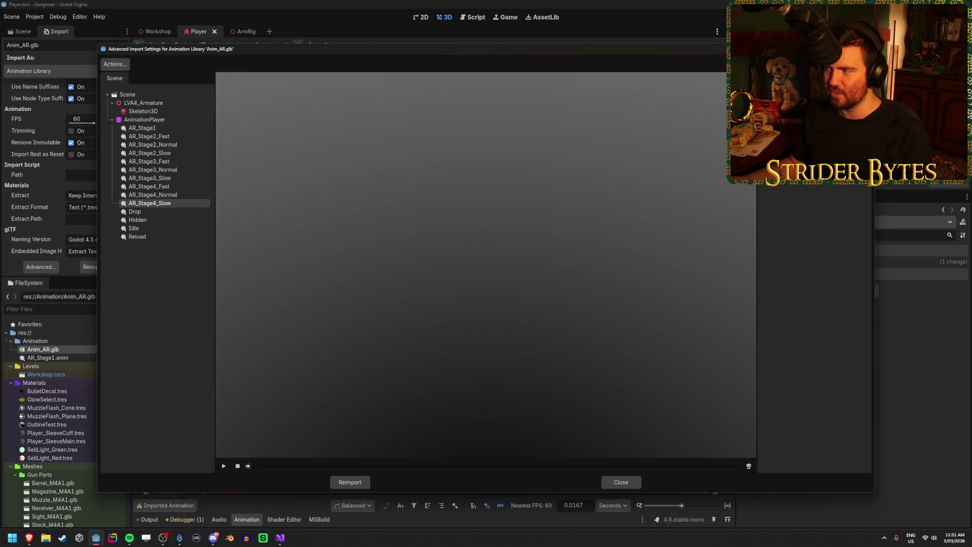
click(169, 171)
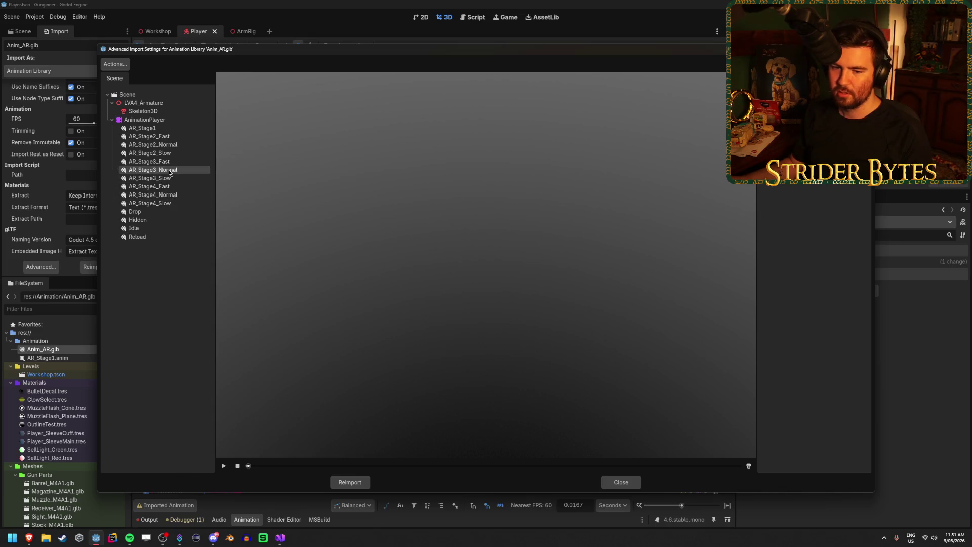
click(167, 137)
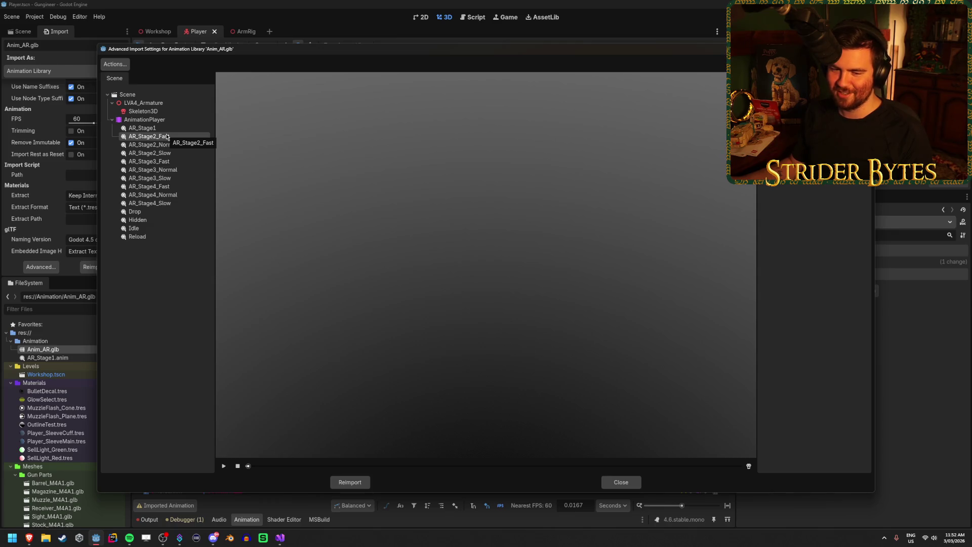
click(620, 482)
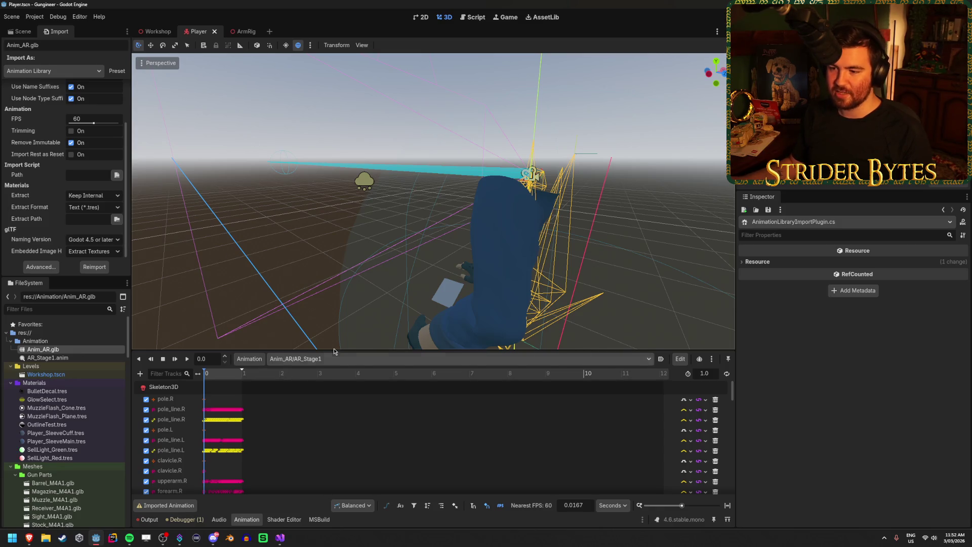
Preview AR_Stage2_Slow in the Animation panel, switch back to AR_Stage1, and check AR_Stage1.anim
click(293, 359)
click(298, 423)
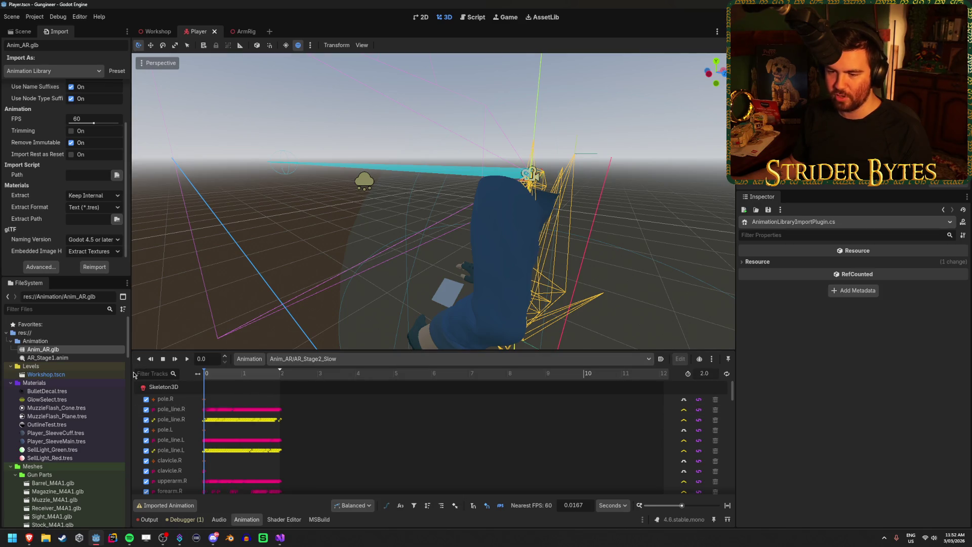
click(304, 359)
click(303, 384)
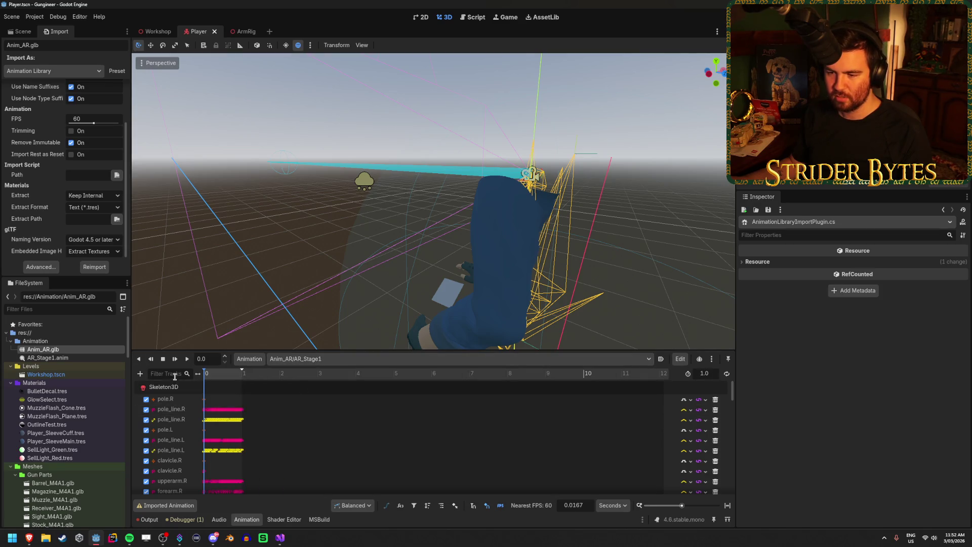
click(61, 357)
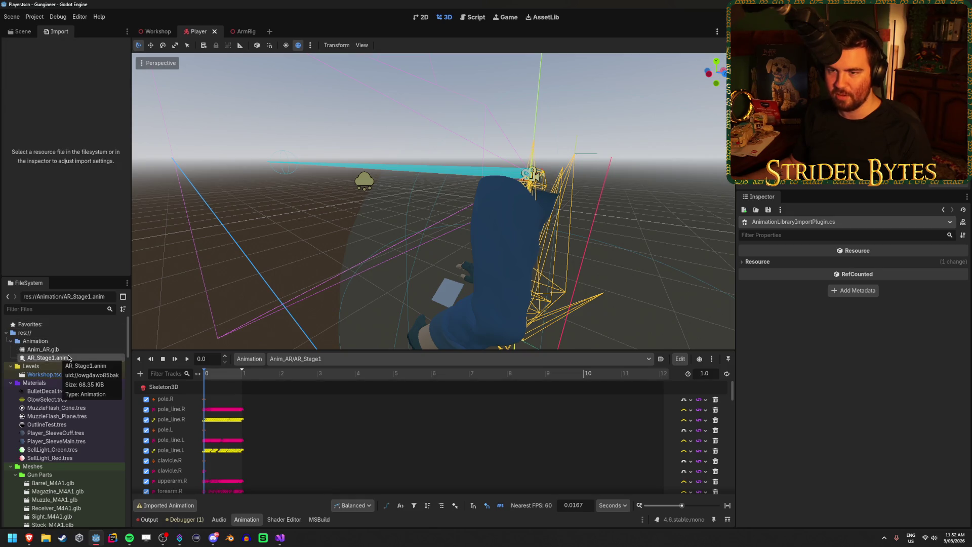
Reopen Anim_AR.glb's advanced import settings on AR_Stage2_Slow and shrink and raise the window
click(60, 350)
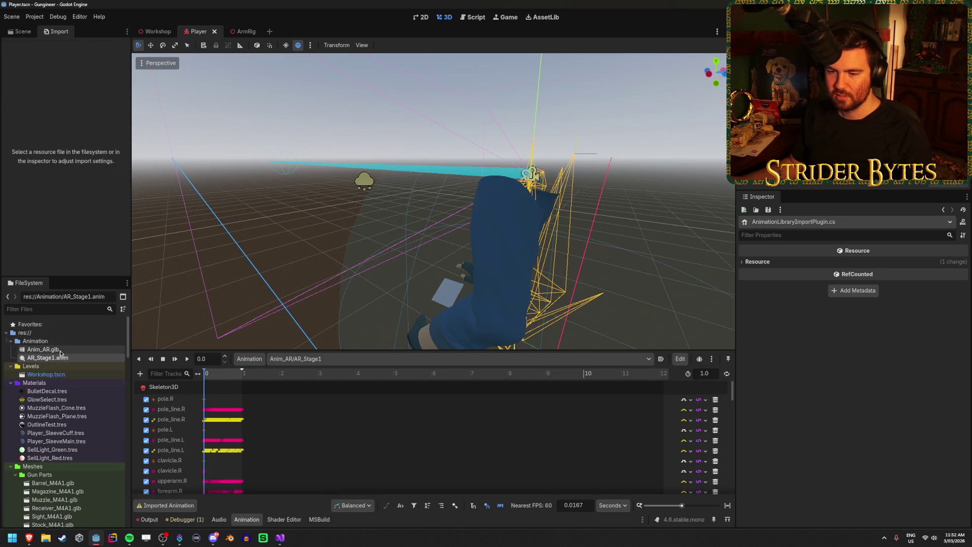
double_click(60, 350)
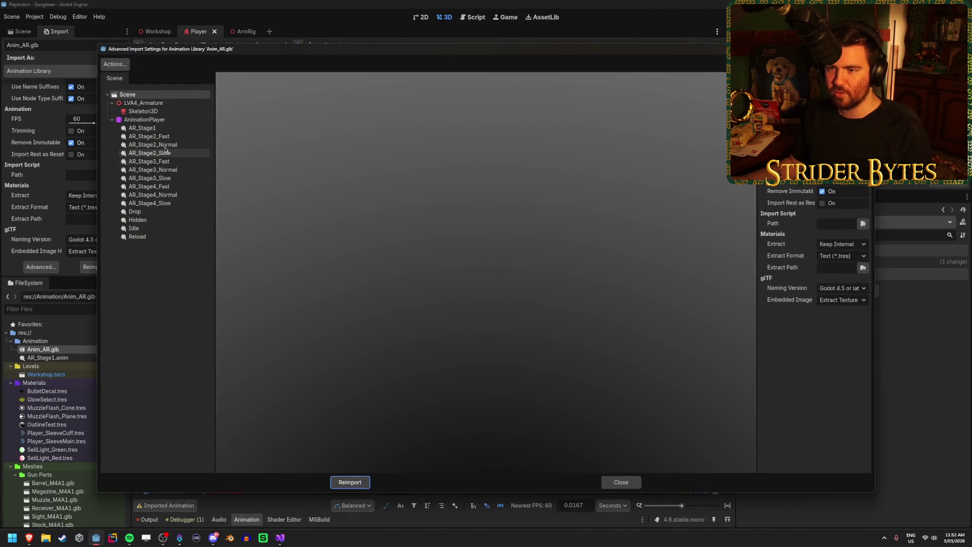
key(Down)
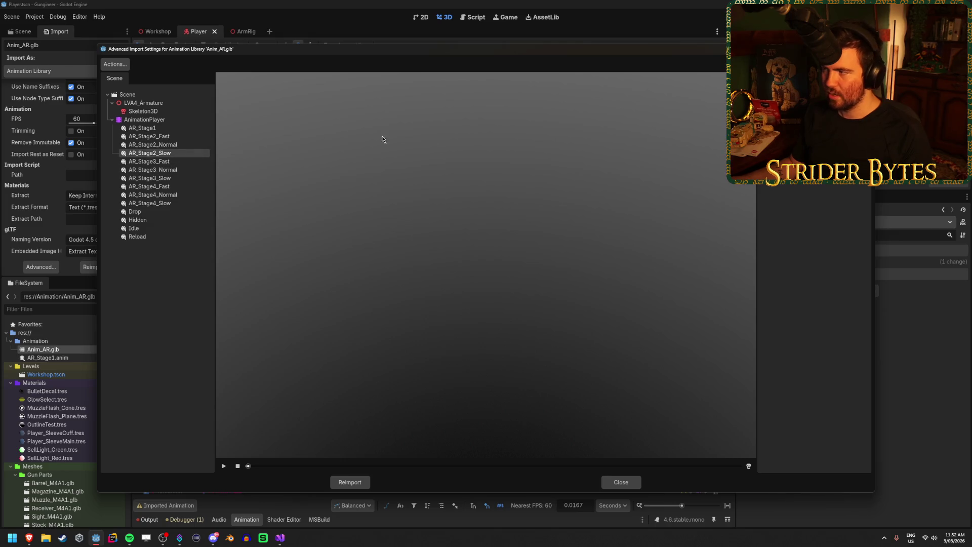
key(Down)
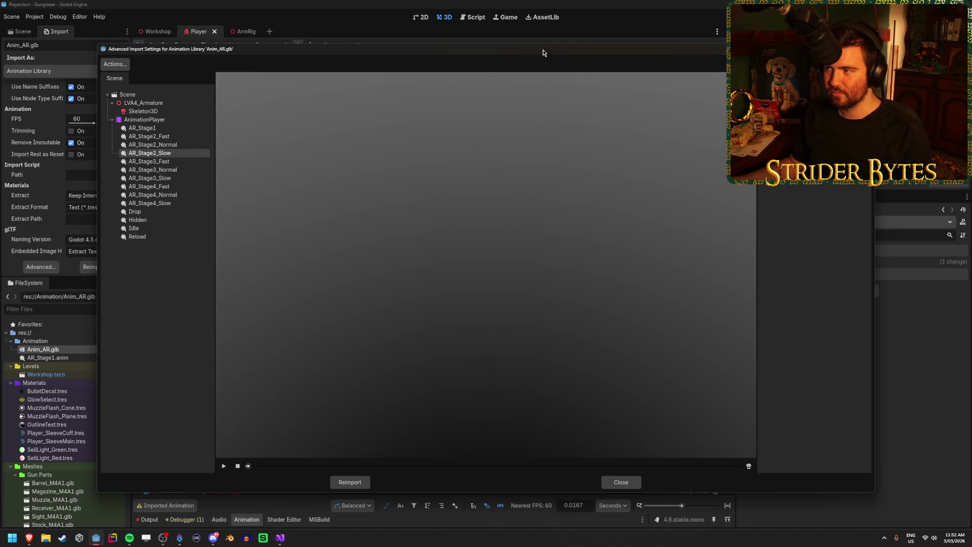
mouse_move(543, 53)
mouse_down()
mouse_move(479, 98)
mouse_move(470, 143)
mouse_move(512, 42)
mouse_move(512, 137)
mouse_up()
mouse_move(843, 258)
mouse_down()
mouse_move(625, 257)
mouse_move(641, 257)
mouse_up()
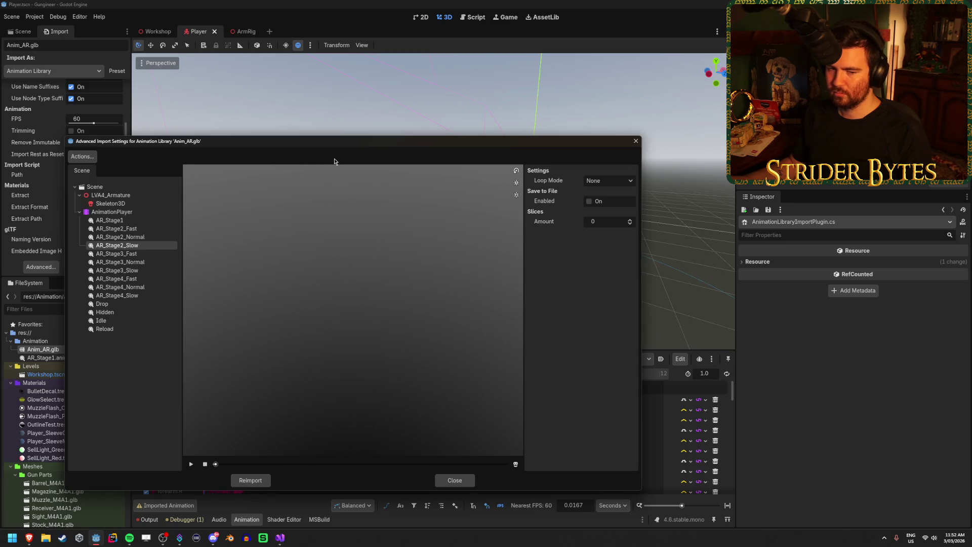
drag(347, 149, 357, 84)
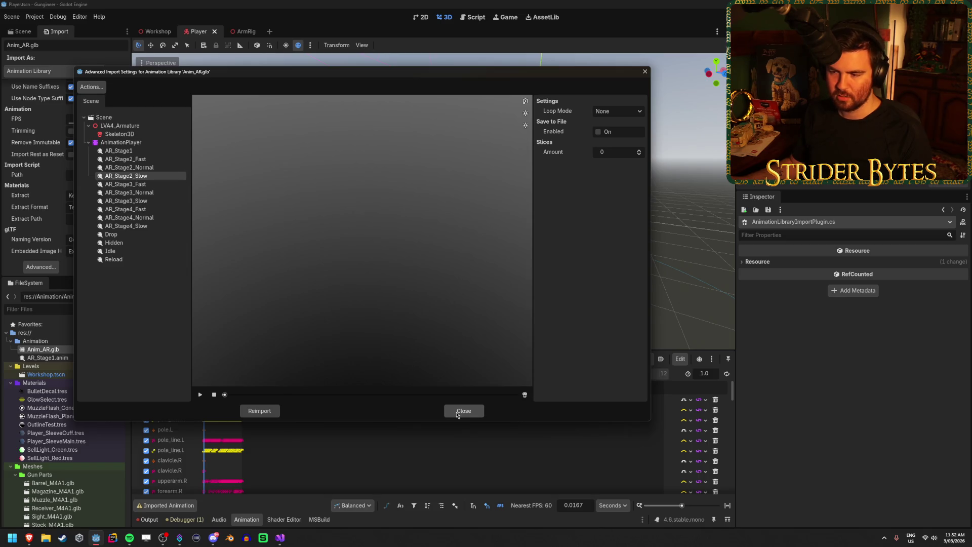
Close Godot's import dialog, open LVAA.blend in Blender, and browse actions before reassigning Reload
click(458, 413)
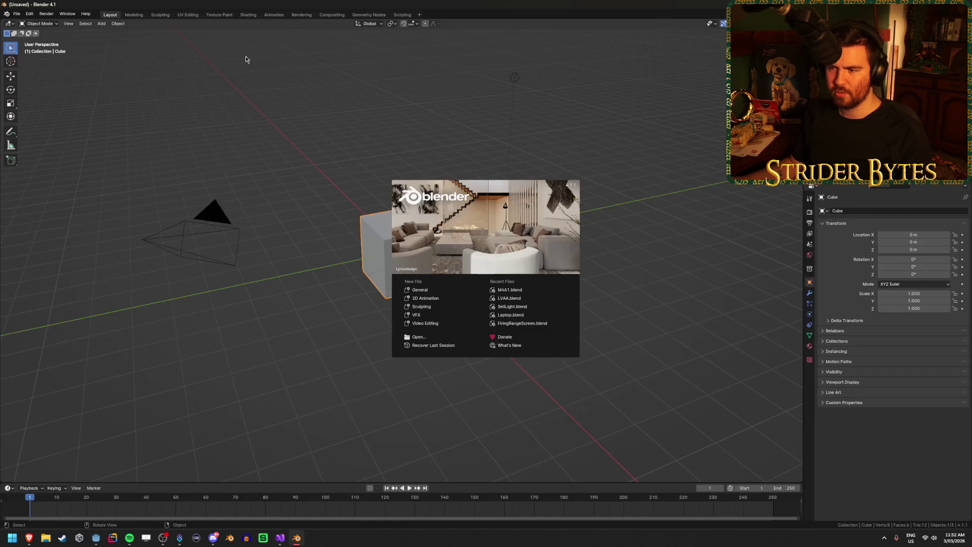
click(509, 298)
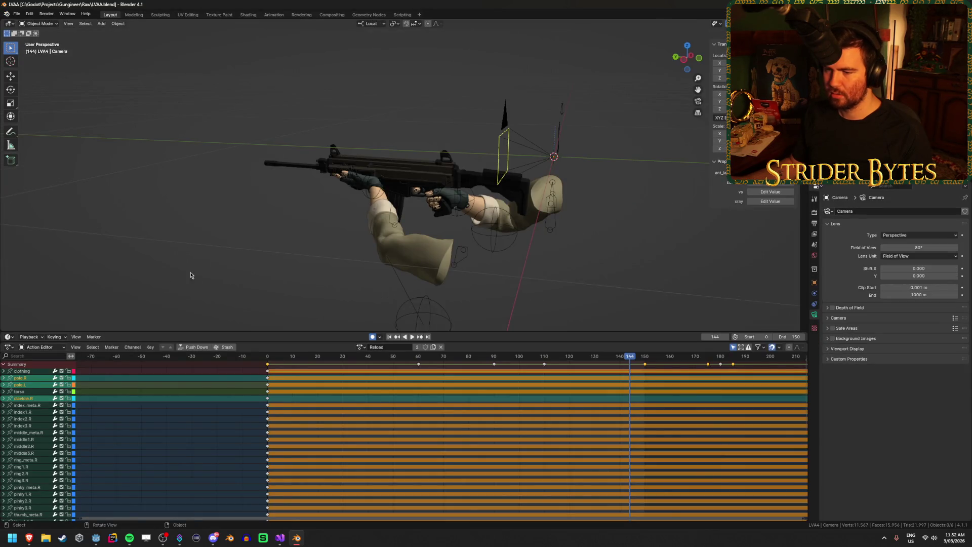
scroll(406, 414, down, 5)
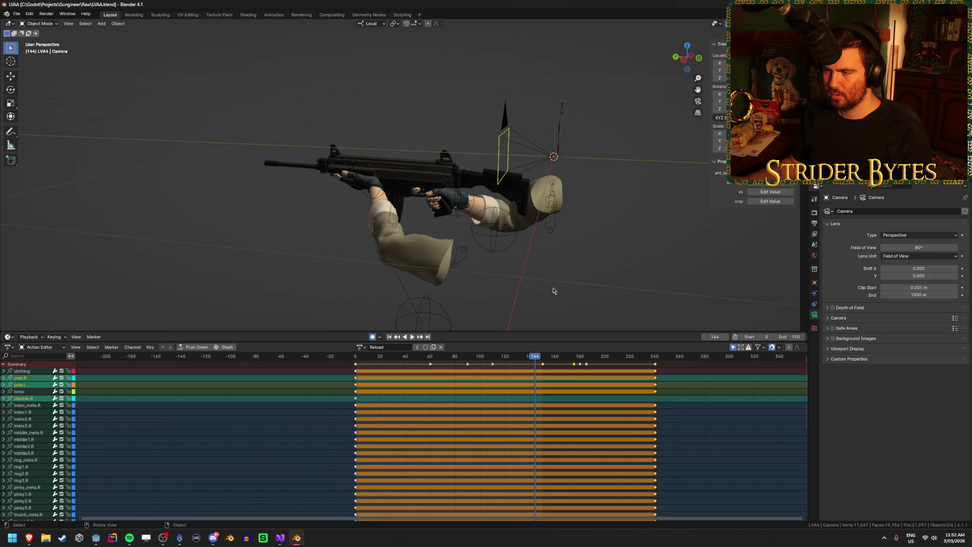
click(361, 348)
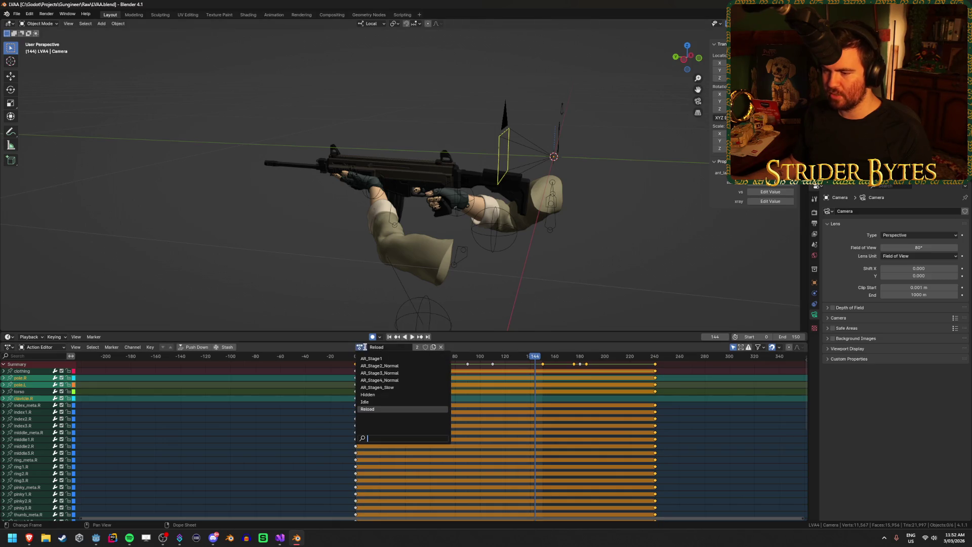
click(362, 349)
click(441, 348)
click(370, 348)
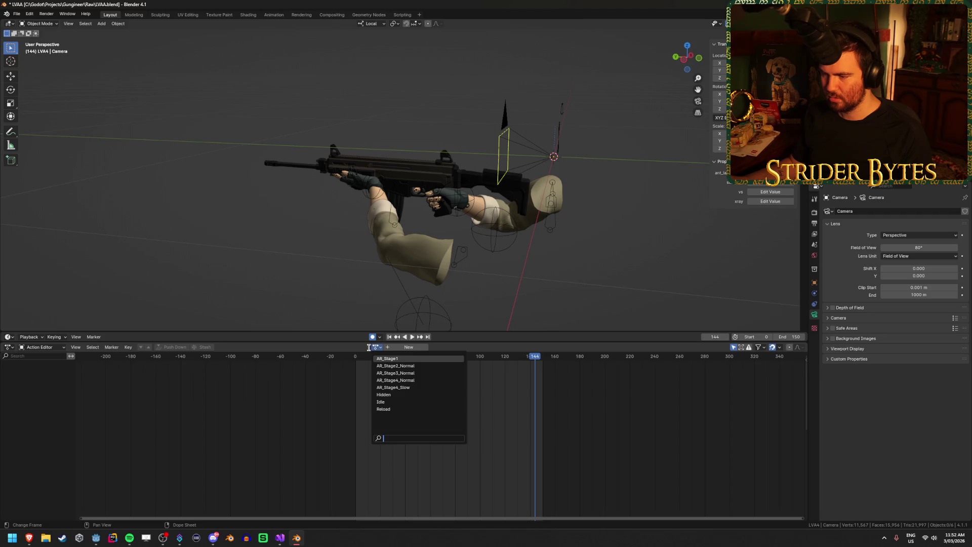
click(397, 409)
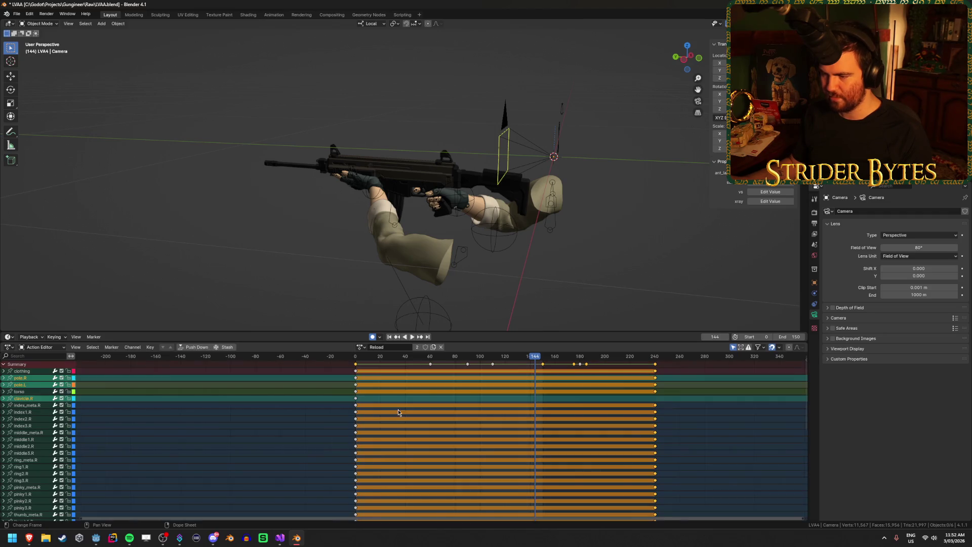
Unlink Reload to list the available actions, select the arm rig's armature, and dismiss the list
click(441, 347)
click(376, 347)
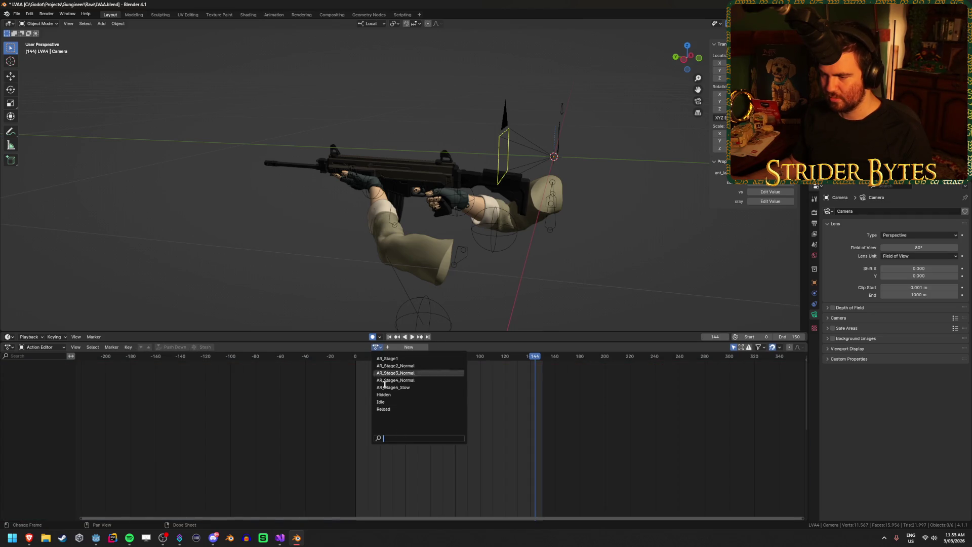
click(394, 409)
click(440, 348)
click(377, 347)
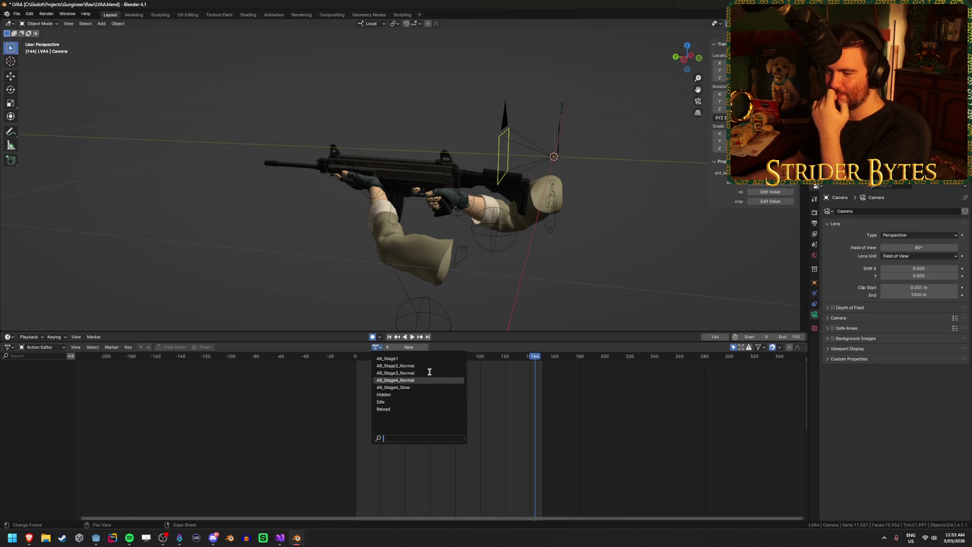
click(384, 228)
click(365, 347)
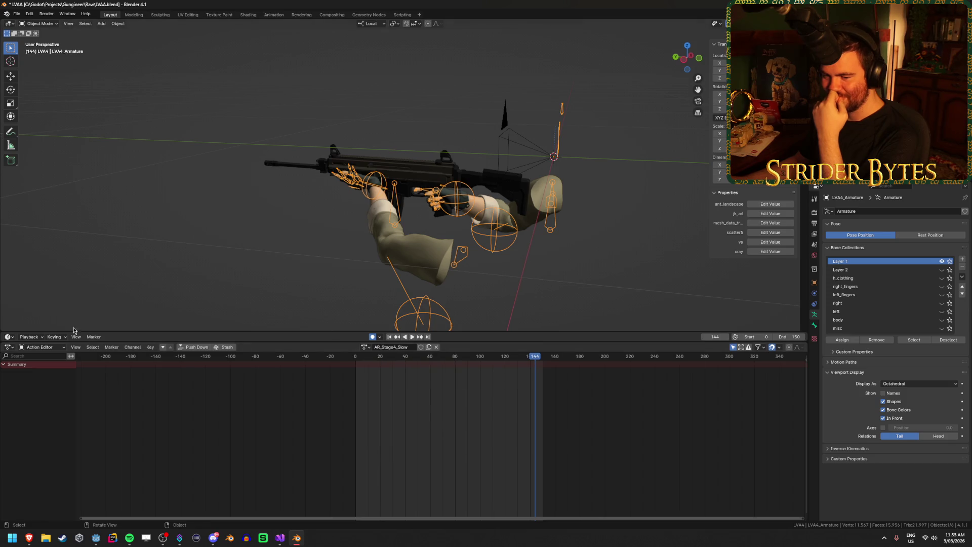
click(57, 348)
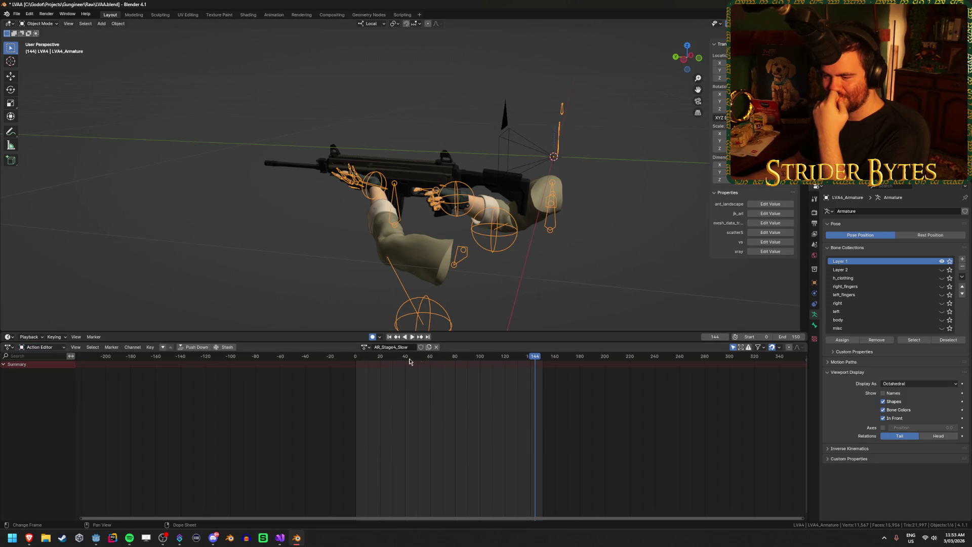
Switch the armature's action to AR_Stage2_Normal and review the action list
click(364, 347)
click(394, 368)
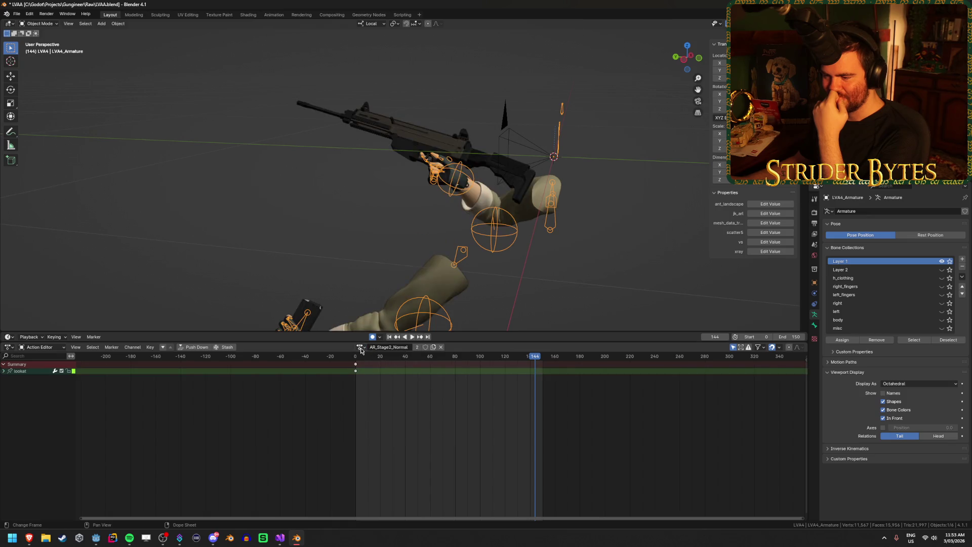
click(361, 348)
click(362, 347)
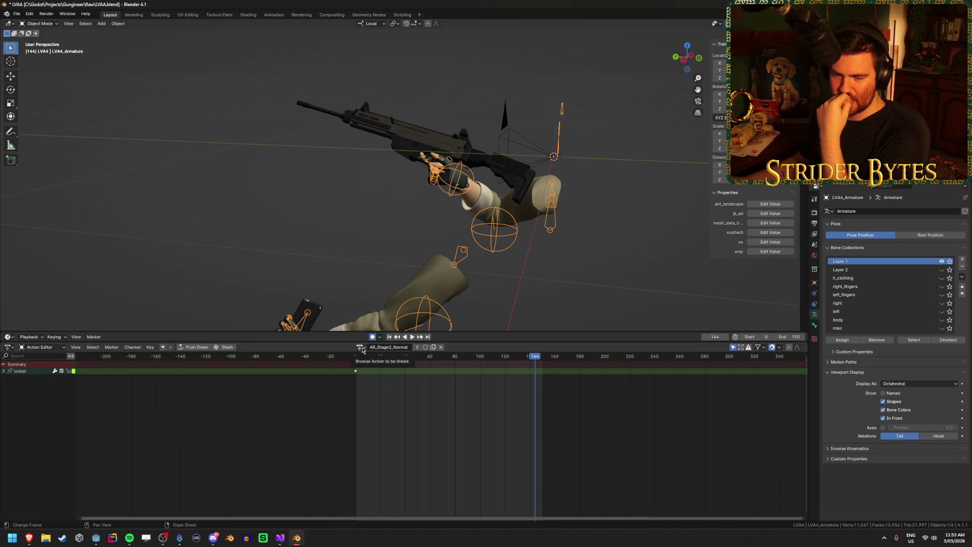
click(280, 537)
In Godot, select a key on the pole_line.R track, then clear the selection
click(96, 538)
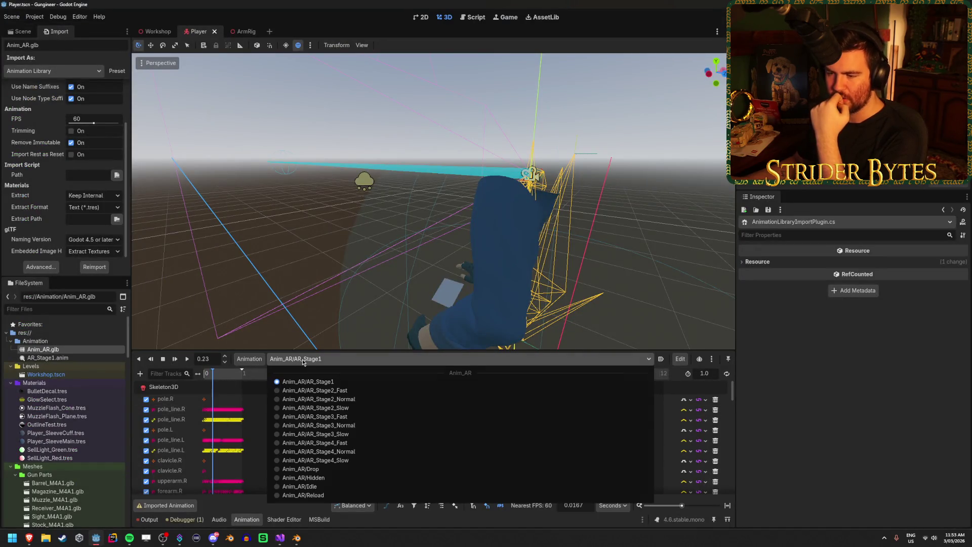
click(230, 411)
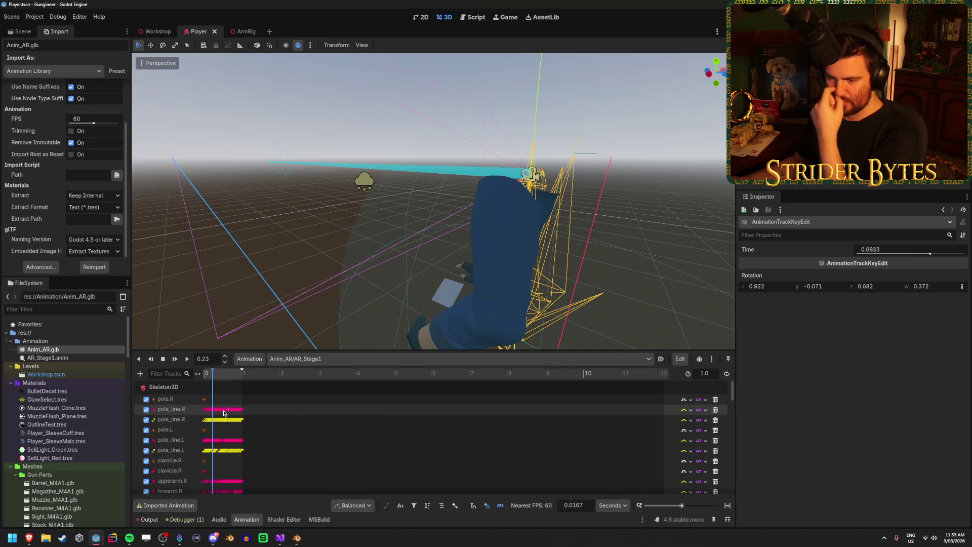
scroll(220, 423, up, 5)
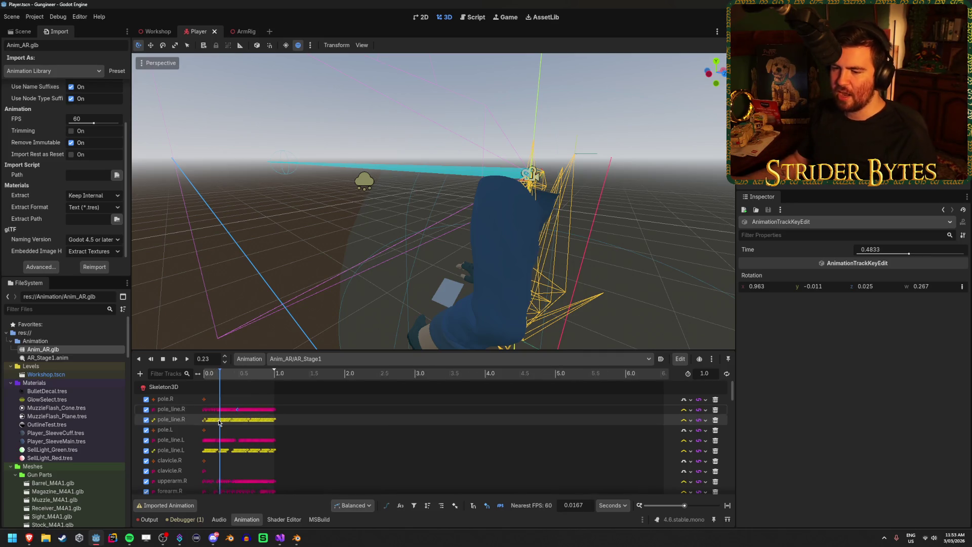
click(341, 400)
scroll(303, 412, down, 3)
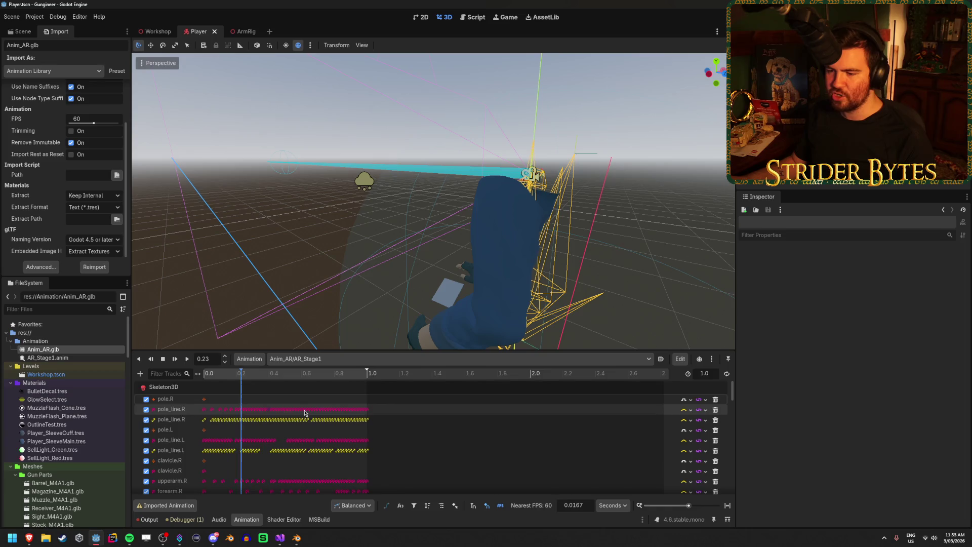
Add a Call Method track for GunController and insert a ShowGlint key on it
click(140, 374)
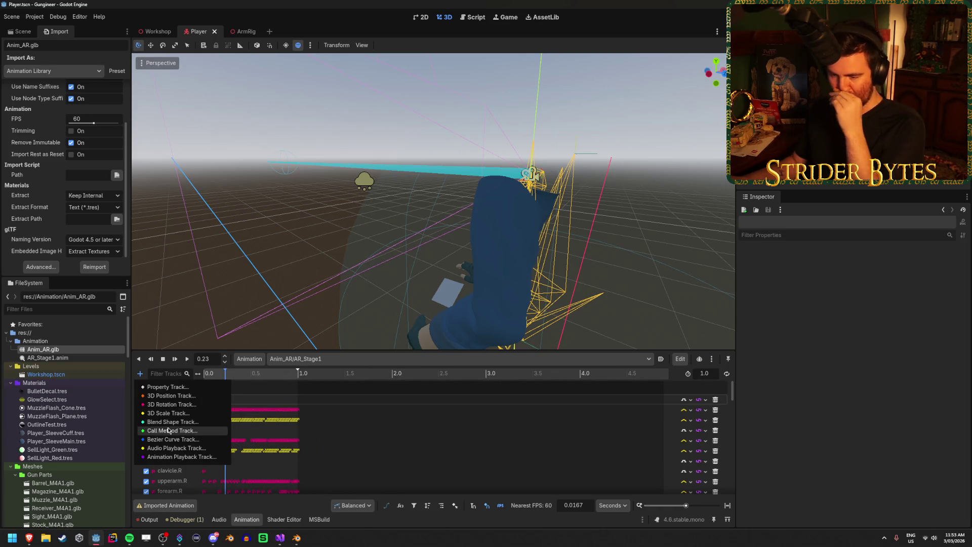
click(168, 430)
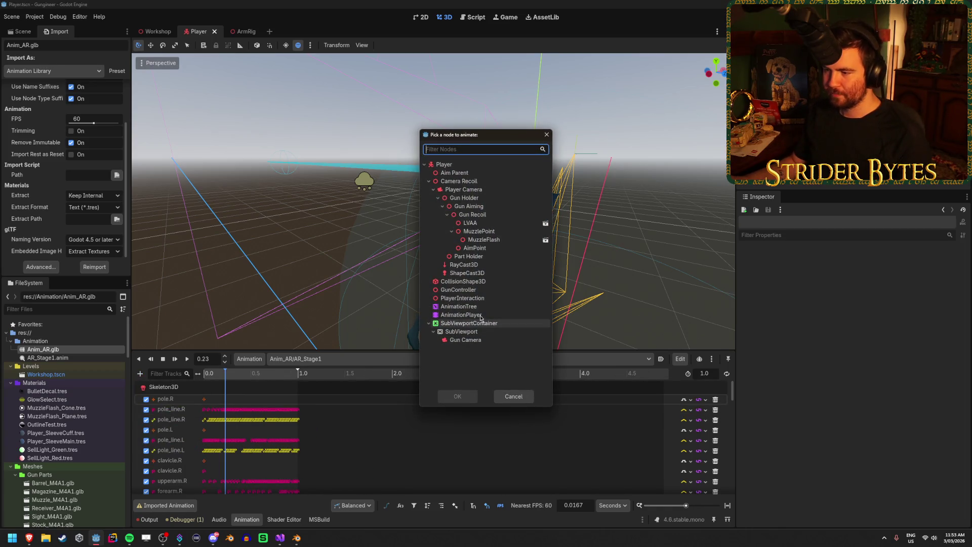
double_click(479, 291)
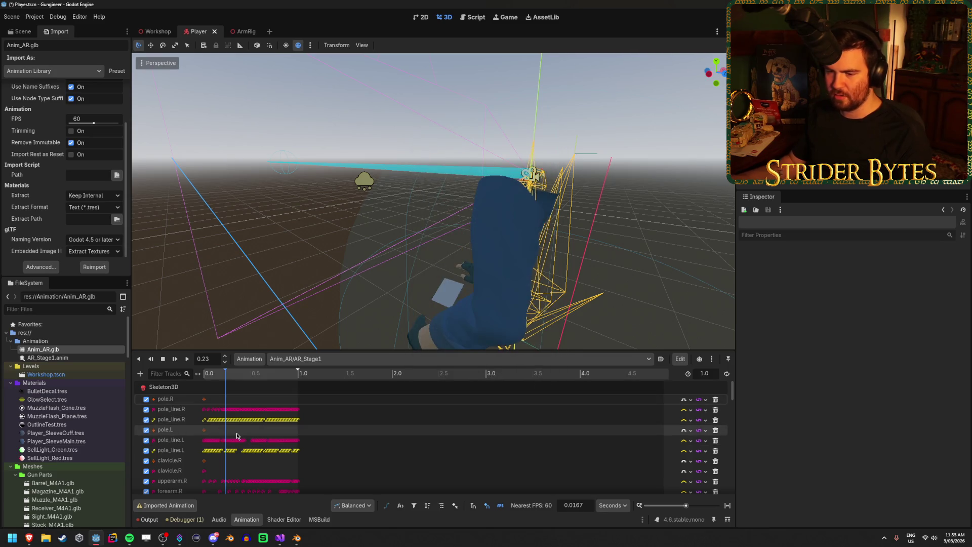
right_click(260, 489)
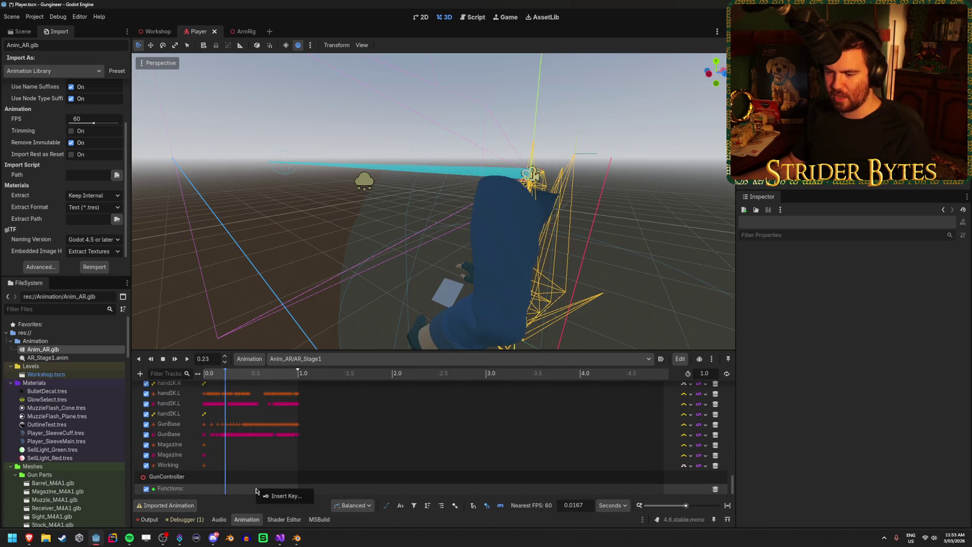
click(275, 496)
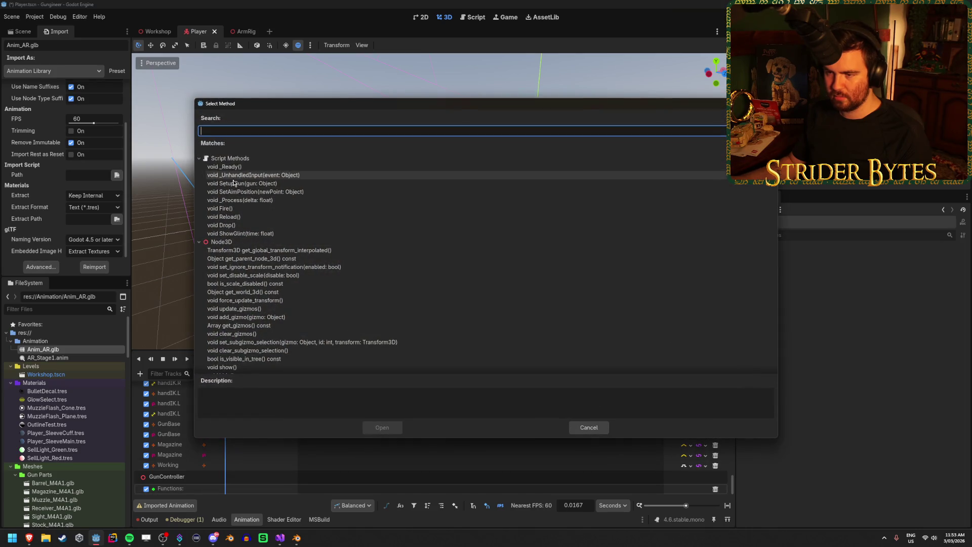
click(400, 234)
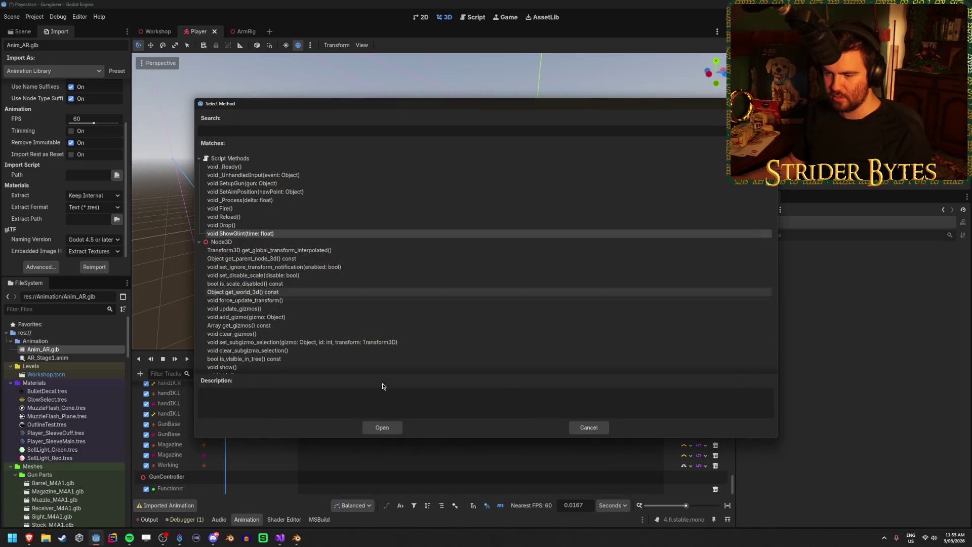
click(382, 427)
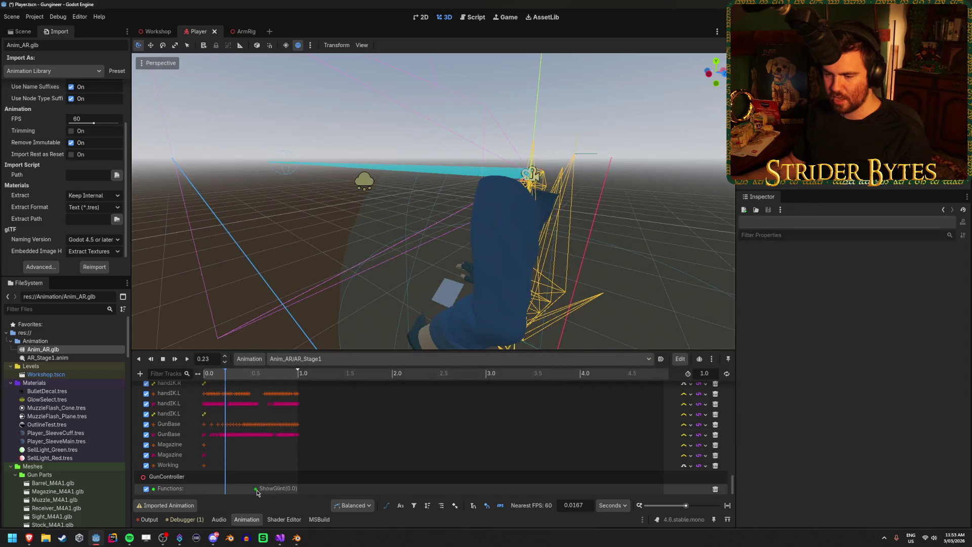
Move and inspect the ShowGlint key's arguments, delete it, and save the Player scene
click(257, 489)
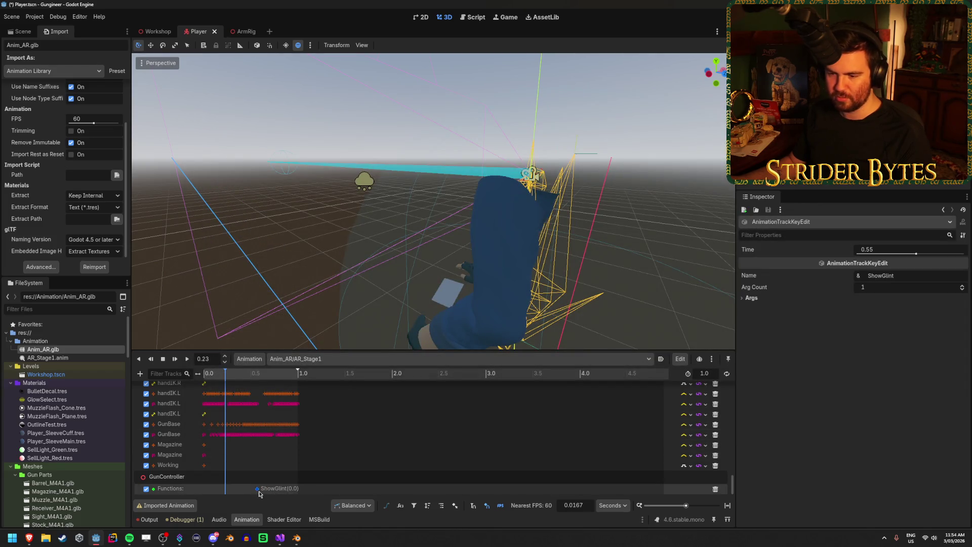
mouse_move(258, 494)
mouse_down()
mouse_move(284, 494)
mouse_move(271, 495)
mouse_up()
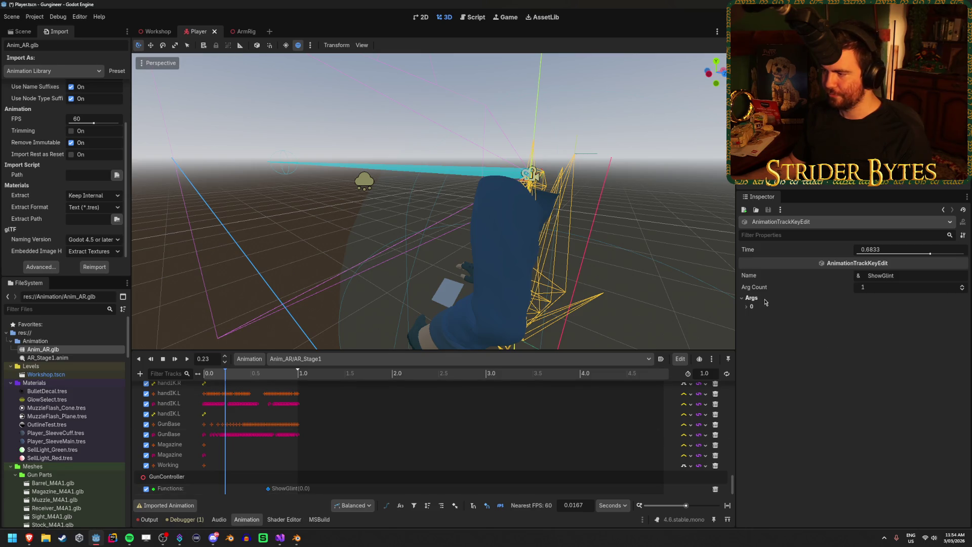
click(759, 309)
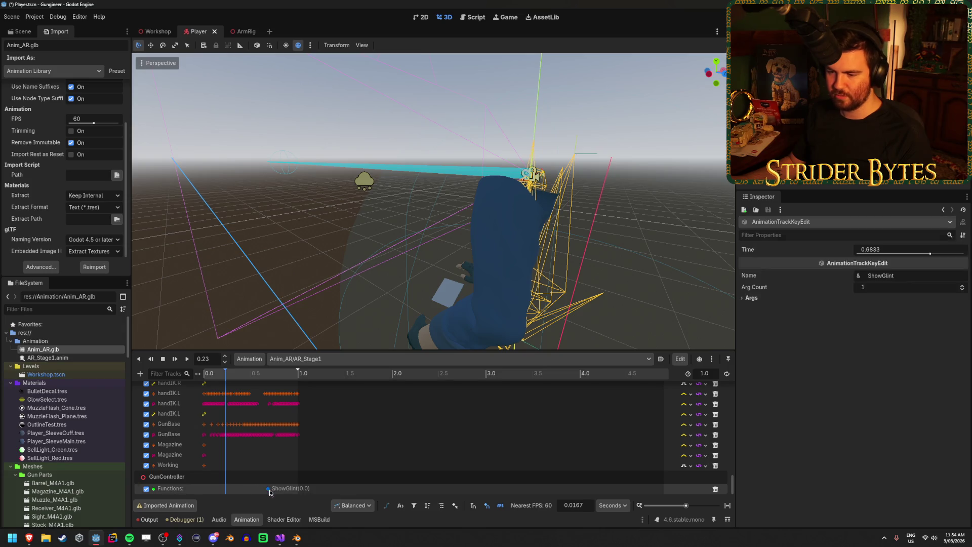
key(Delete)
key(ctrl+s)
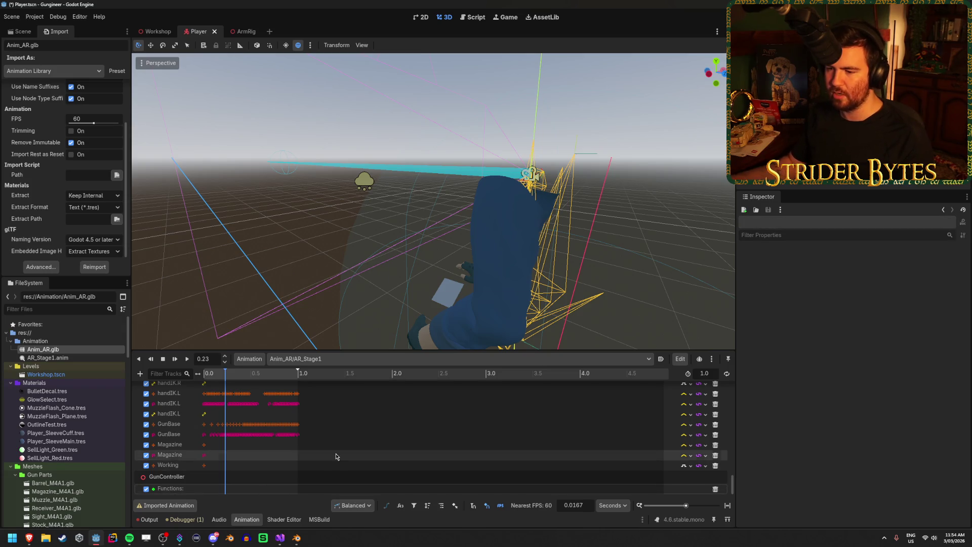
click(276, 543)
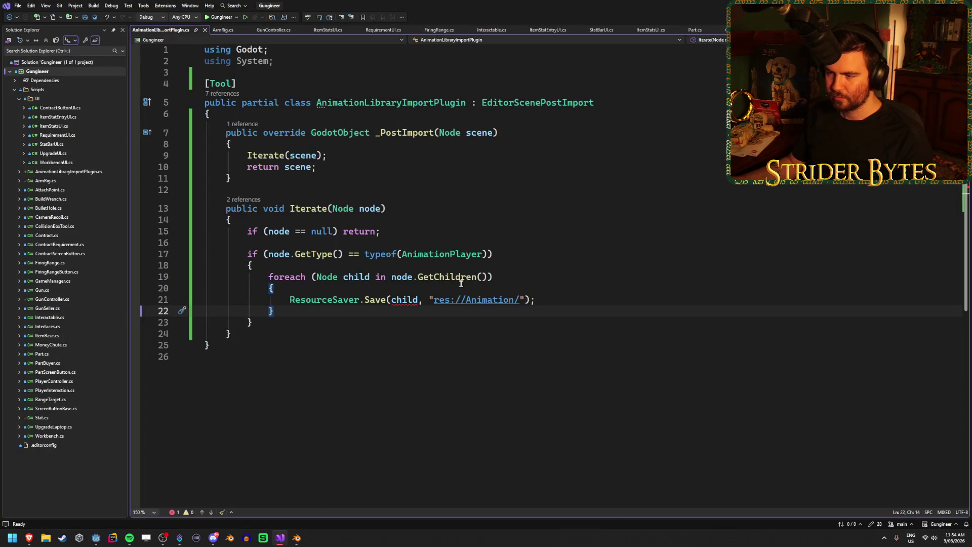
Open and close Anim_AR.glb's Advanced Import dialog in Godot, then return to Visual Studio
click(294, 541)
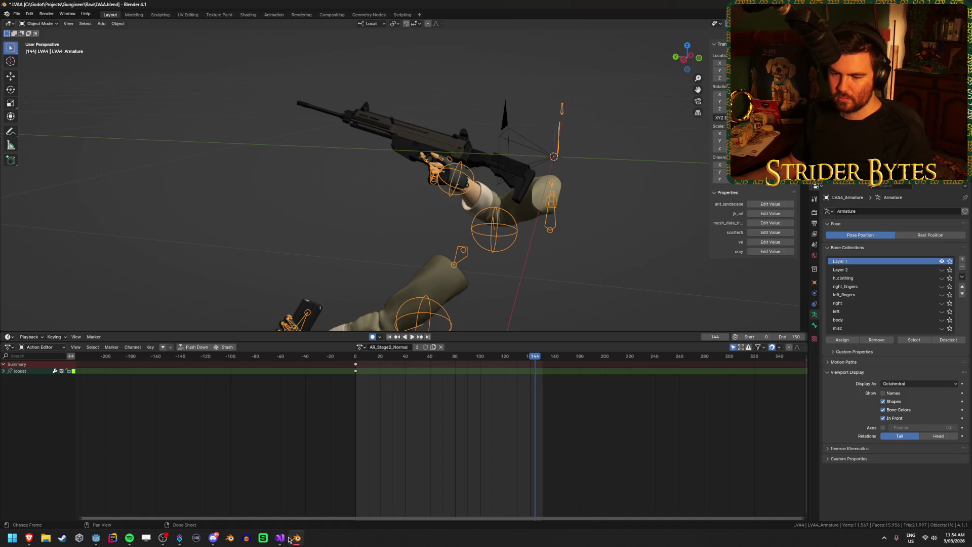
click(95, 538)
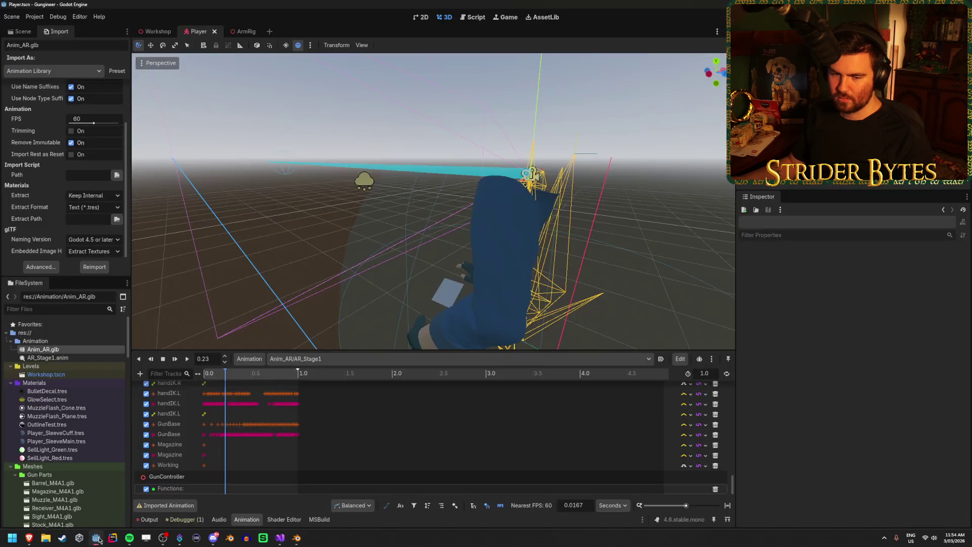
click(57, 358)
double_click(58, 350)
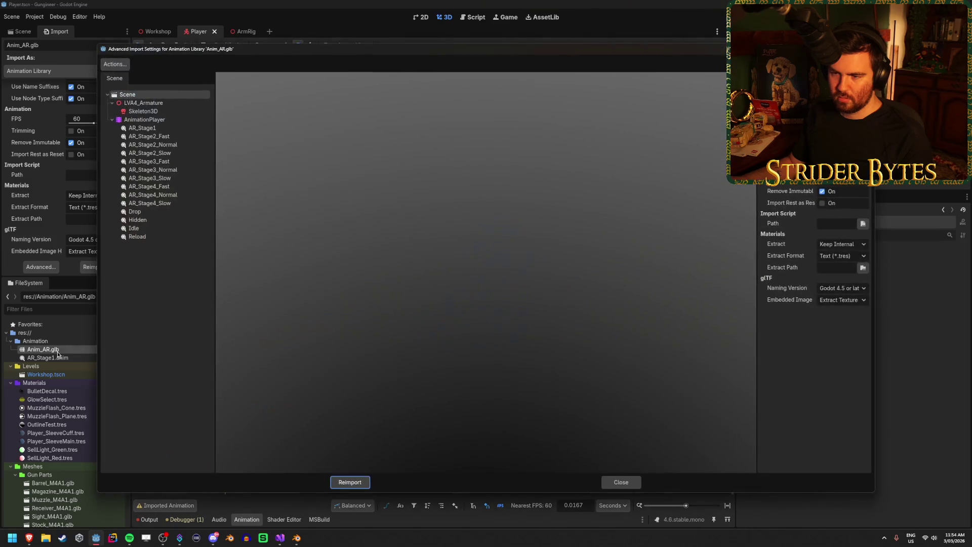
click(610, 482)
click(280, 538)
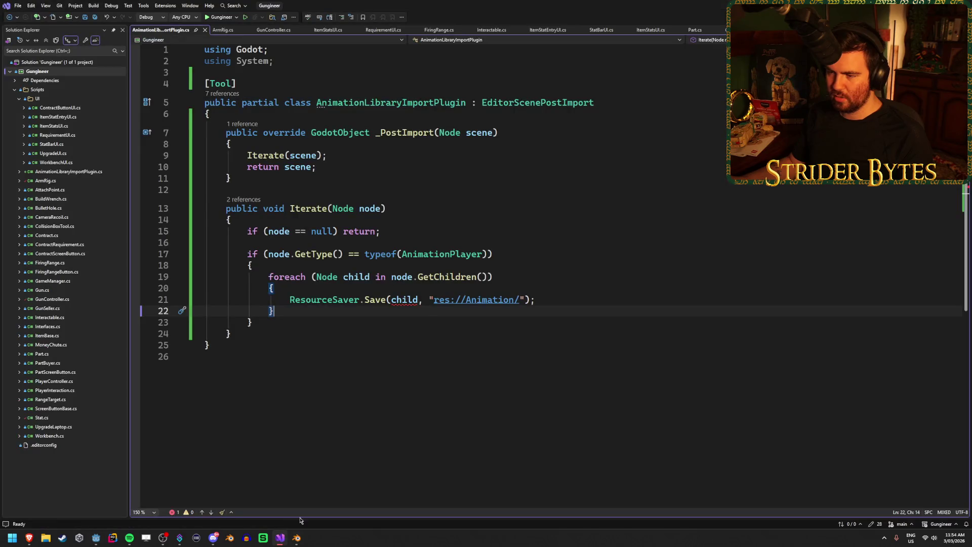
Review the _PostImport method, the scene parameter, Node uses and the ResourceSaver line with tooltips
click(564, 298)
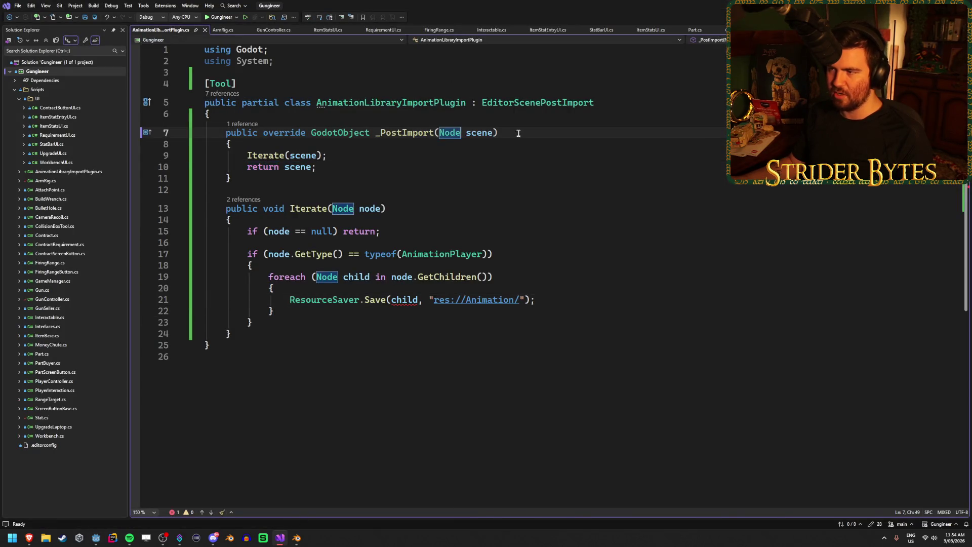
click(381, 132)
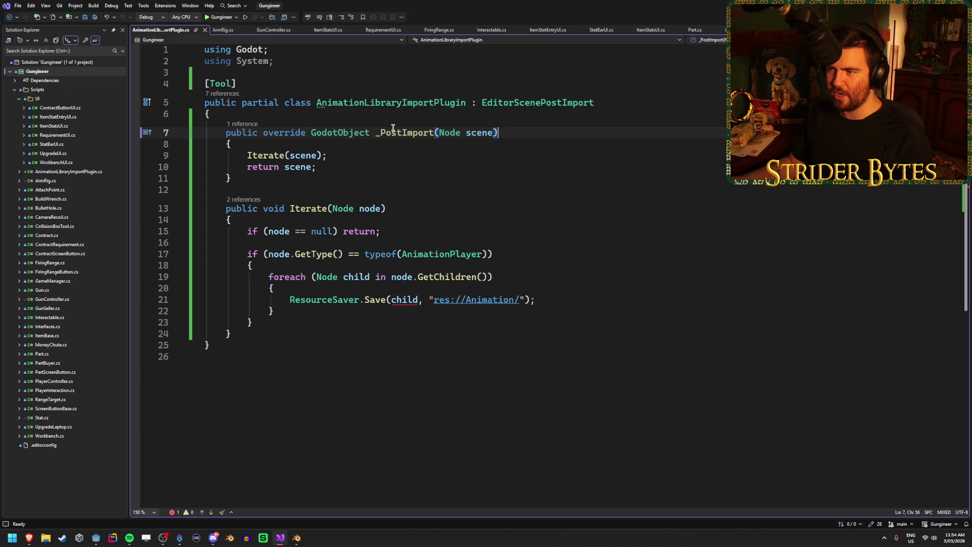
click(298, 151)
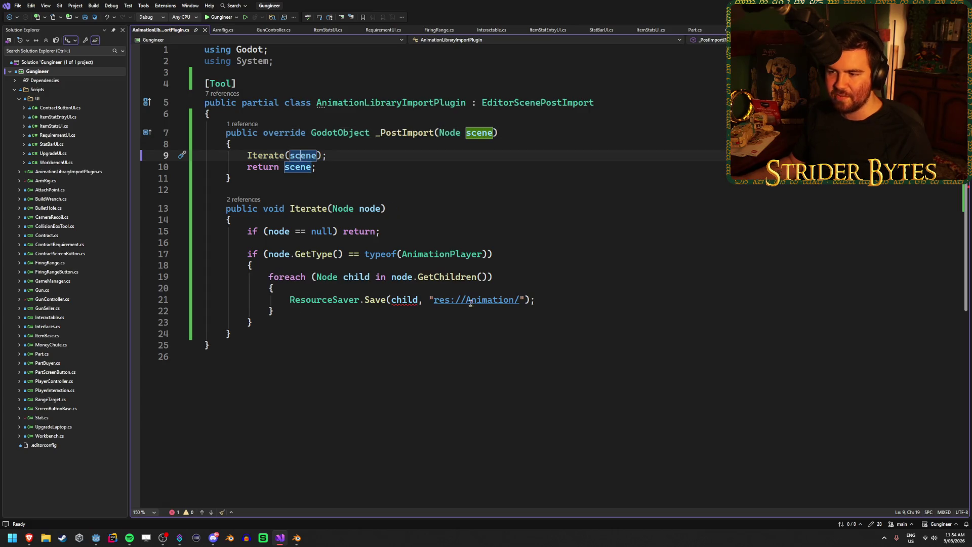
click(551, 299)
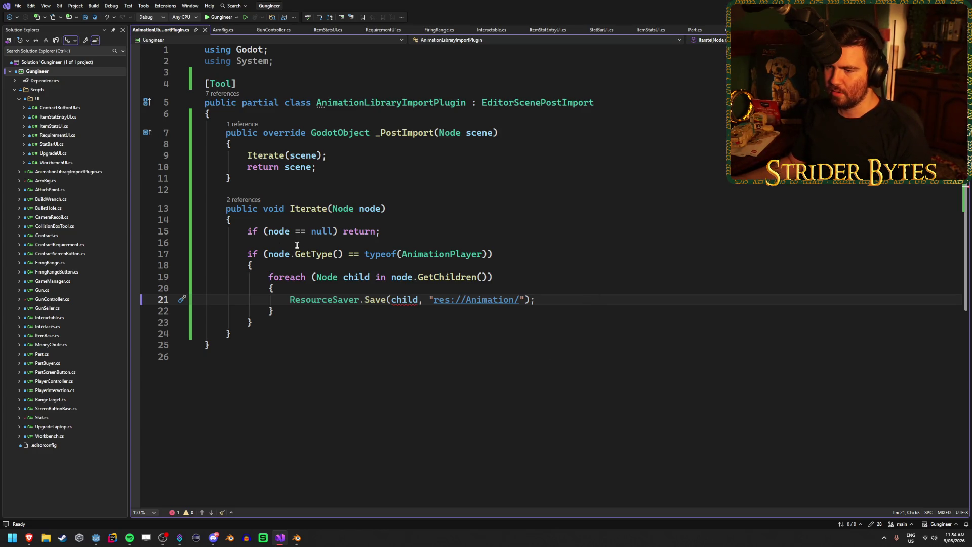
click(385, 209)
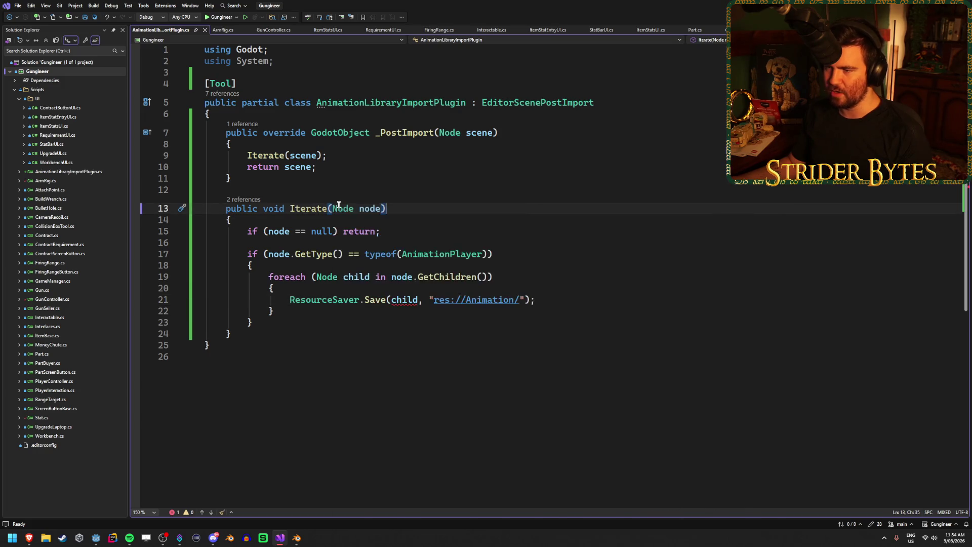
click(339, 205)
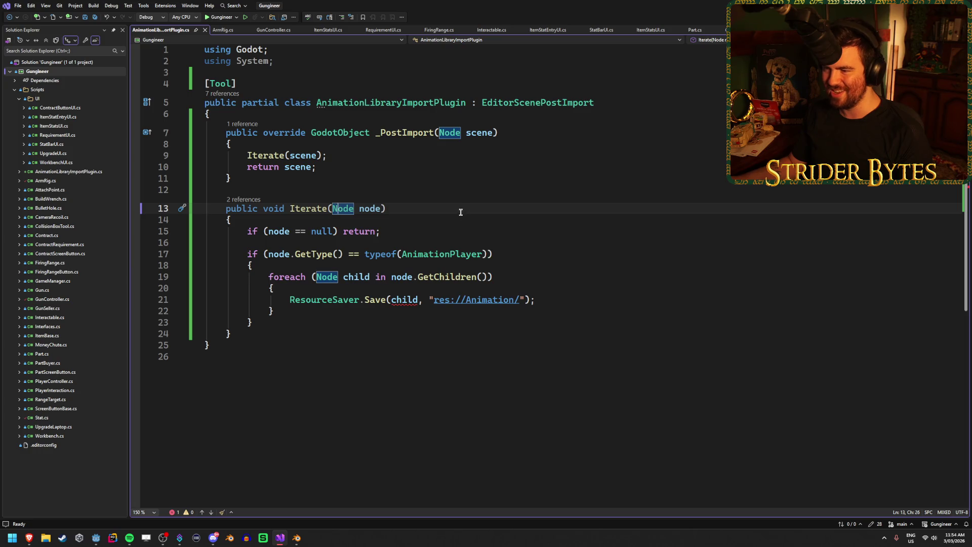
click(460, 212)
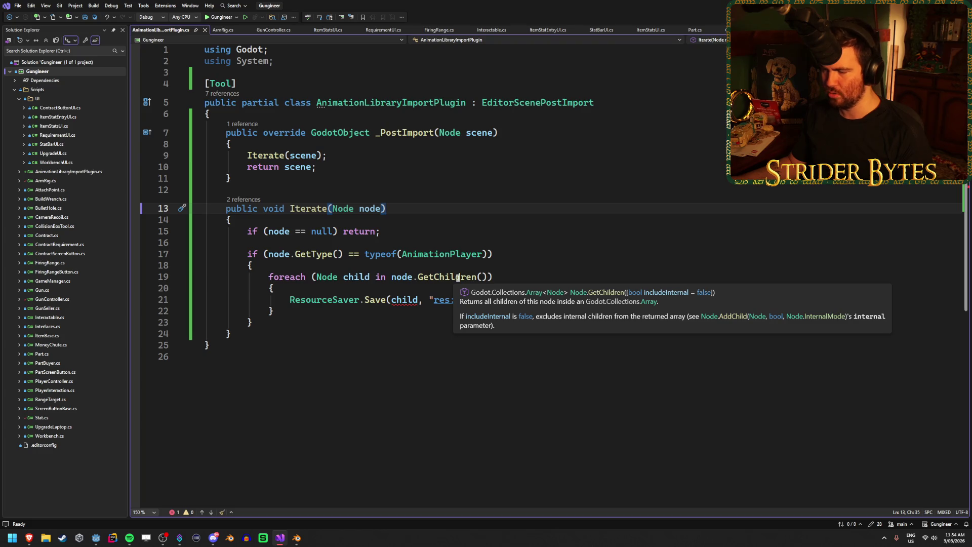
mouse_move(326, 302)
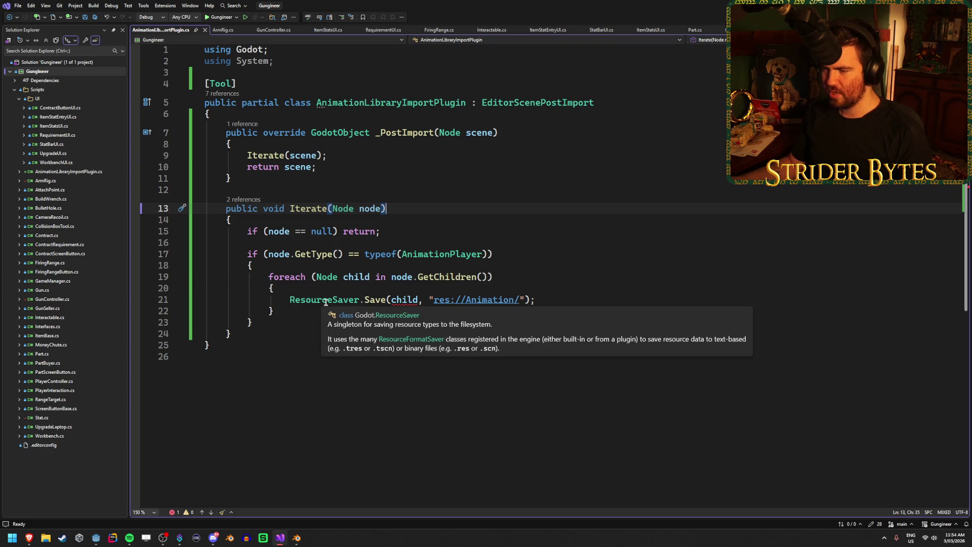
mouse_move(385, 301)
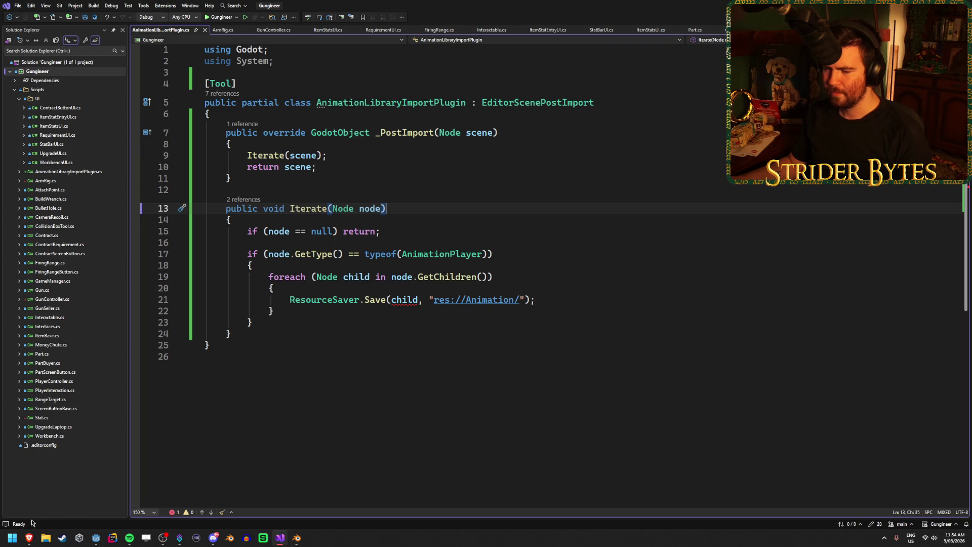
click(96, 537)
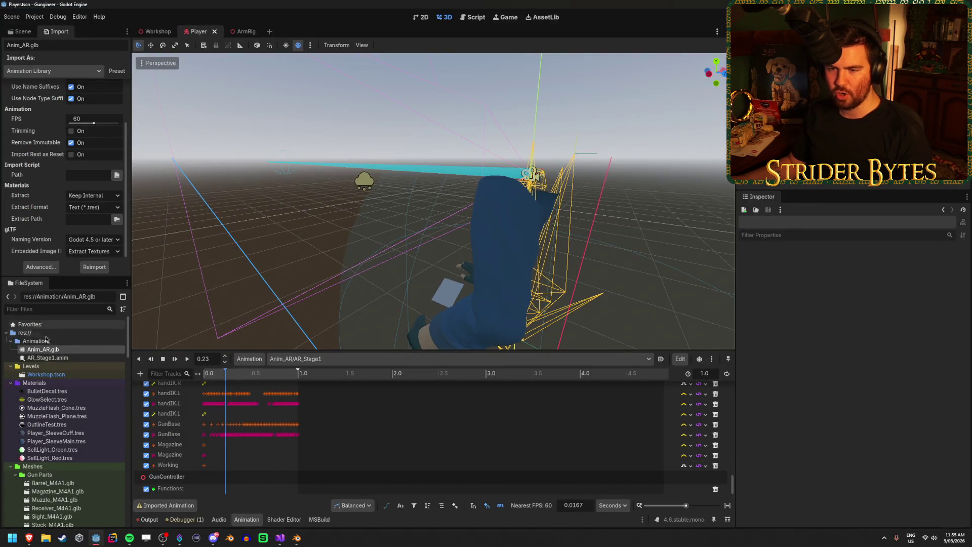
double_click(54, 349)
click(136, 136)
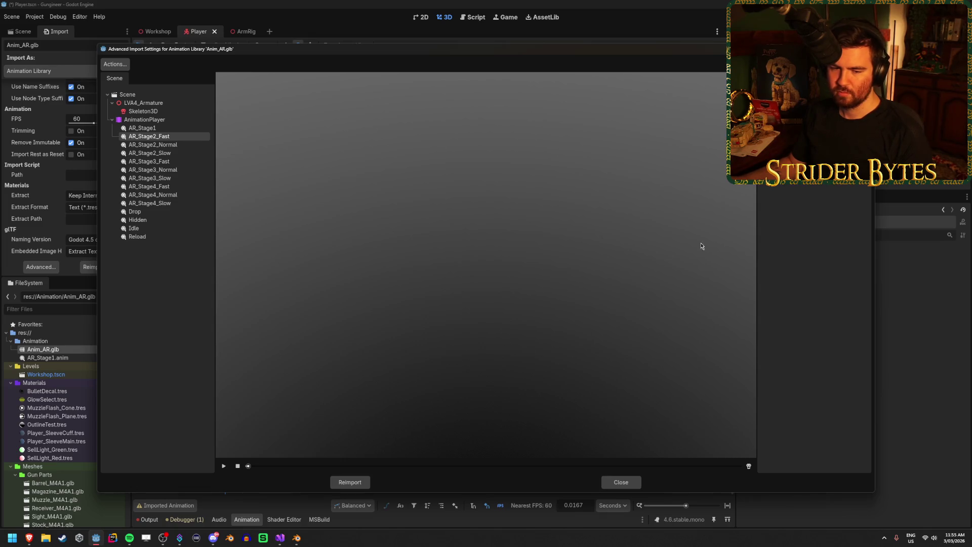
drag(876, 229, 661, 229)
drag(470, 45, 469, 110)
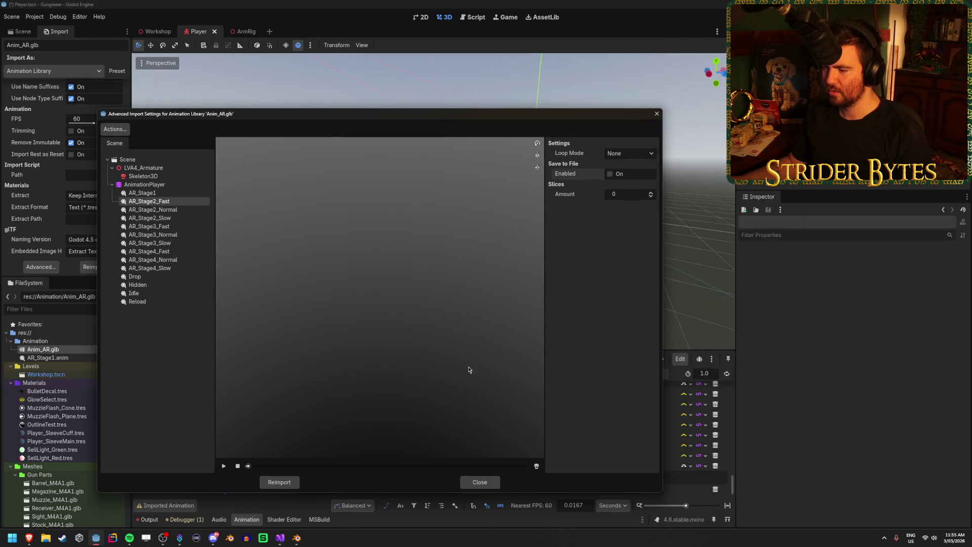
click(480, 482)
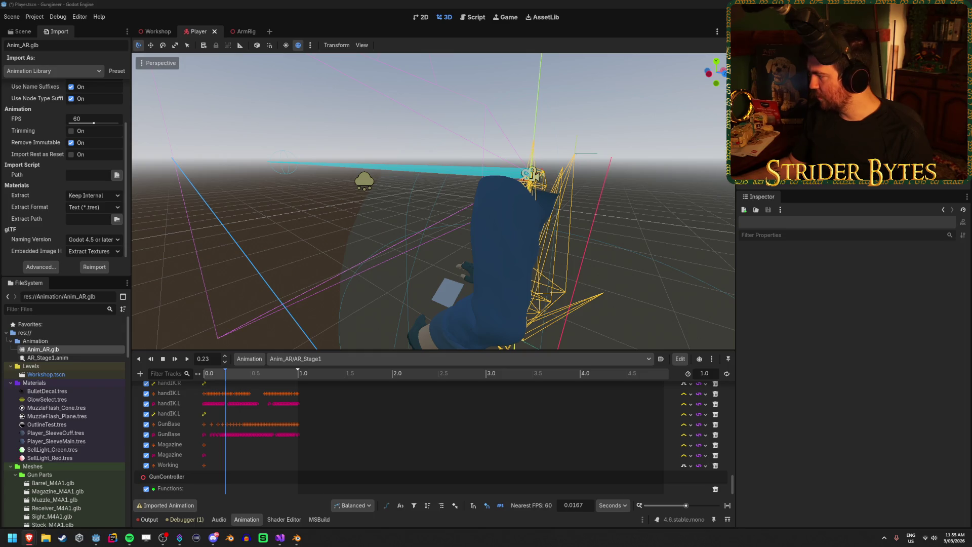
Switch to the browser showing the Godot docs Import process page
key(alt+Tab)
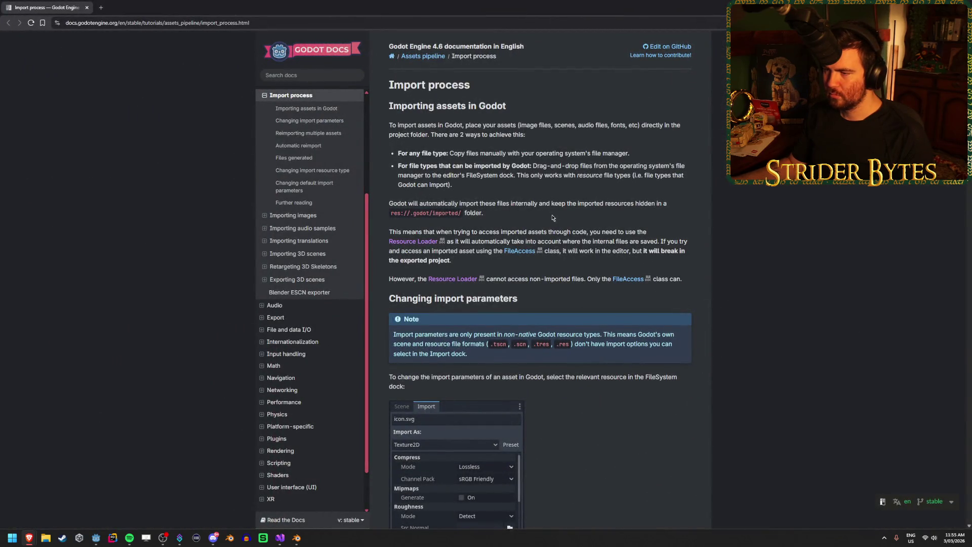
Highlight the docs sentences about accessing imported assets and the Resource Loader
drag(436, 231, 615, 231)
click(615, 232)
drag(480, 241, 660, 241)
click(673, 240)
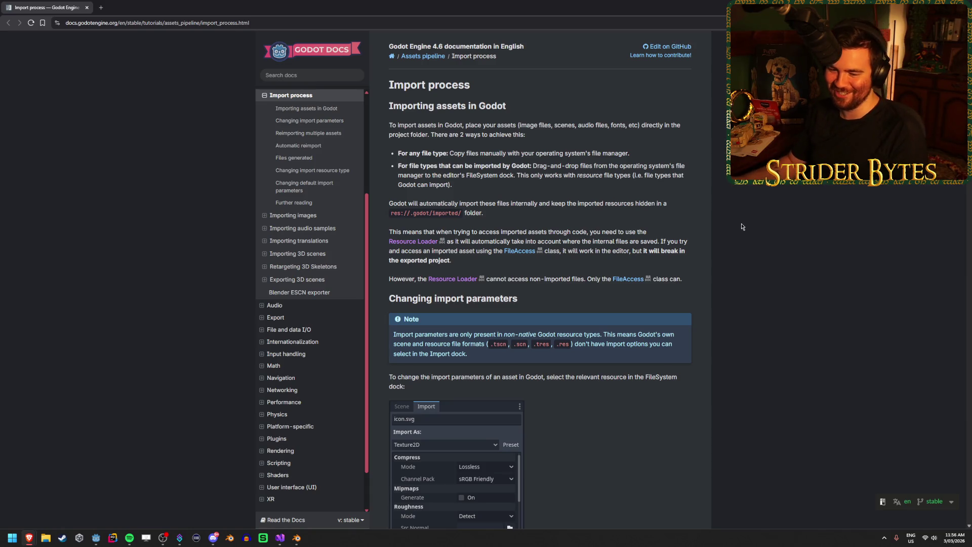
Read down past the automatic reimport paragraph to User-contributed notes, then return to Godot
scroll(739, 233, down, 7)
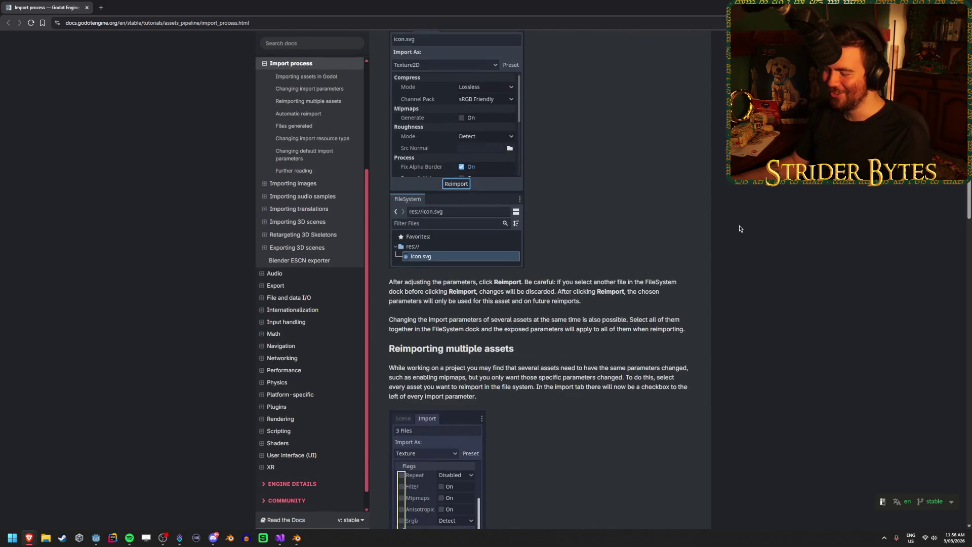
scroll(737, 239, down, 4)
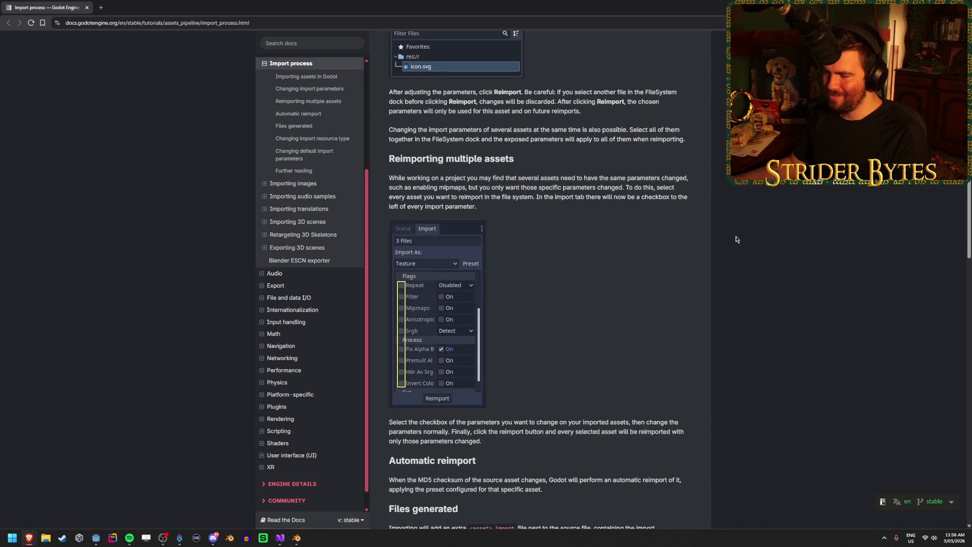
scroll(737, 240, down, 5)
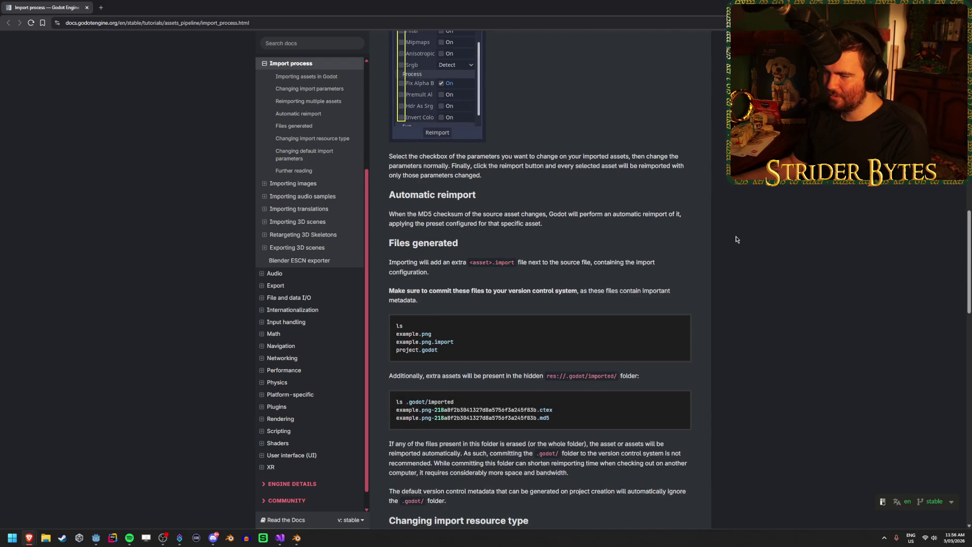
triple_click(561, 228)
click(762, 241)
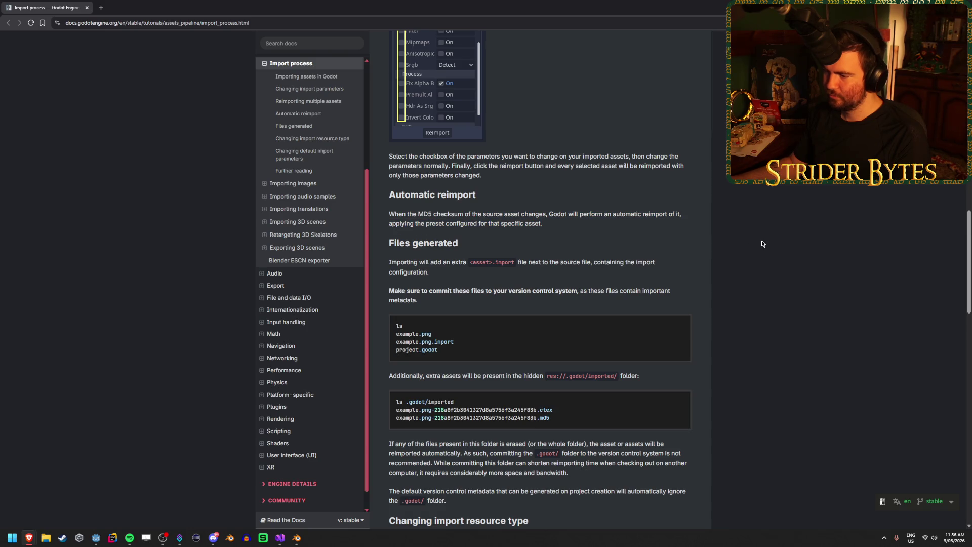
scroll(762, 241, down, 6)
scroll(763, 244, down, 3)
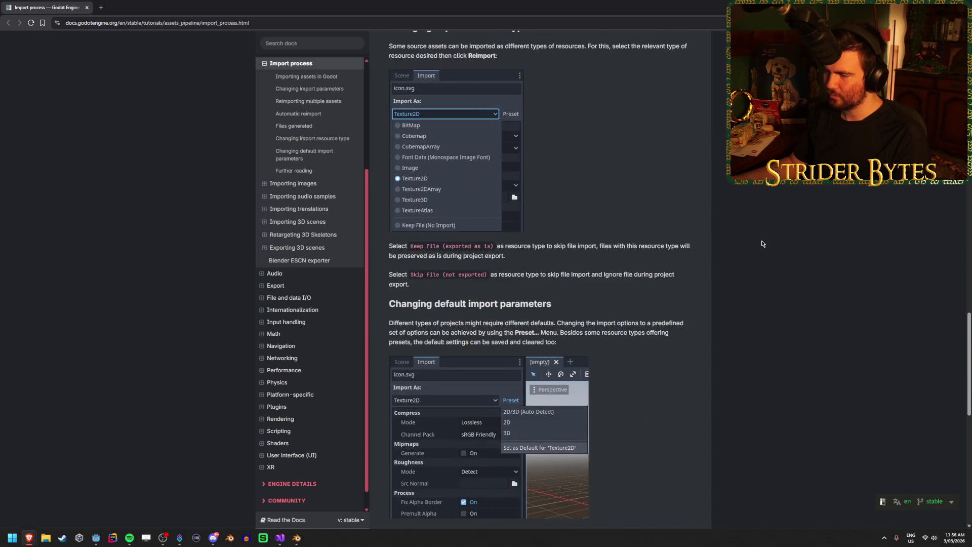
scroll(763, 244, down, 3)
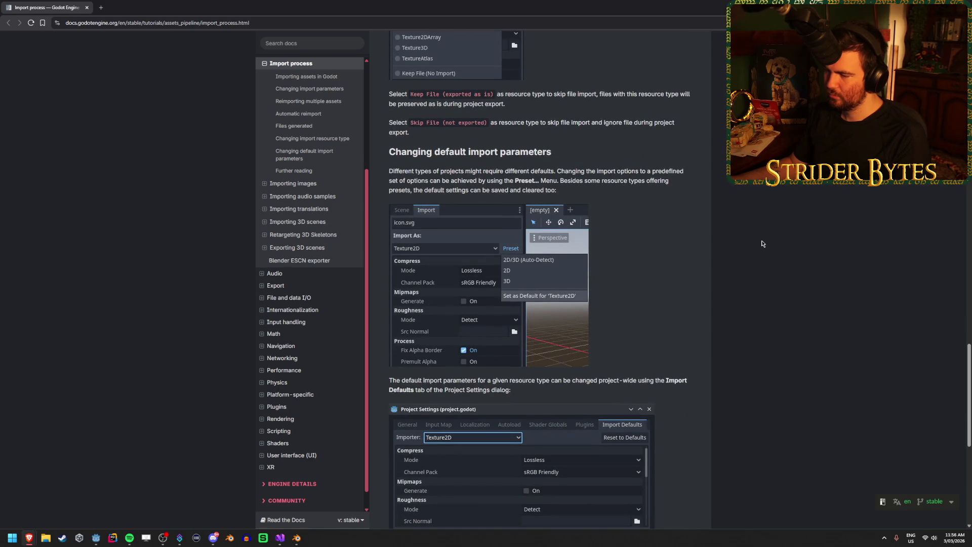
scroll(762, 244, down, 3)
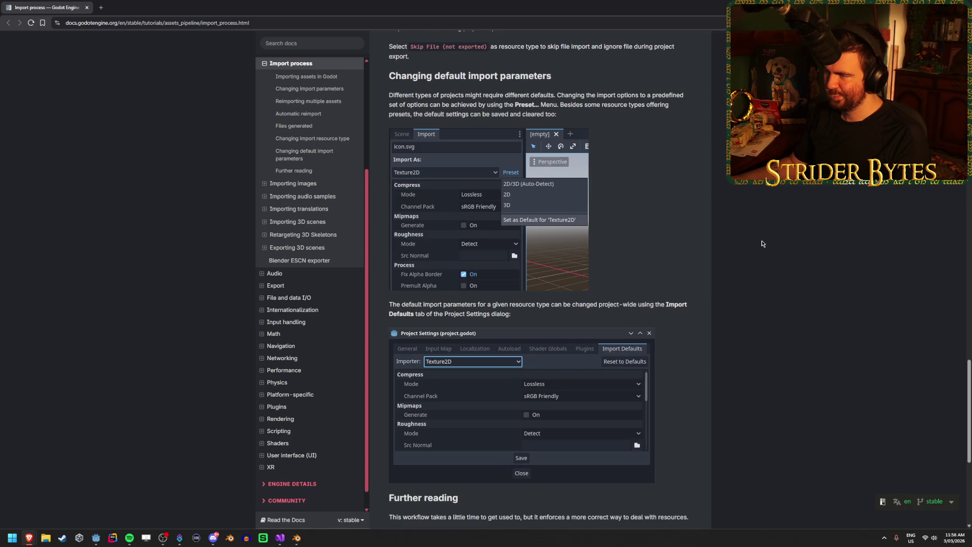
scroll(738, 291, down, 3)
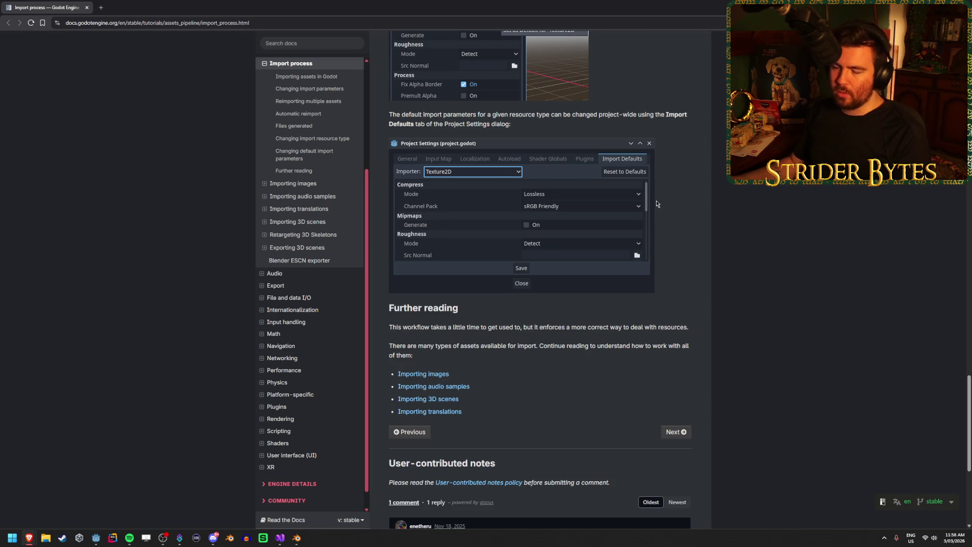
key(alt+Tab)
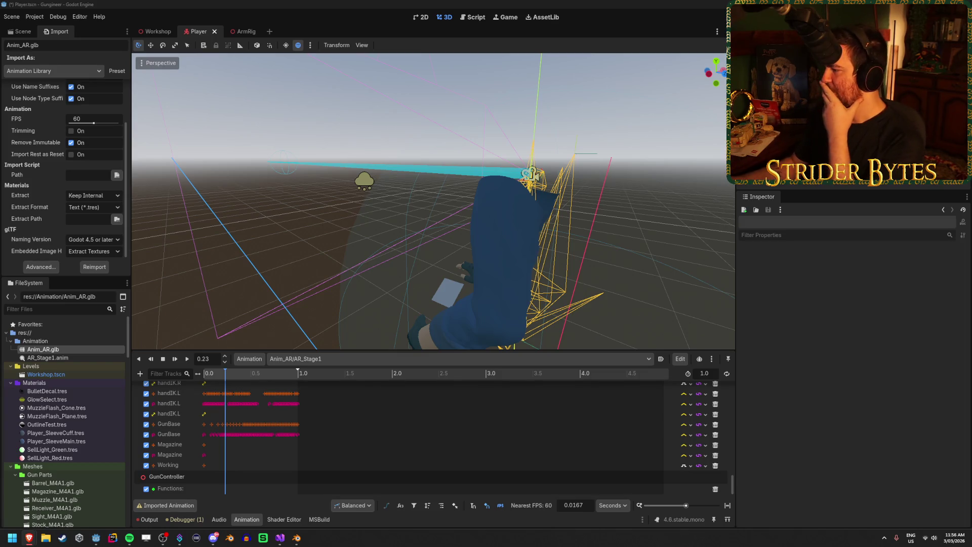
Return to the Import plugins docs, select the Introduction's first line, and scroll down
key(alt+Tab)
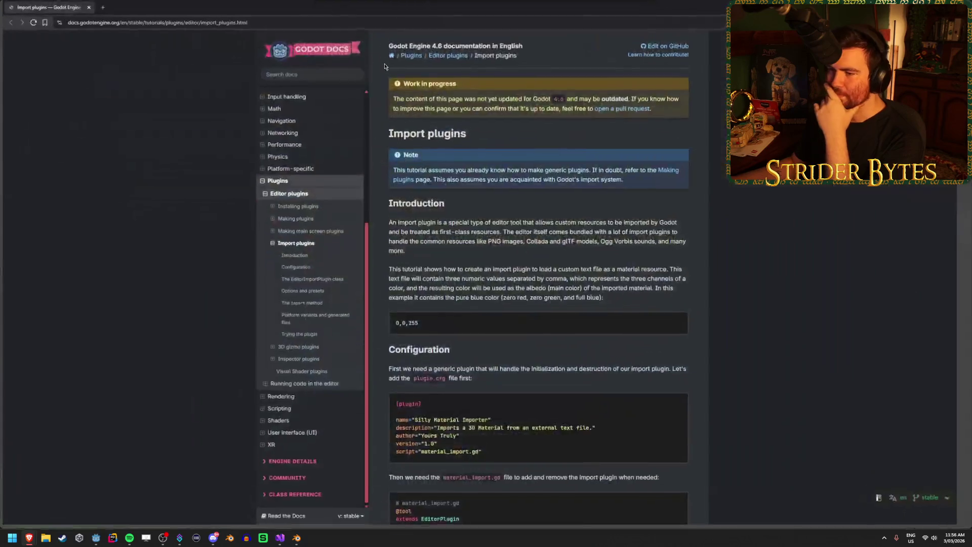
scroll(625, 346, down, 1)
scroll(626, 347, down, 1)
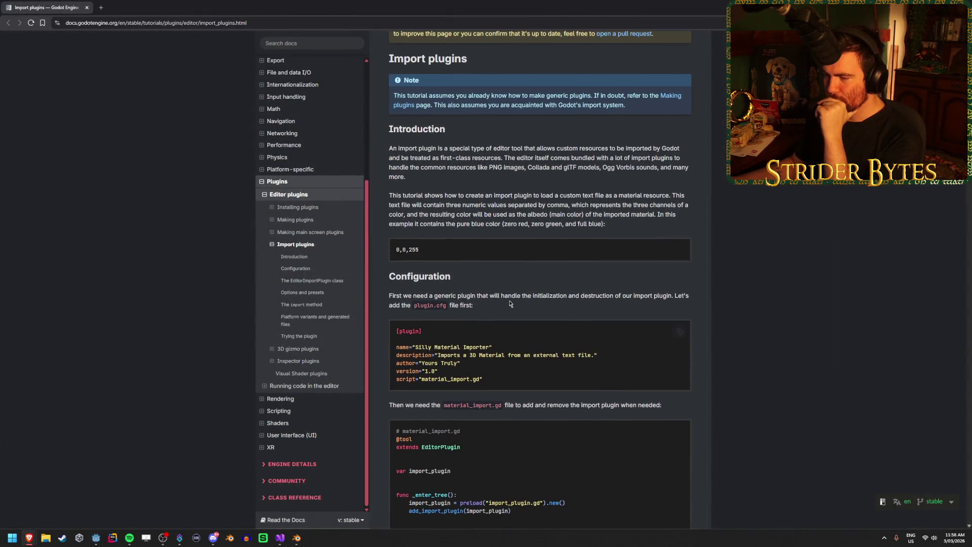
scroll(488, 236, up, 3)
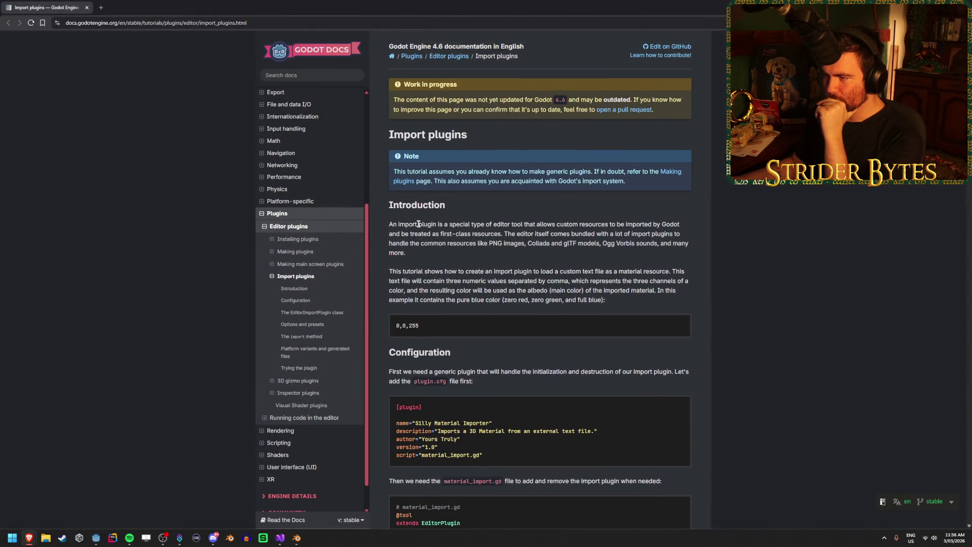
drag(418, 224, 598, 225)
click(614, 231)
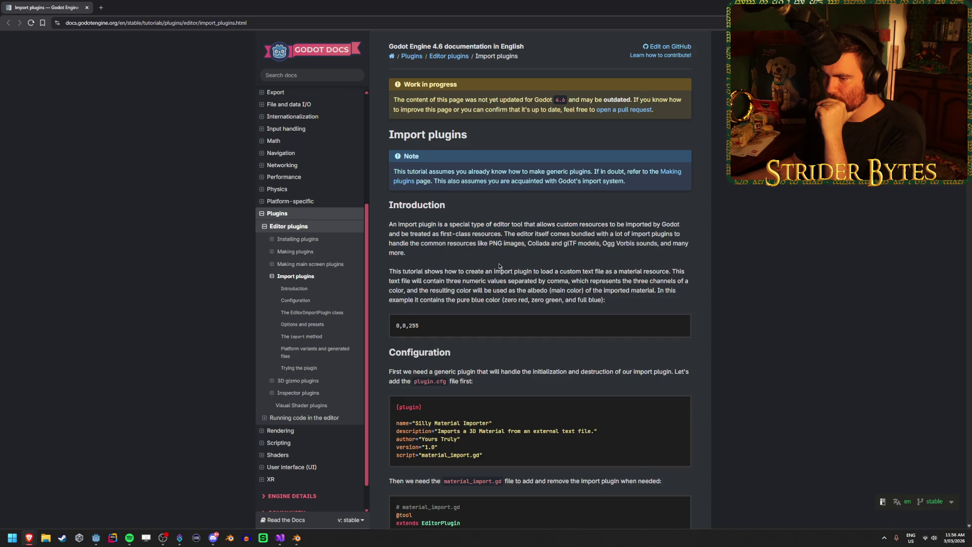
scroll(505, 242, down, 3)
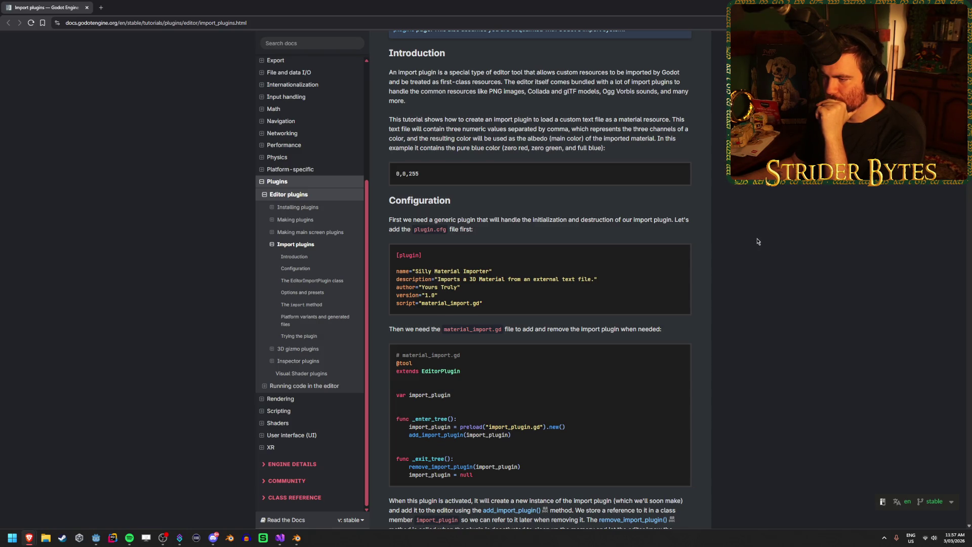
scroll(758, 242, down, 2)
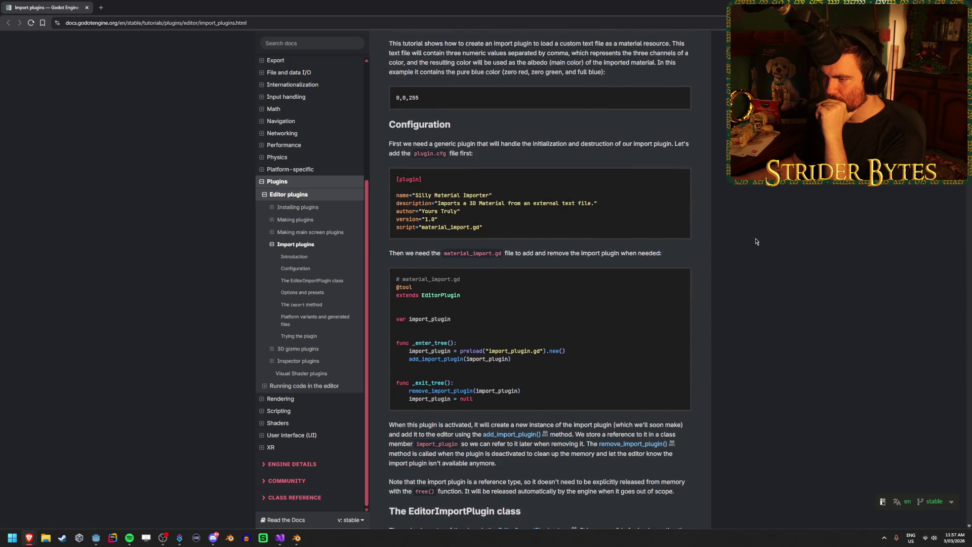
scroll(754, 241, down, 5)
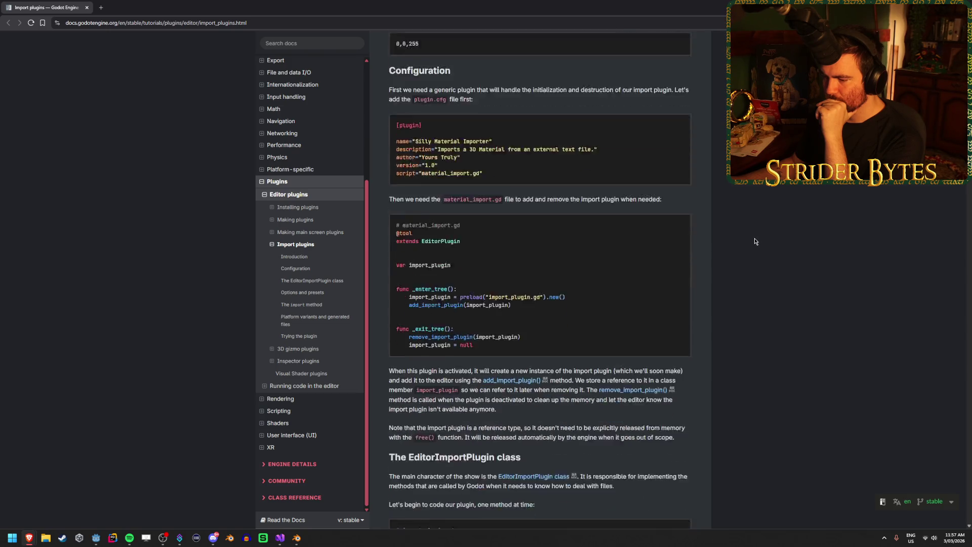
scroll(752, 241, down, 1)
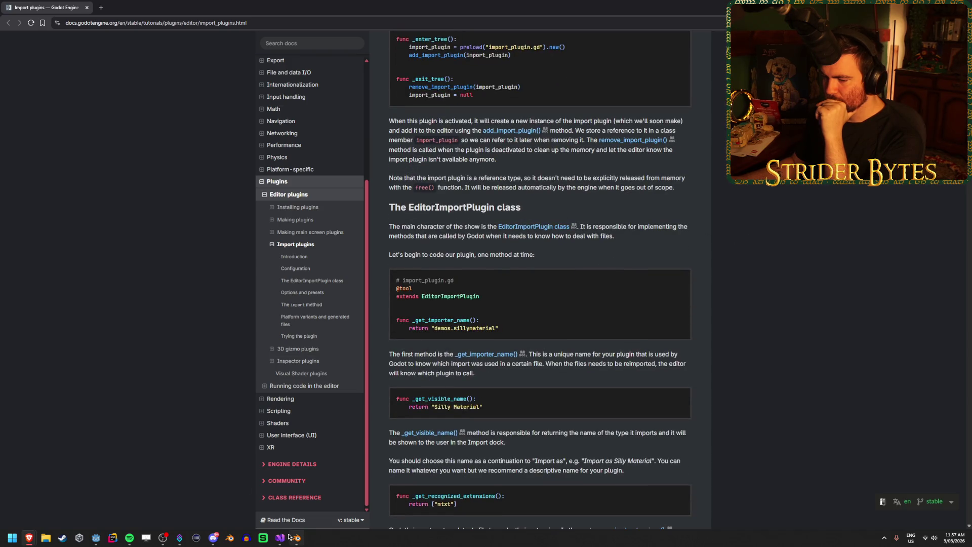
Glance at the C# post-import script, then scroll the Import plugins page through to the comments
click(275, 543)
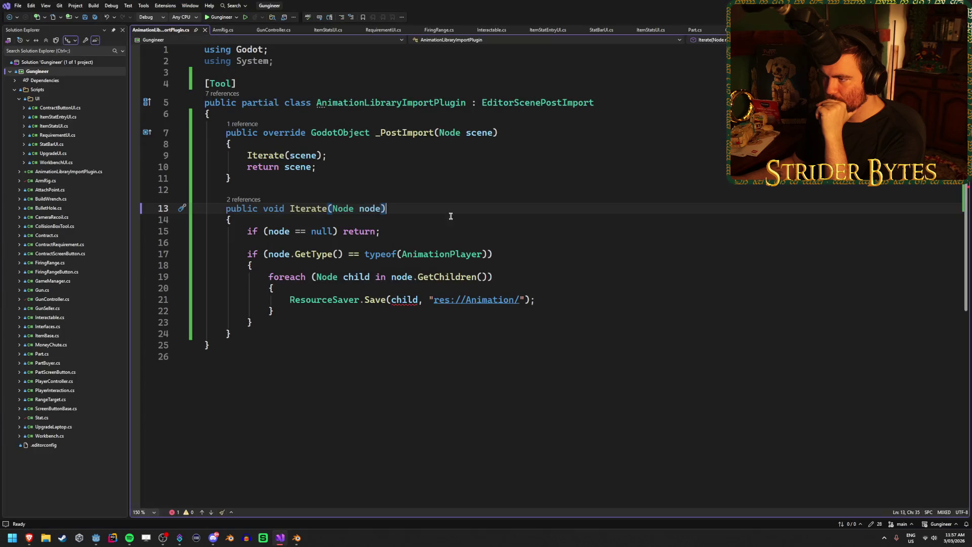
mouse_move(514, 107)
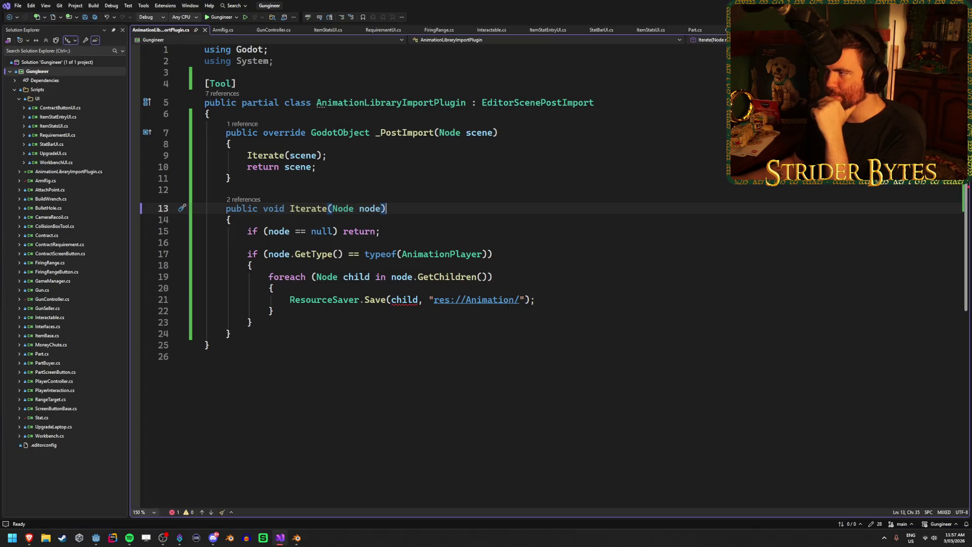
key(alt+Tab)
scroll(779, 257, down, 5)
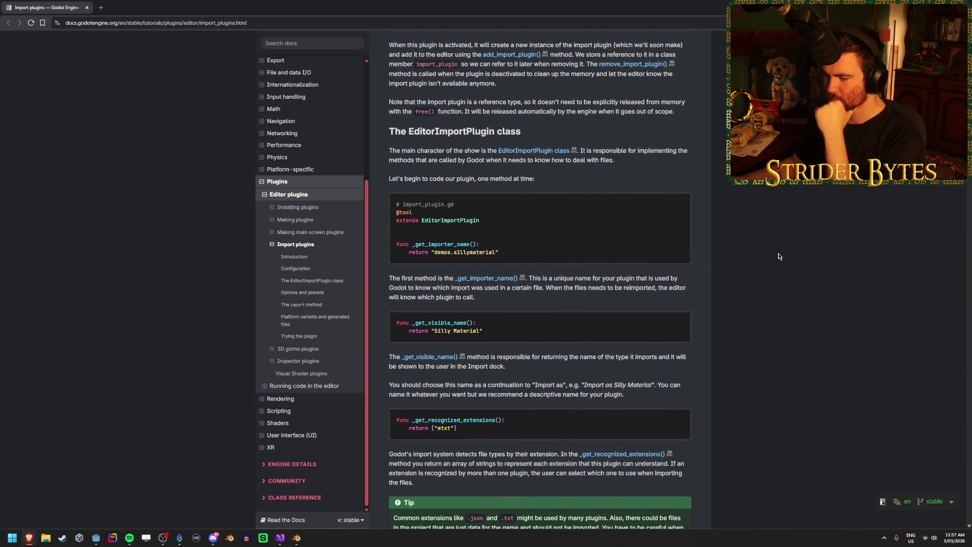
scroll(772, 256, down, 3)
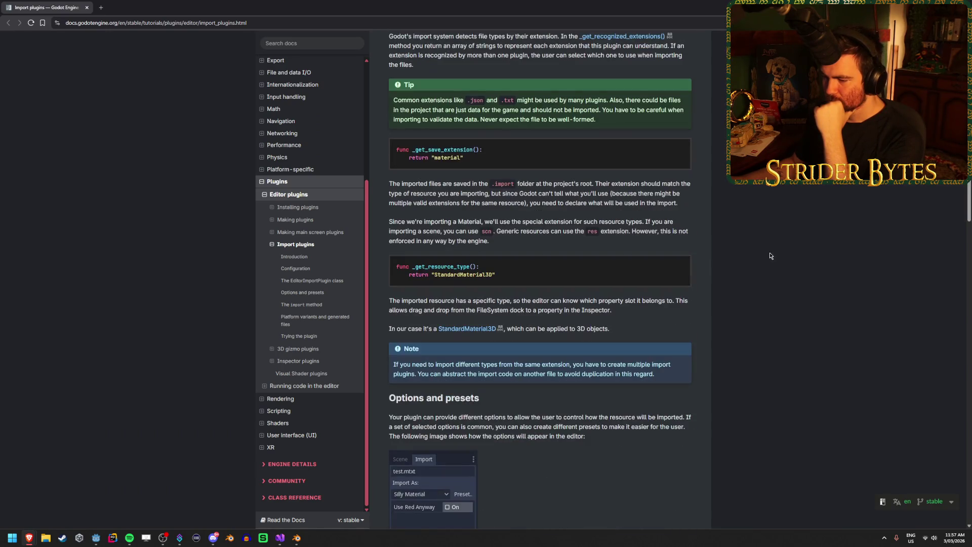
scroll(769, 255, down, 5)
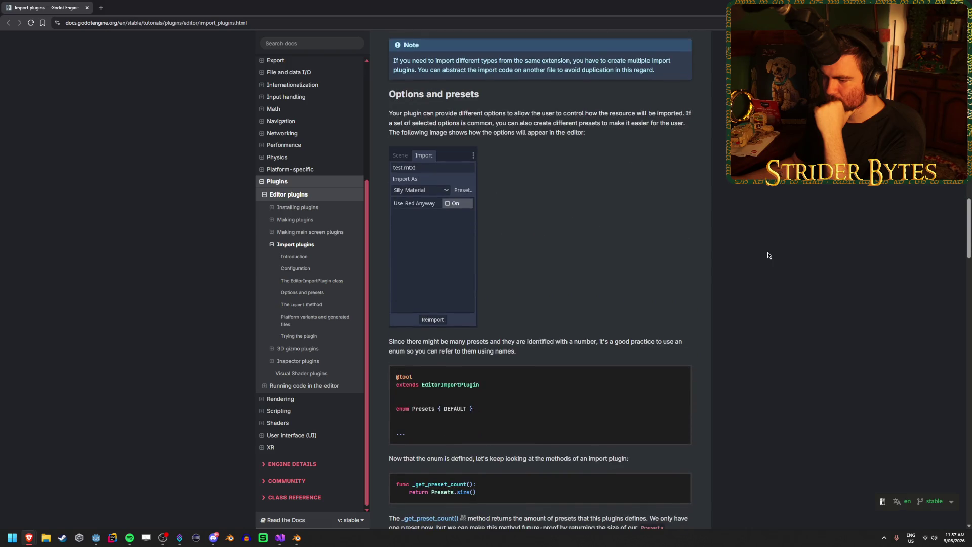
scroll(768, 255, down, 3)
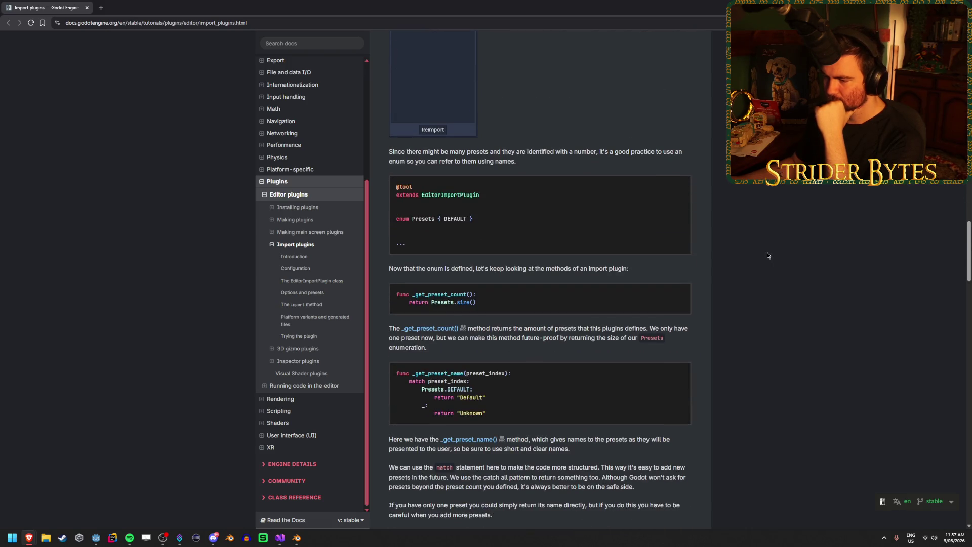
scroll(768, 256, down, 5)
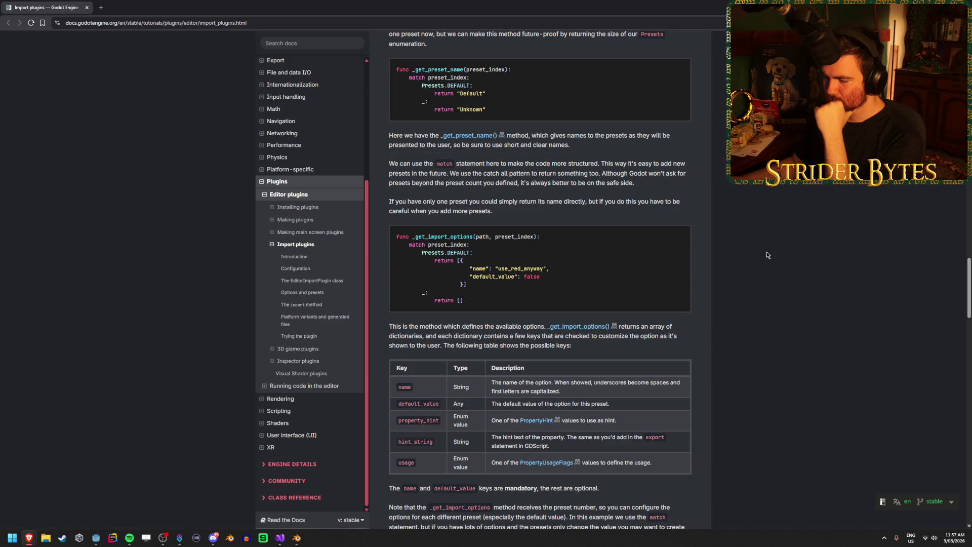
scroll(766, 255, down, 5)
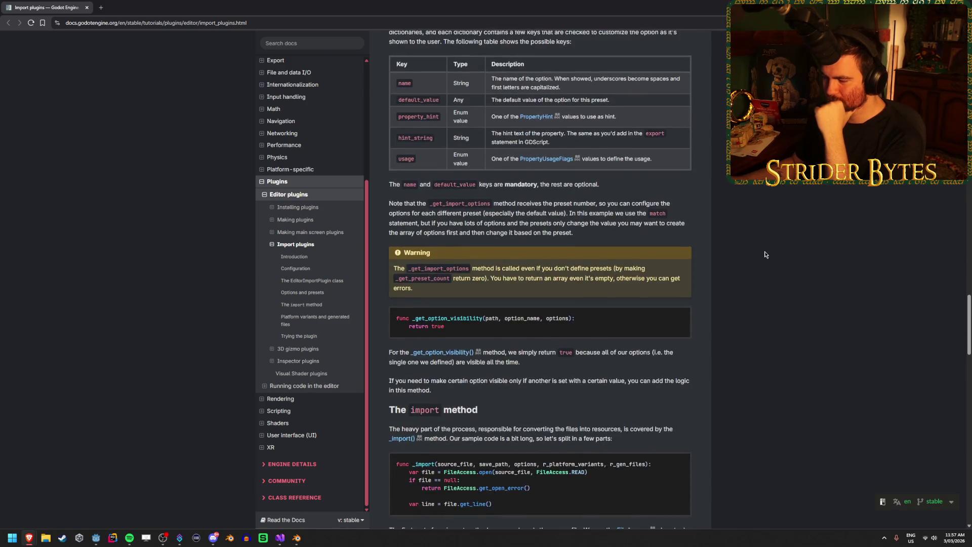
scroll(766, 254, down, 3)
scroll(763, 254, down, 3)
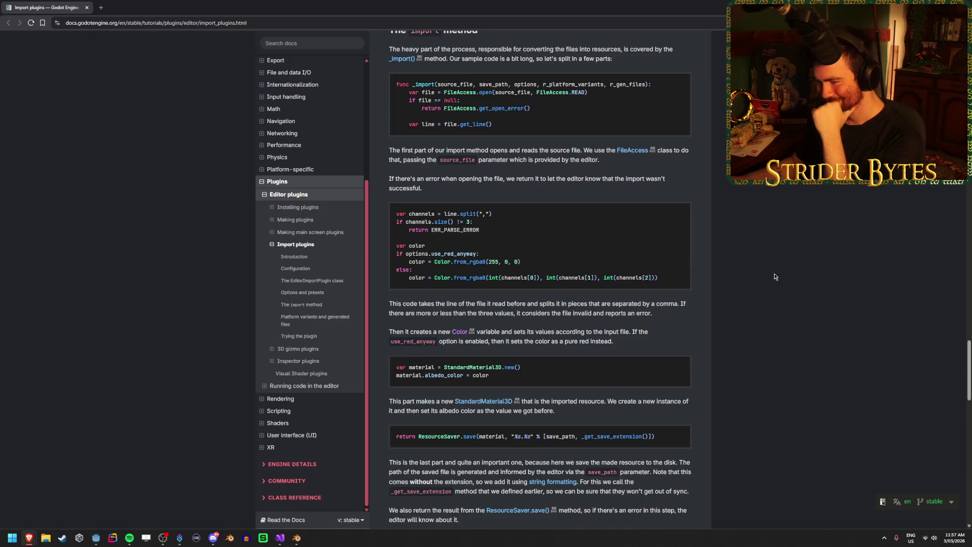
scroll(768, 275, down, 5)
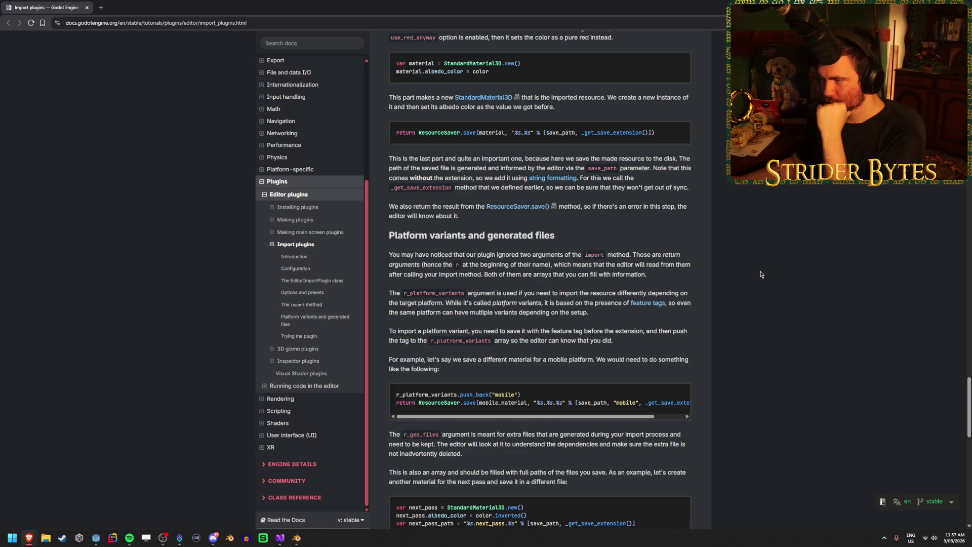
scroll(761, 274, up, 3)
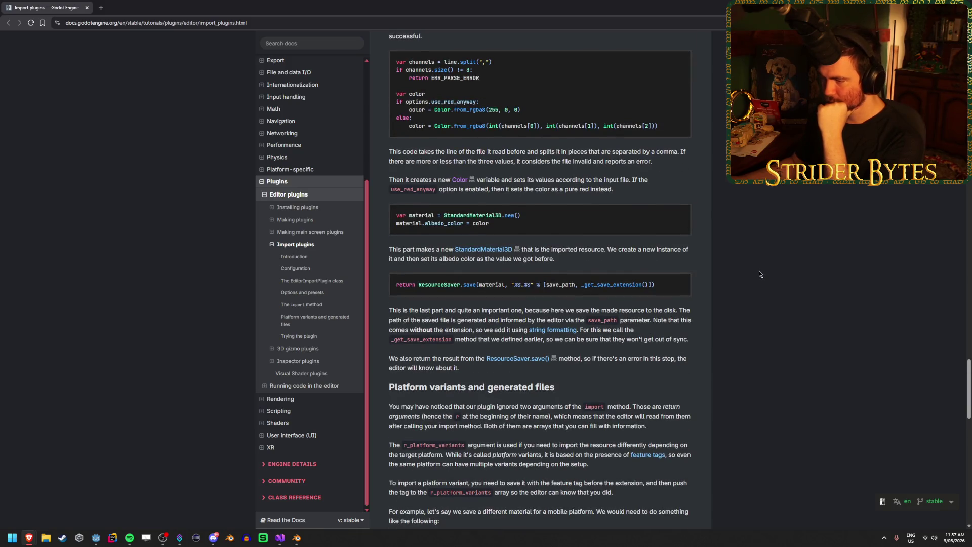
scroll(760, 274, down, 11)
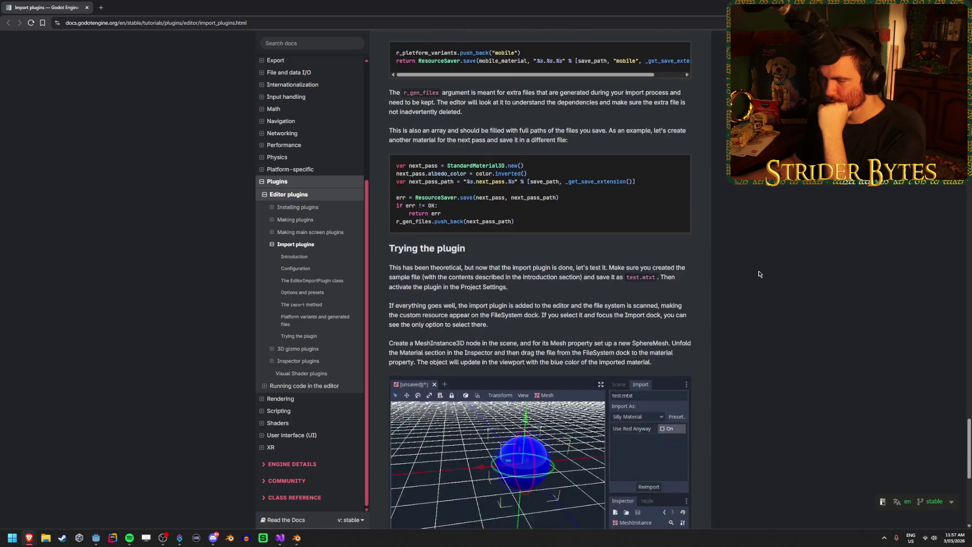
scroll(760, 274, down, 4)
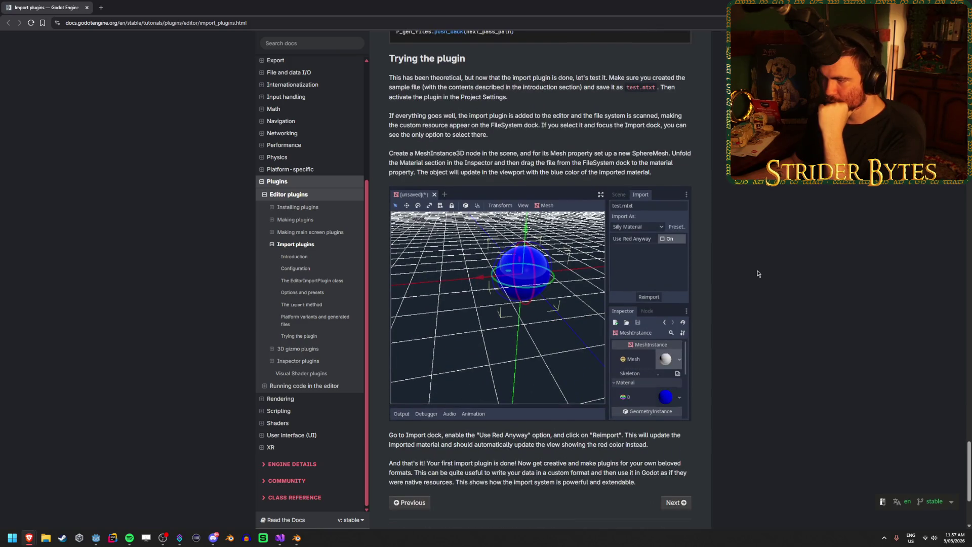
scroll(758, 274, down, 4)
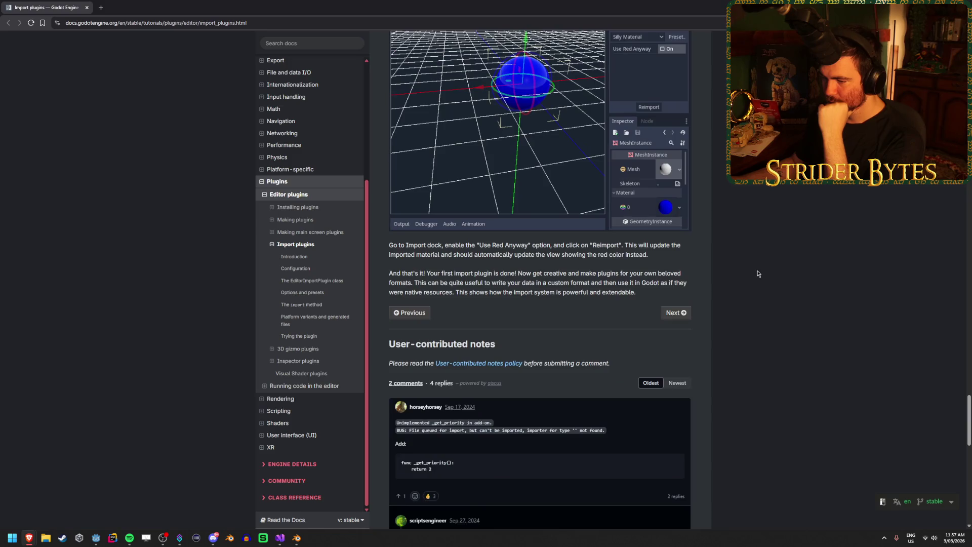
scroll(725, 355, up, 20)
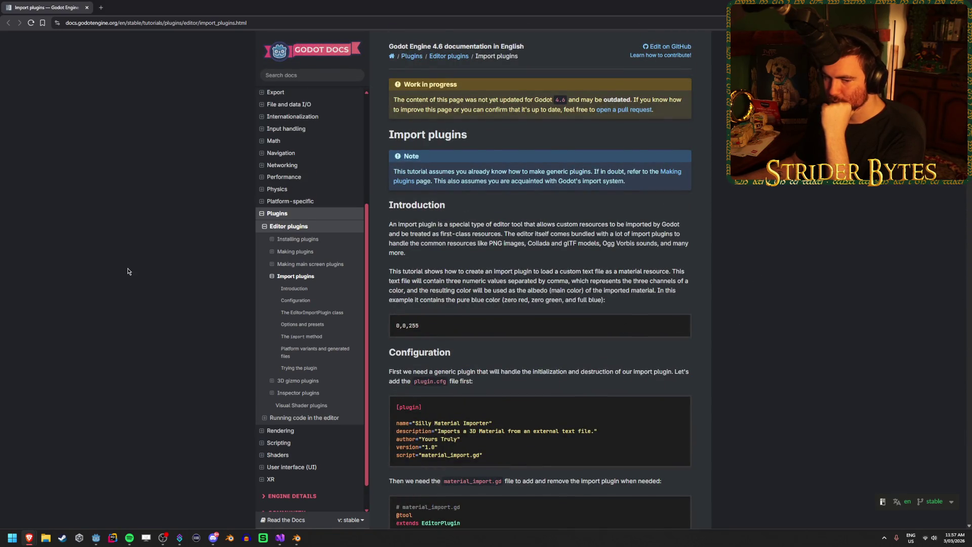
Start a docs search for 'editorimp', clear it, and briefly check the Gungineer script
click(304, 75)
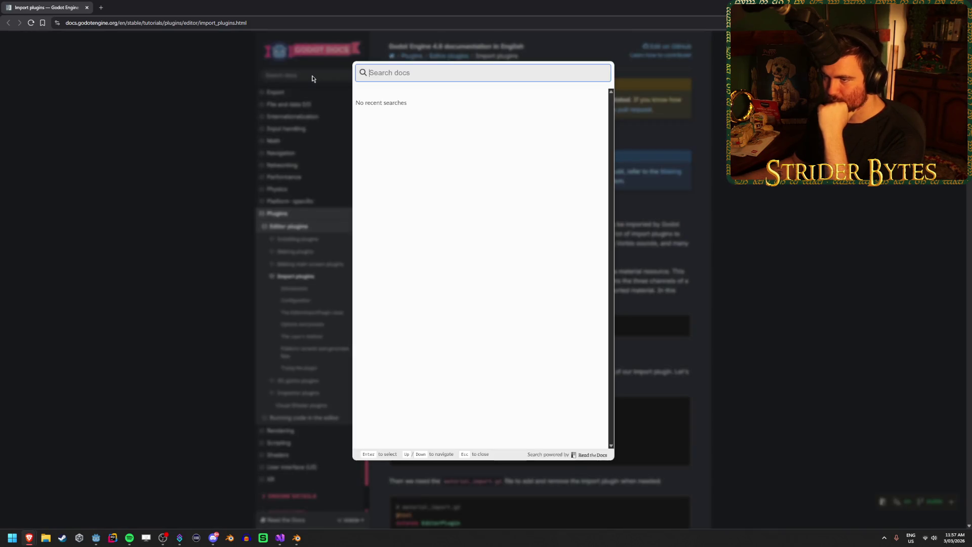
text(e)
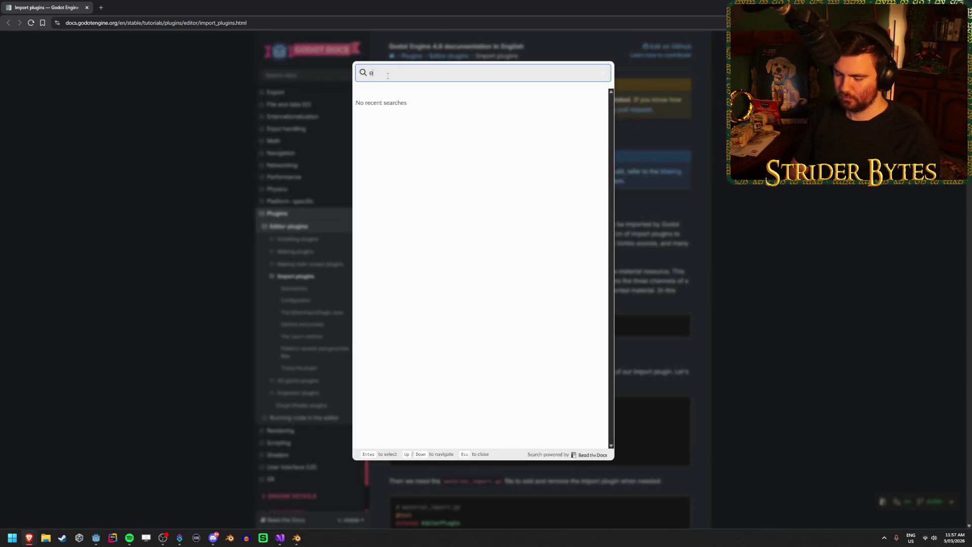
text(ditorimp)
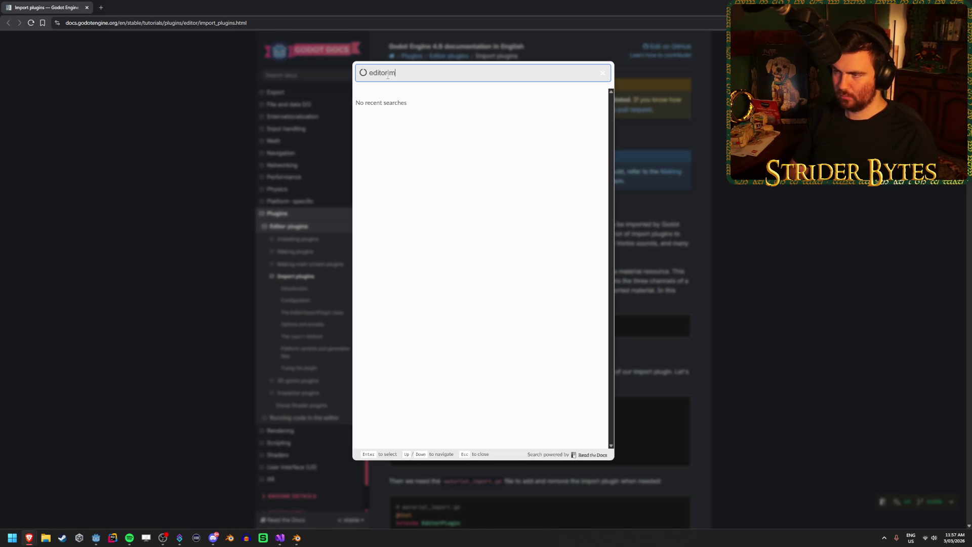
key(ctrl+a)
key(BackSpace)
key(Escape)
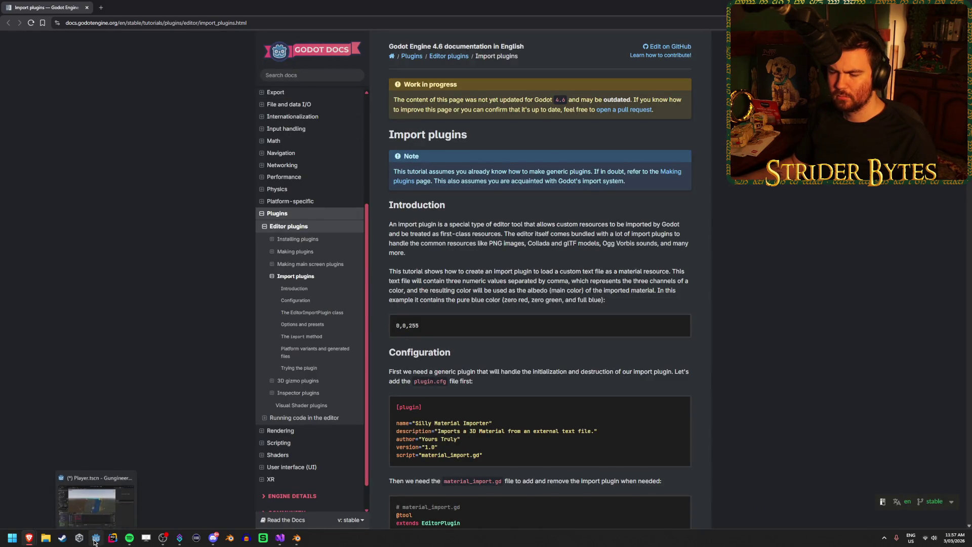
click(284, 508)
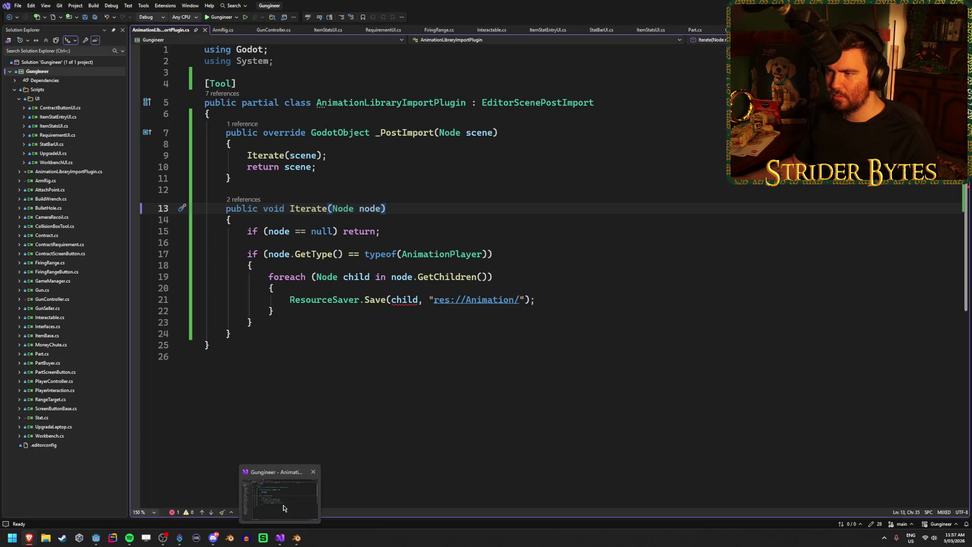
key(alt+Tab)
Search 'editorscenepostimport', open its class reference, and open the import-scripts tutorial in a new tab
click(327, 81)
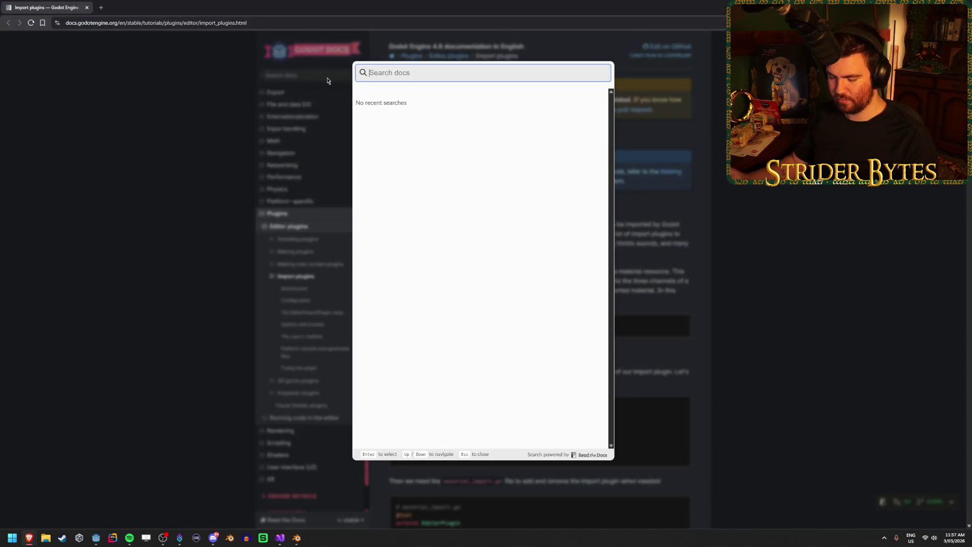
text(editorscene)
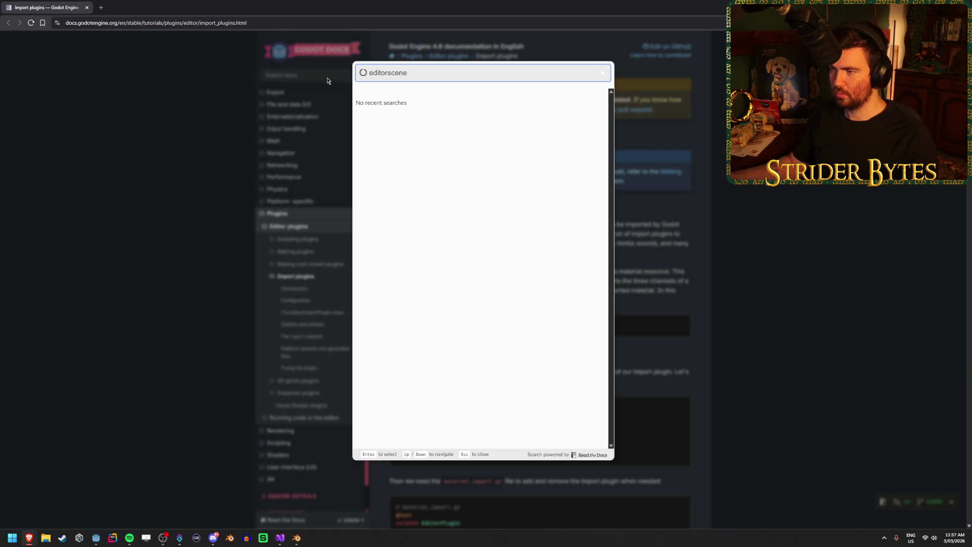
text(post)
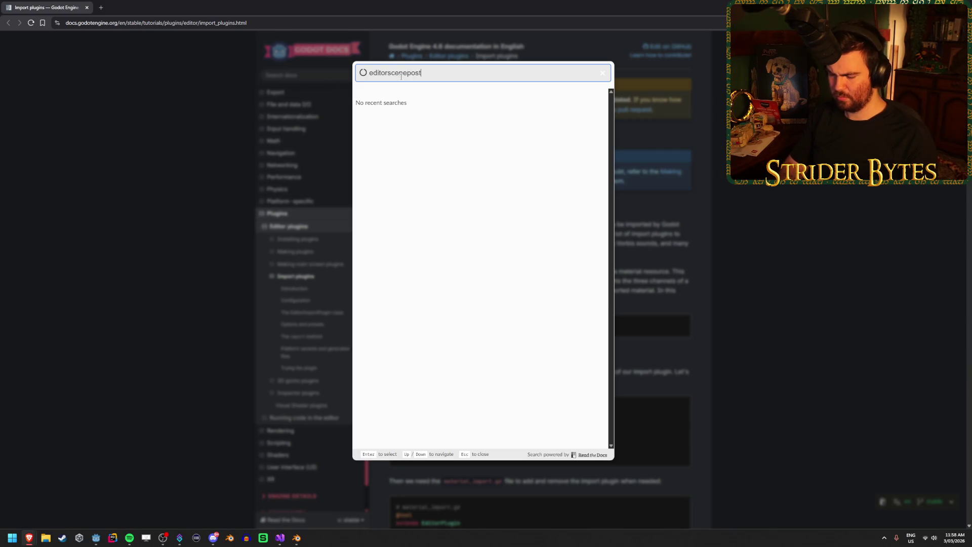
text(import)
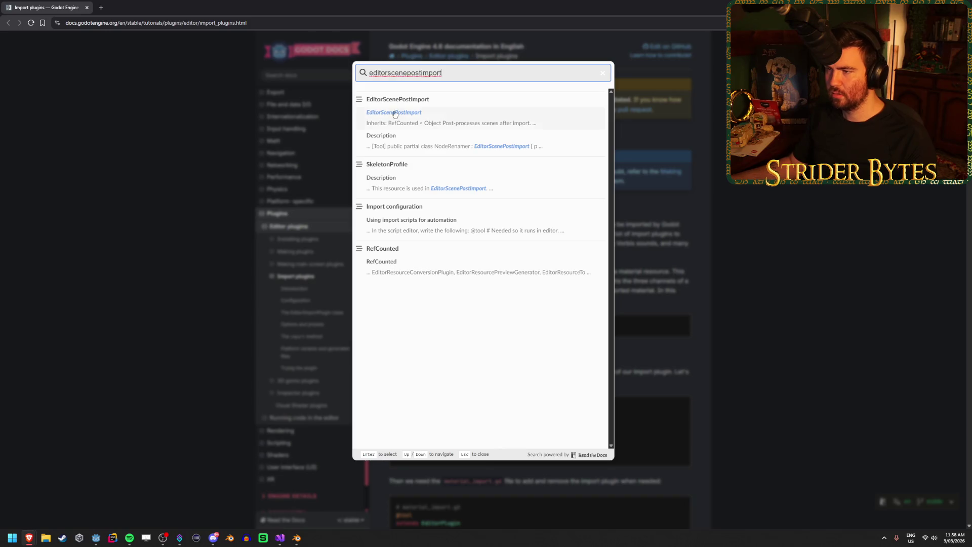
key(Return)
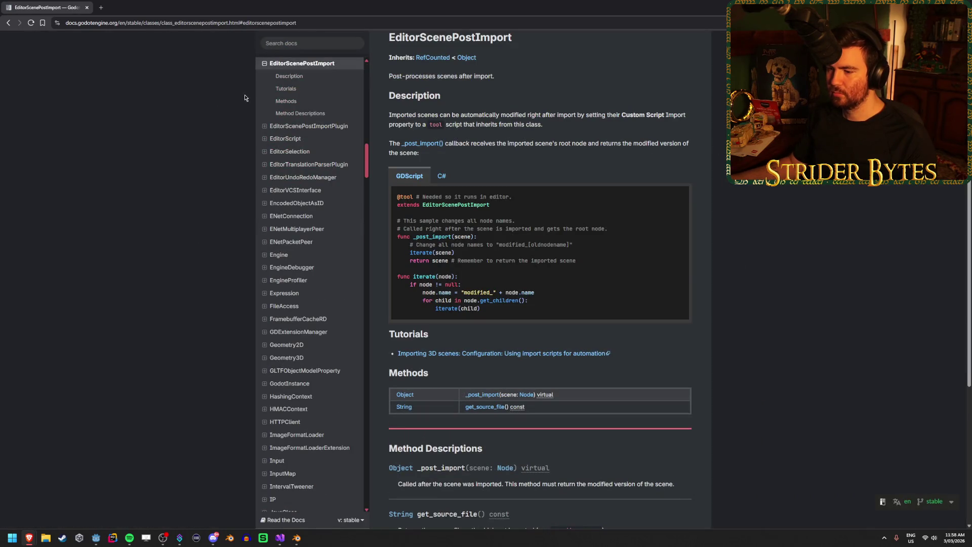
scroll(798, 272, down, 1)
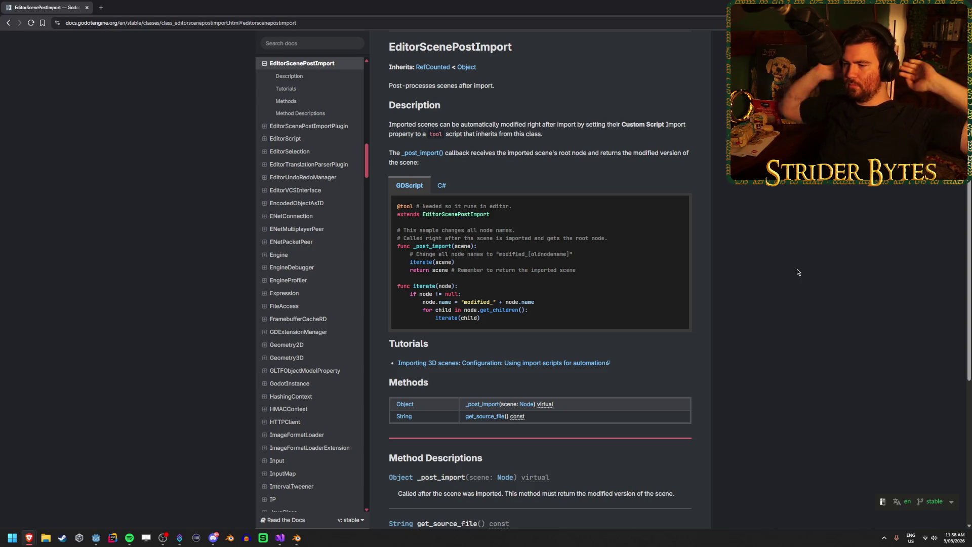
middle_click(484, 363)
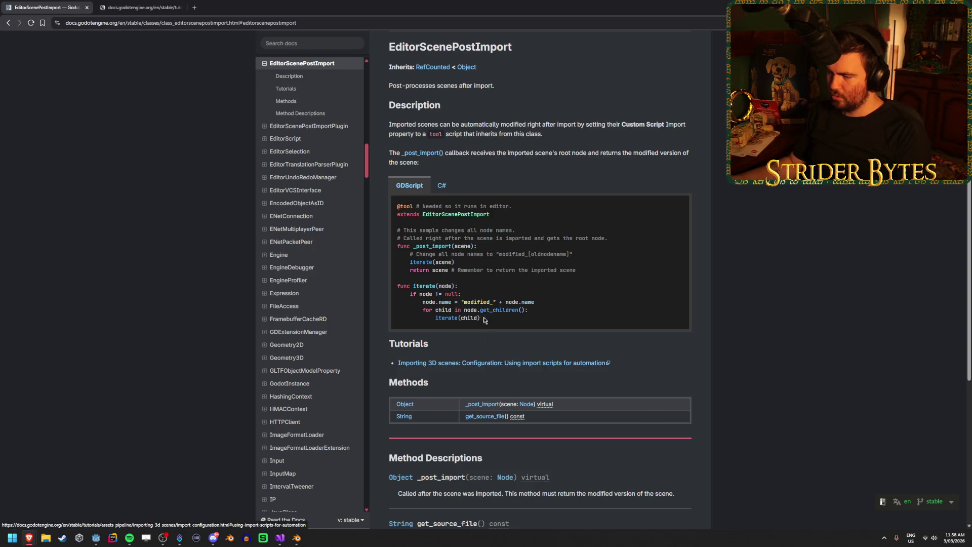
Read through the 'Using import scripts for automation' section of the Import configuration docs
click(122, 3)
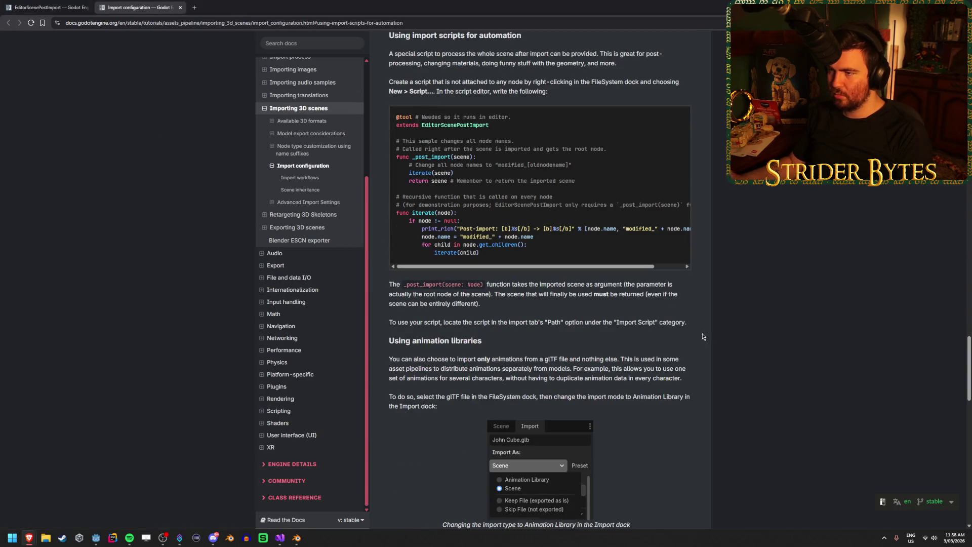
scroll(729, 314, up, 2)
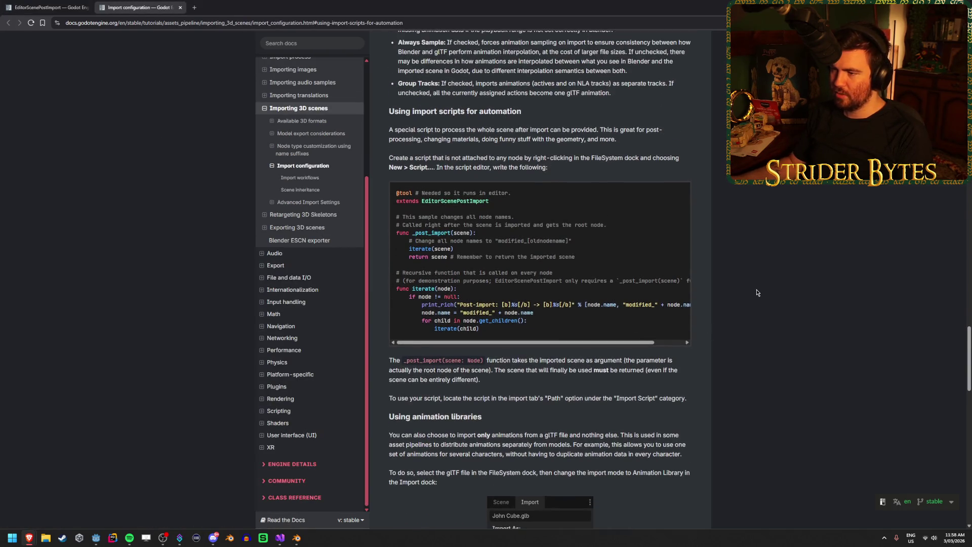
scroll(421, 188, down, 2)
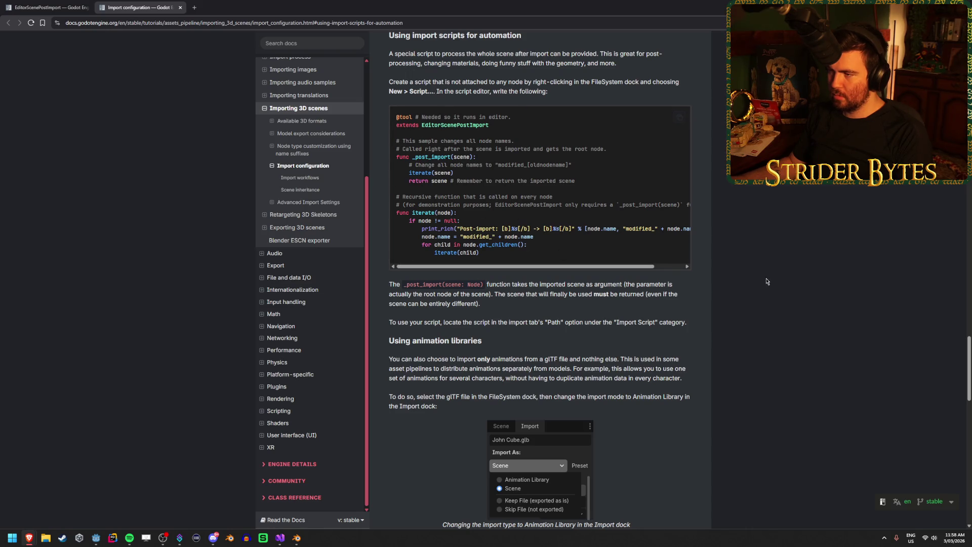
scroll(767, 282, down, 2)
scroll(767, 281, up, 2)
scroll(767, 281, down, 2)
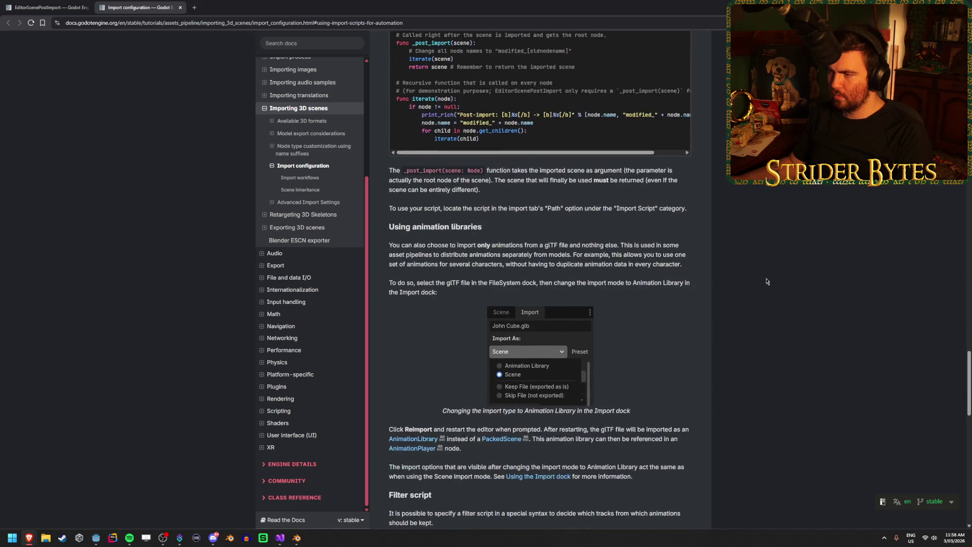
scroll(767, 282, up, 2)
scroll(767, 282, down, 2)
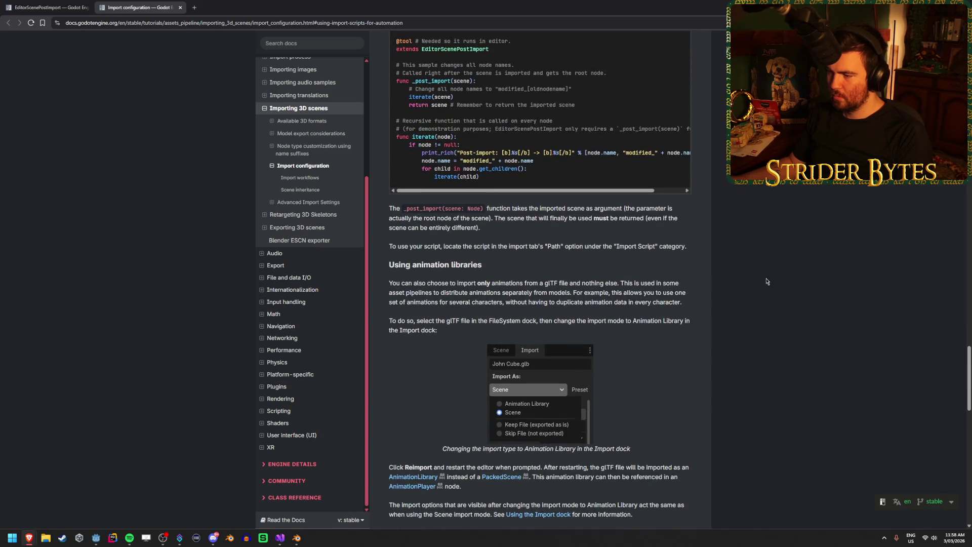
scroll(766, 282, down, 2)
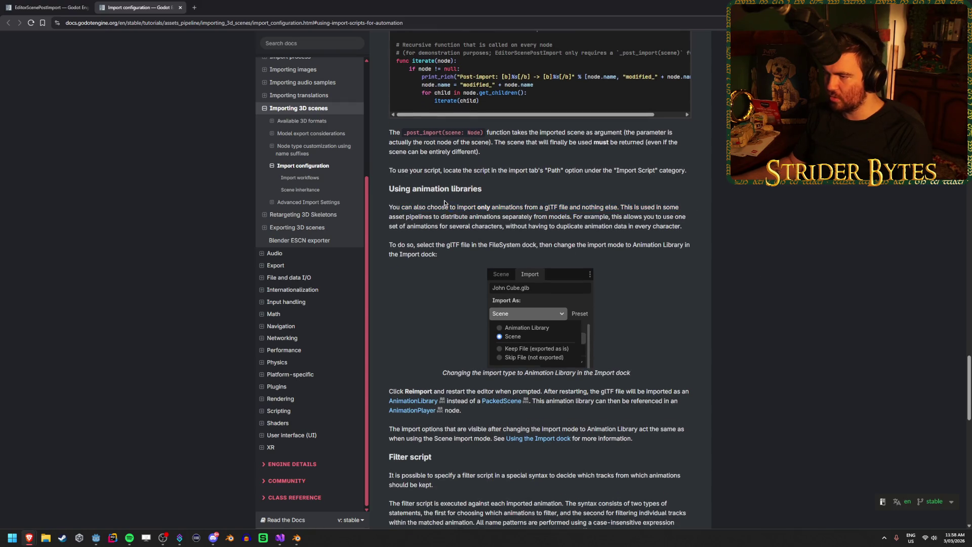
scroll(431, 205, down, 1)
scroll(430, 202, down, 2)
scroll(444, 154, down, 3)
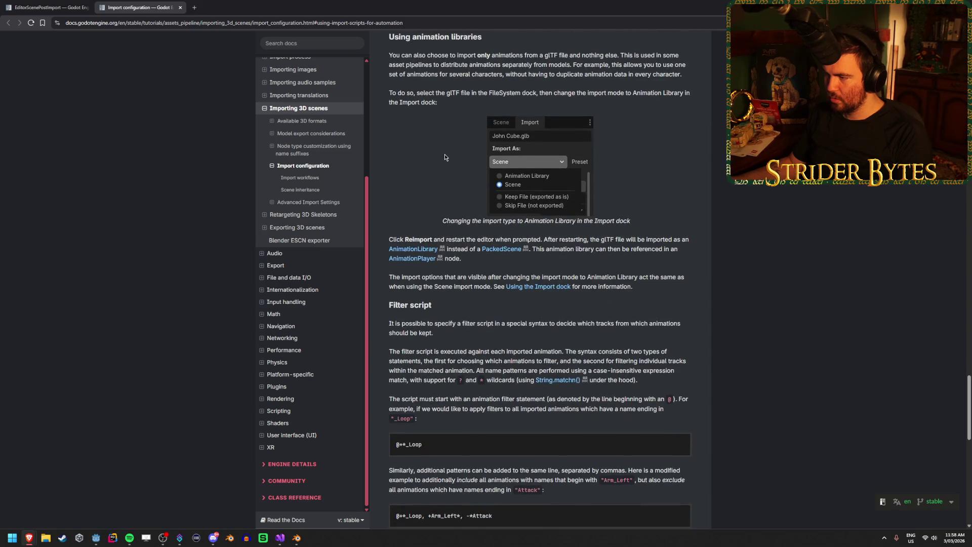
scroll(717, 244, up, 4)
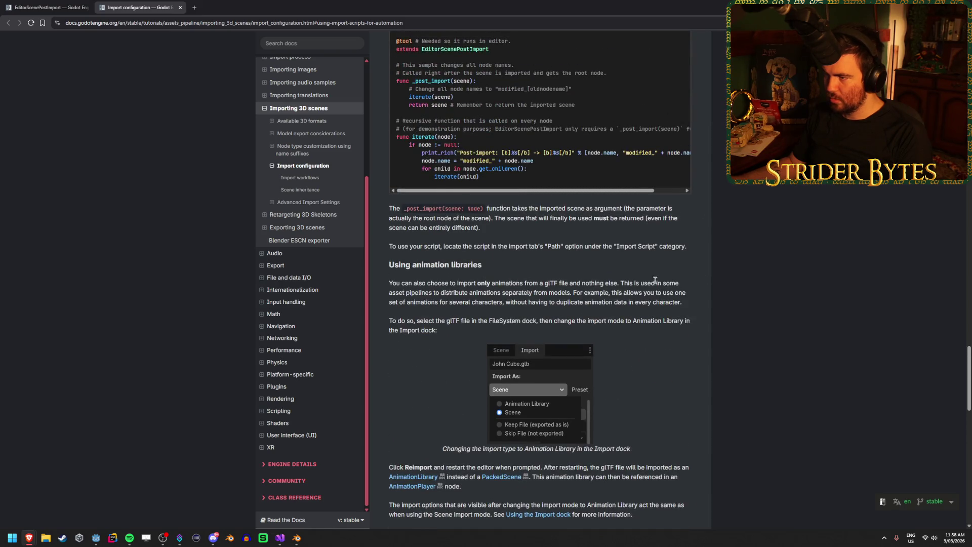
scroll(655, 280, down, 4)
scroll(774, 271, down, 1)
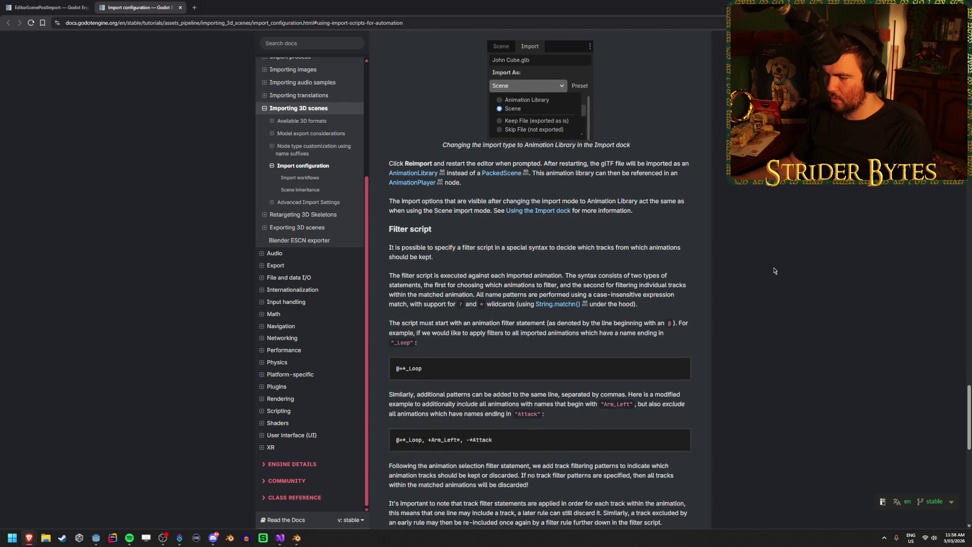
scroll(774, 271, down, 2)
scroll(774, 271, up, 2)
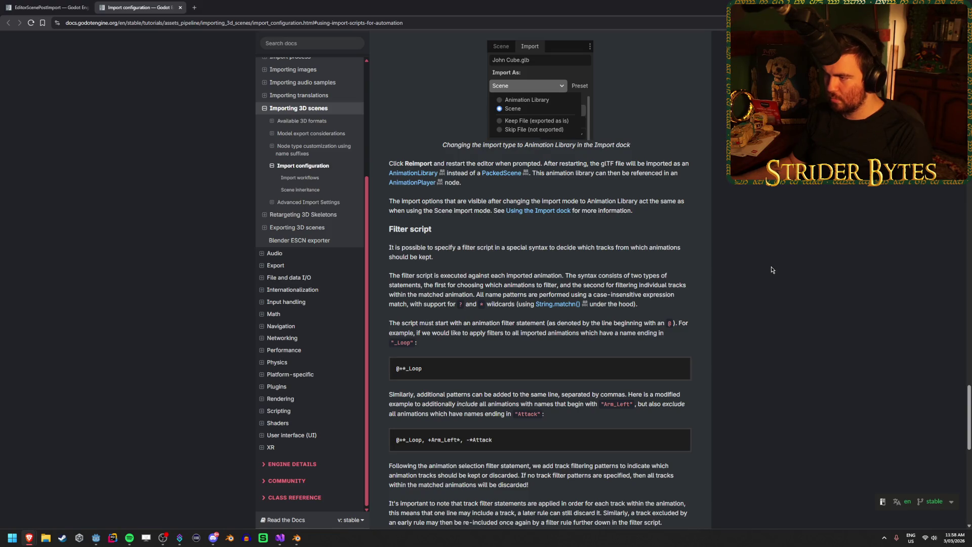
scroll(771, 267, up, 1)
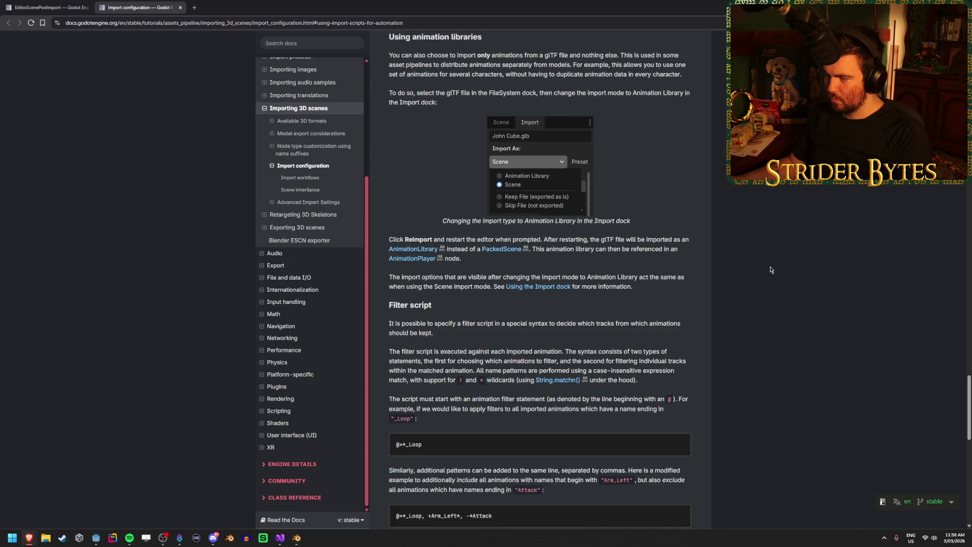
scroll(769, 269, up, 3)
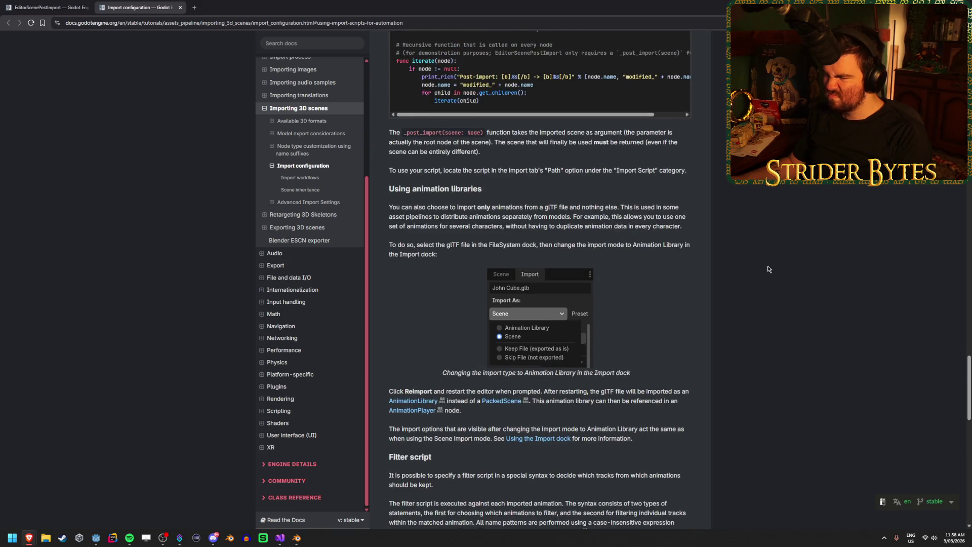
scroll(768, 268, up, 1)
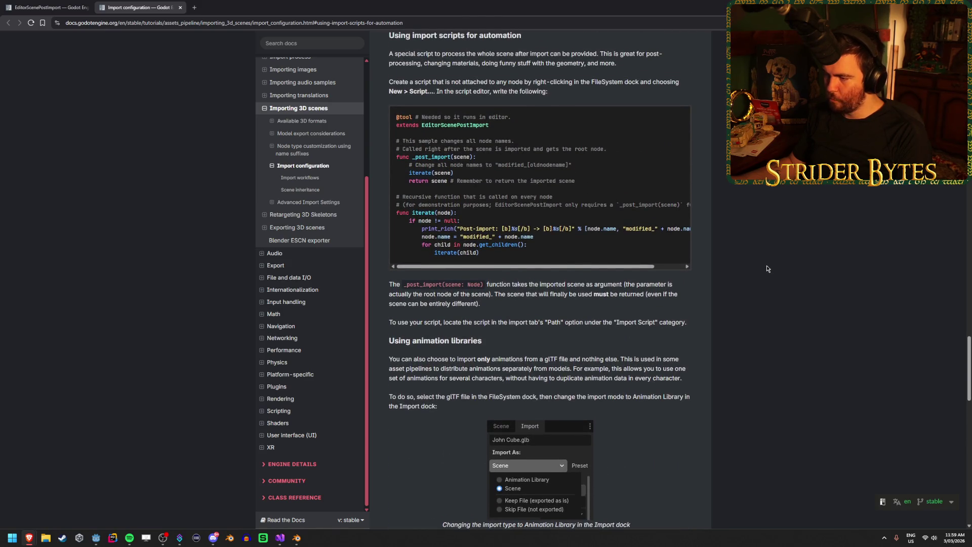
Highlight the sentence about the import script's Path, then bring Blender to the front
drag(441, 322, 489, 322)
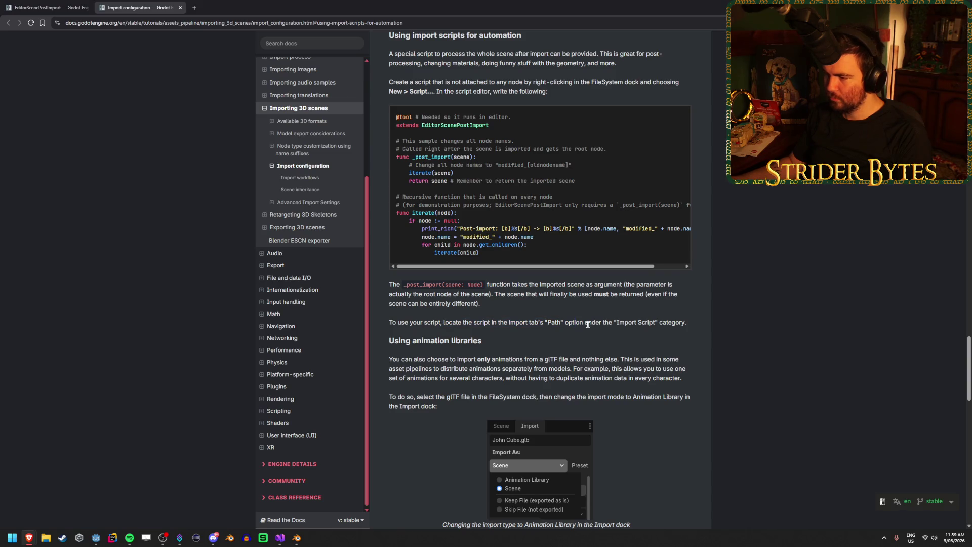
click(577, 322)
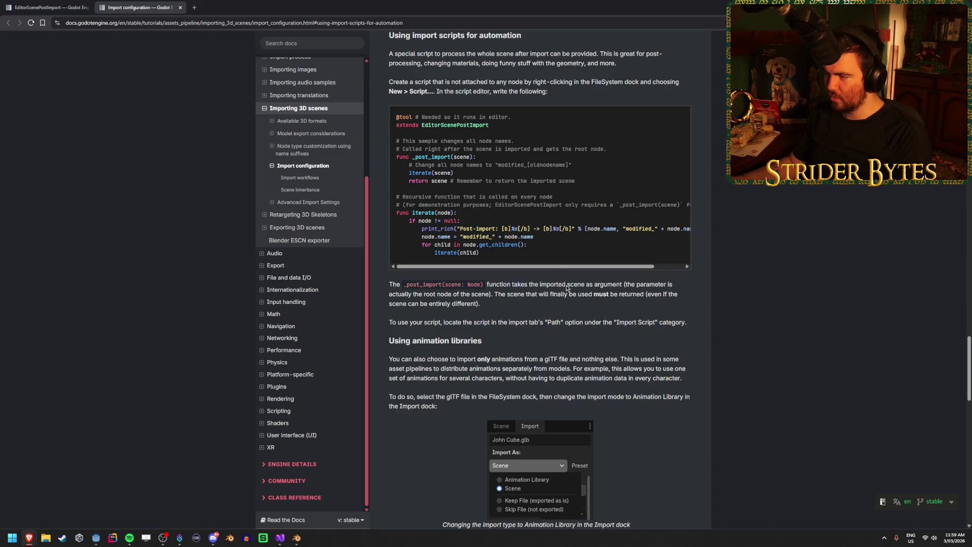
scroll(494, 267, right, 2)
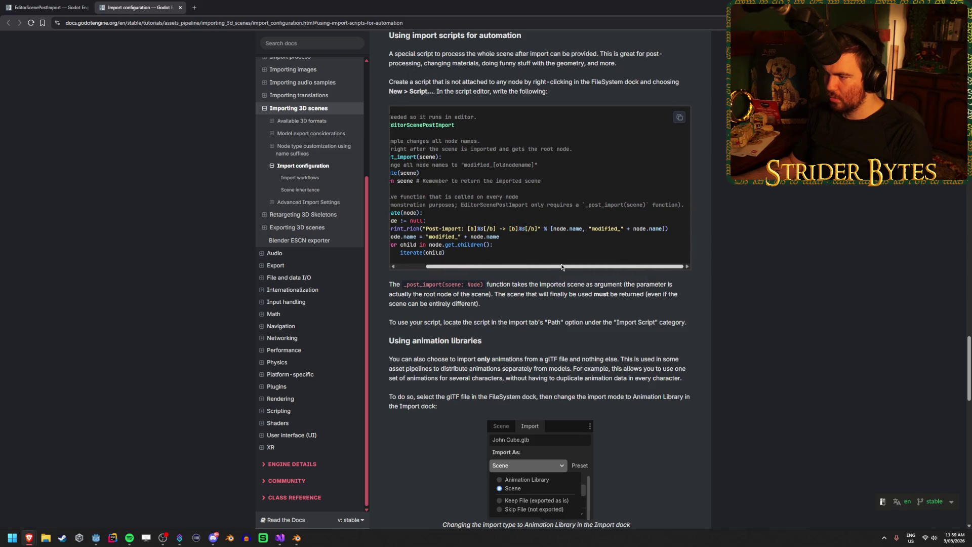
scroll(471, 264, left, 2)
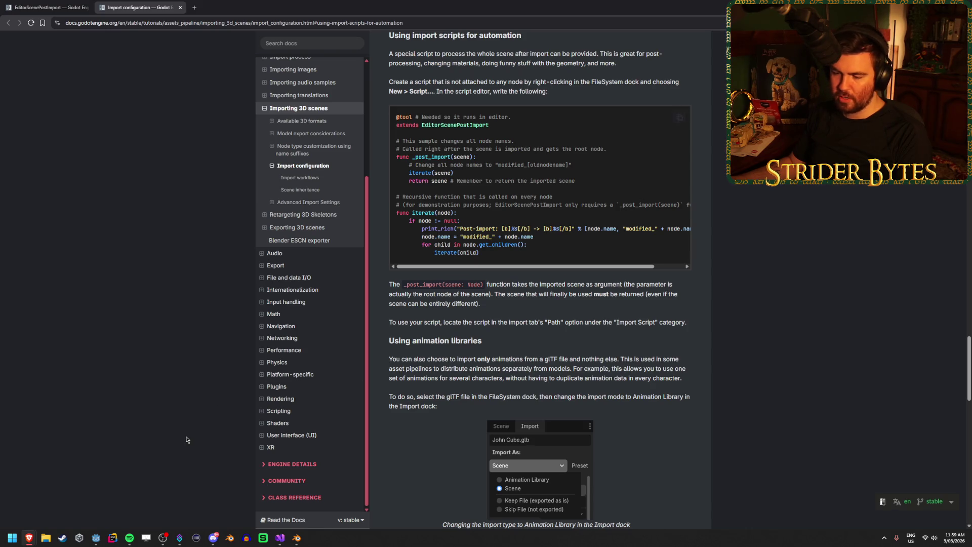
click(297, 537)
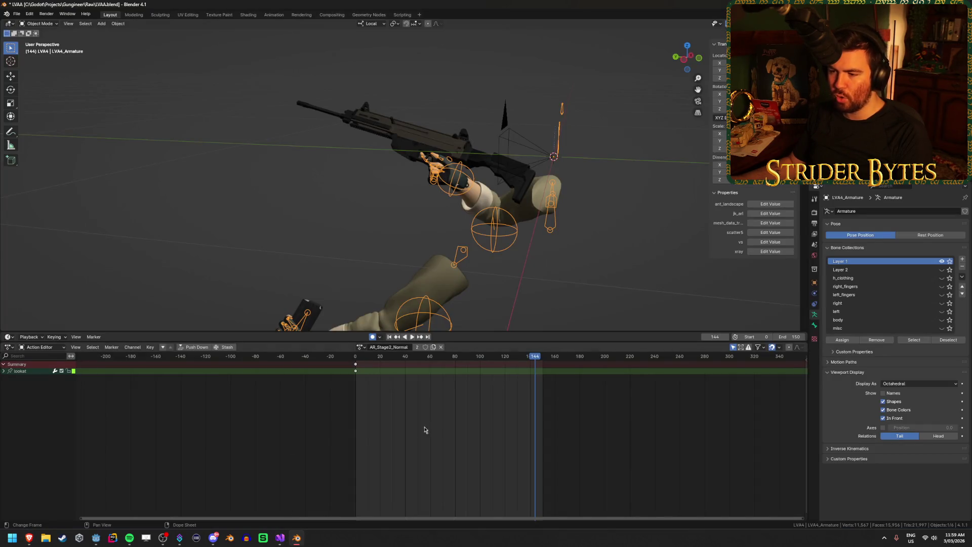
Scrub through the AR_Stage2_Normal arm action in Blender, then return to the Godot editor
mouse_move(535, 357)
mouse_down()
mouse_move(358, 359)
mouse_move(495, 370)
mouse_move(413, 374)
mouse_up()
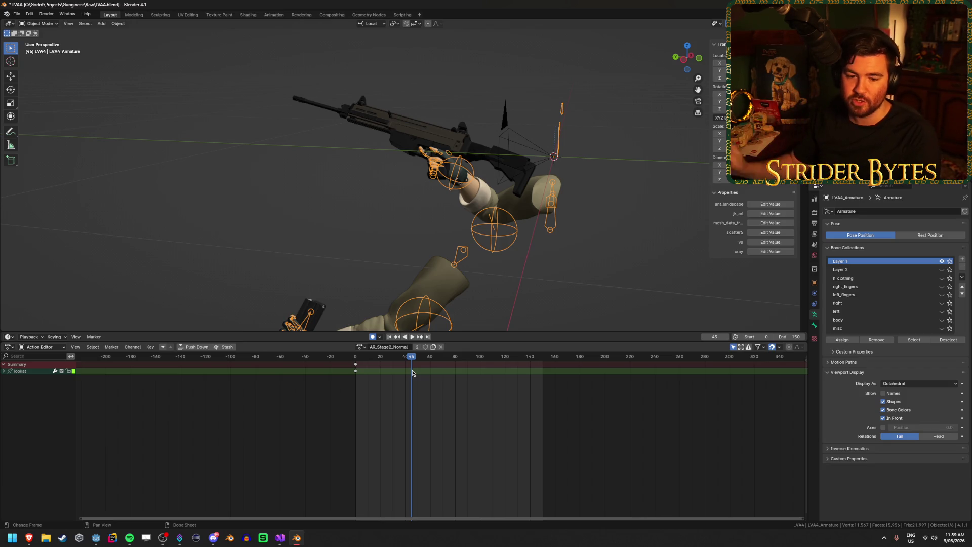
click(96, 537)
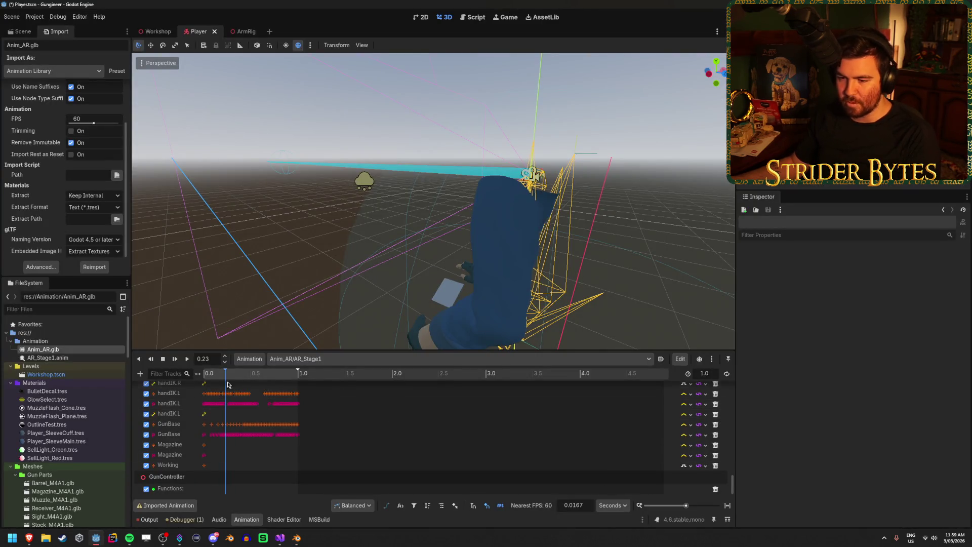
Select AR_Stage1.anim, review Anim_AR.glb's Import dock settings, then return to Visual Studio
click(76, 357)
click(78, 350)
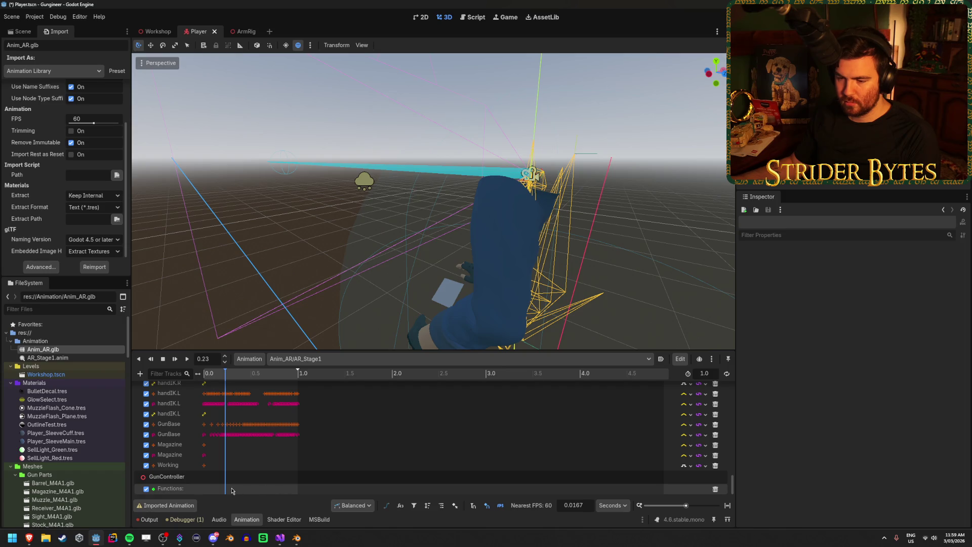
click(282, 540)
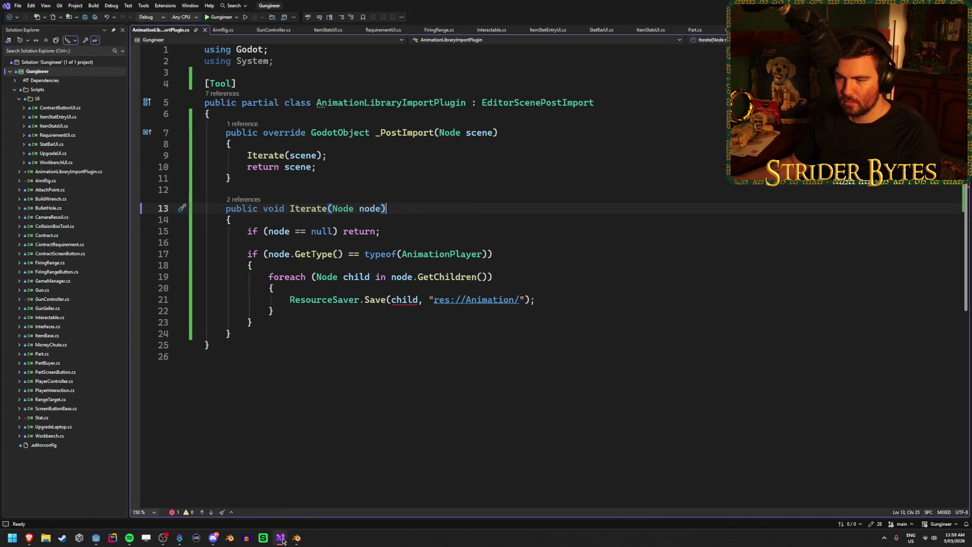
Review lines 21–22 of the ResourceSaver loop in AnimationLibraryImportPlugin.cs, then return to Godot
click(553, 299)
click(543, 313)
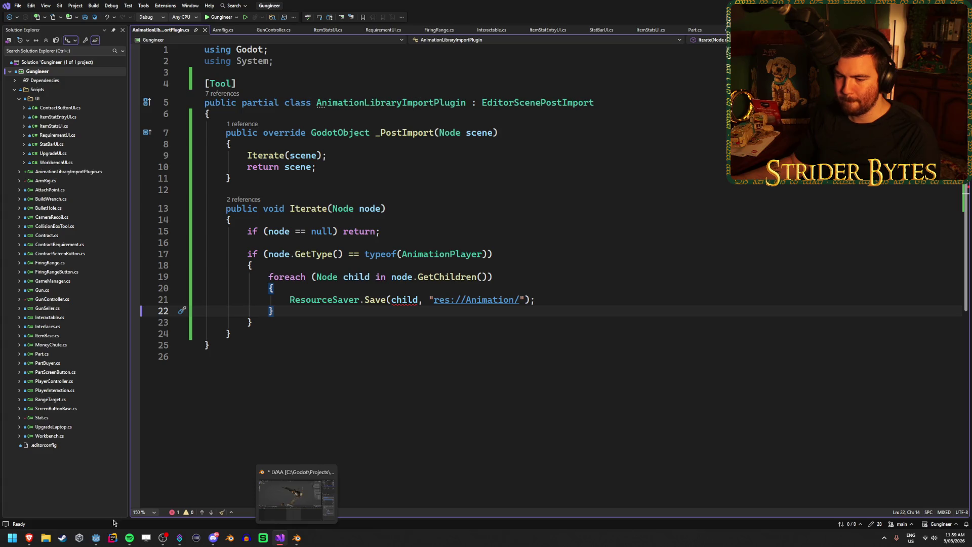
click(97, 537)
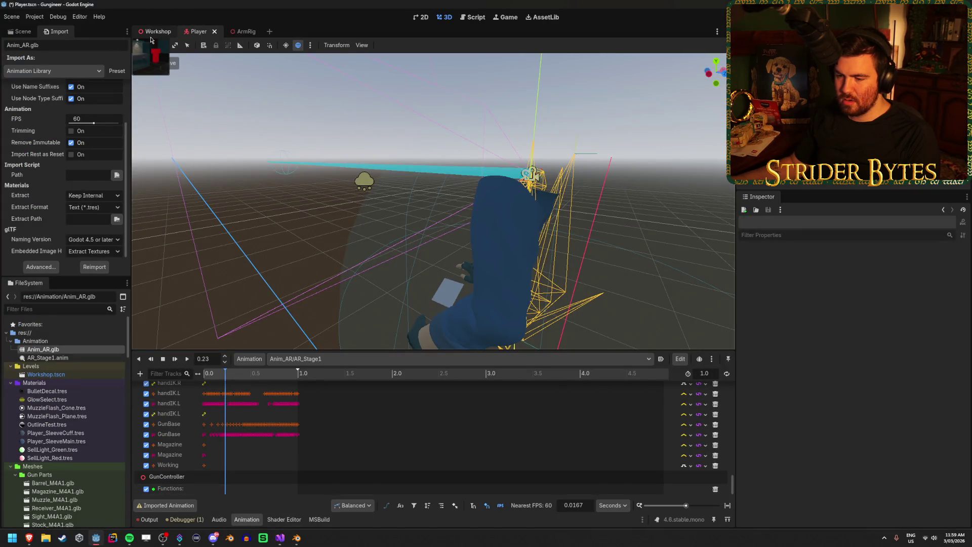
Scrub the AR_Stage1 animation and select the Player's AnimationTree node in the Scene dock
click(211, 377)
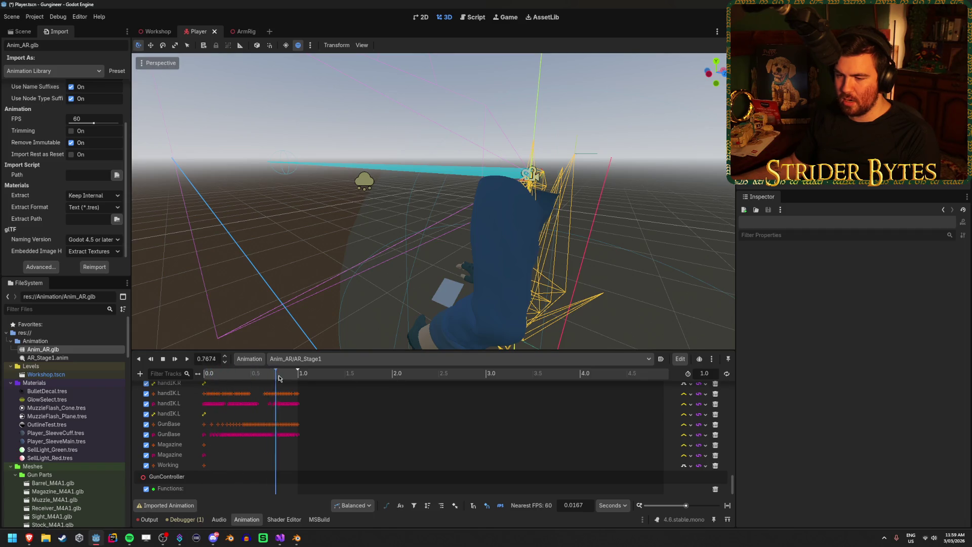
drag(204, 384, 247, 383)
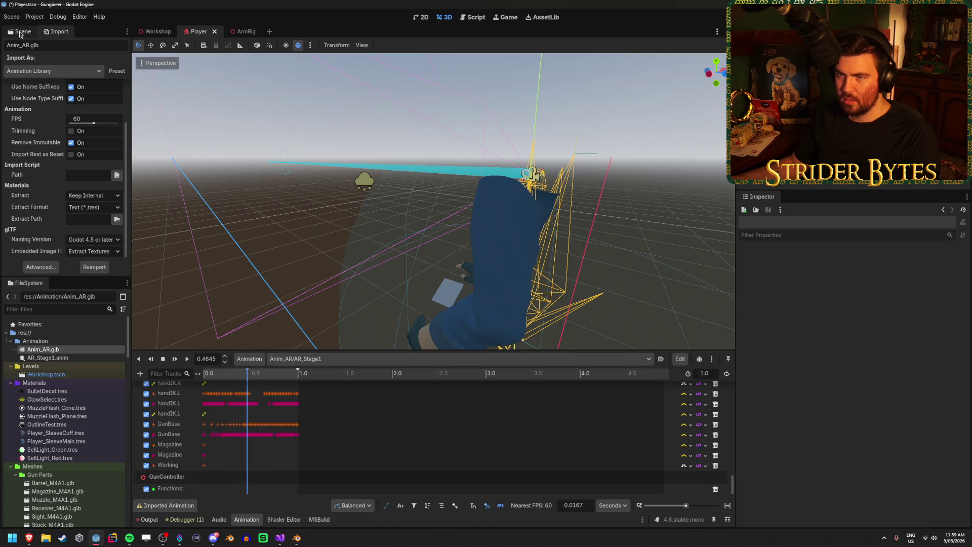
click(21, 33)
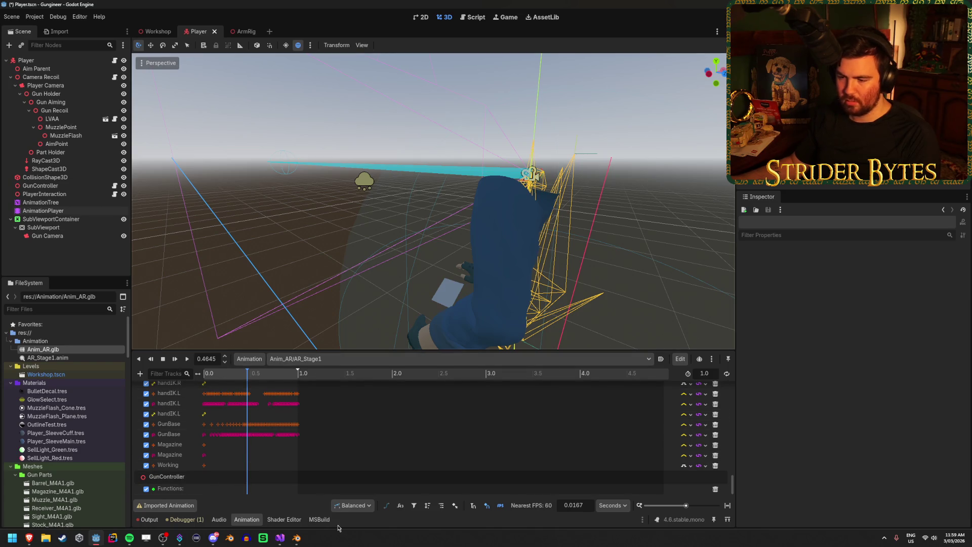
click(40, 203)
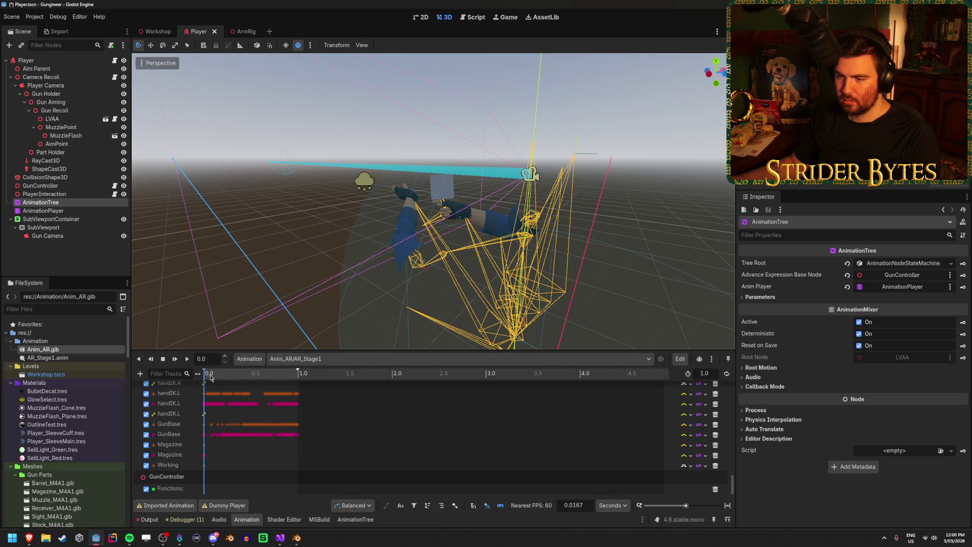
Preview the AR_Stage3_Normal and AR_Stage1 clips, then open the AnimationTree state machine graph
mouse_move(218, 380)
mouse_down()
mouse_move(297, 381)
mouse_move(199, 388)
mouse_move(278, 388)
mouse_up()
click(314, 359)
click(319, 430)
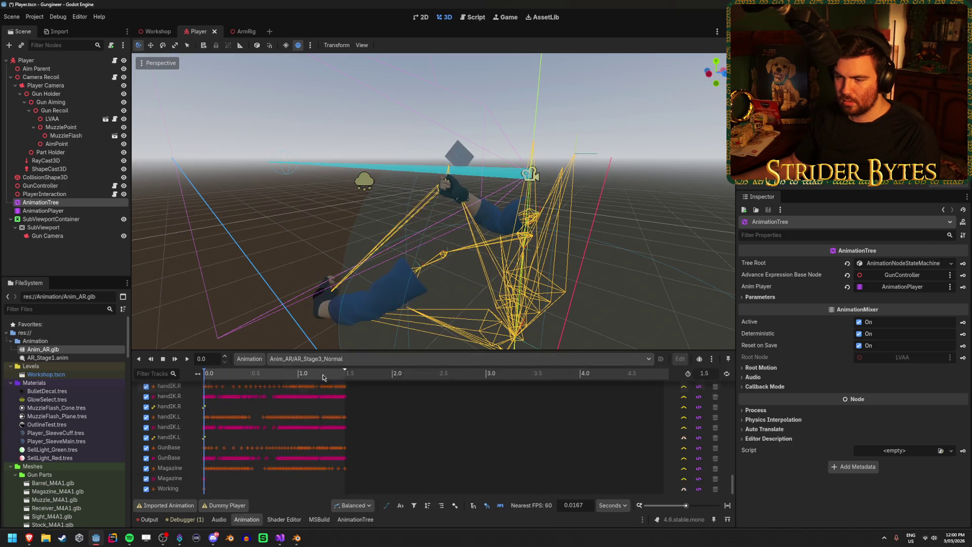
click(314, 358)
click(324, 381)
mouse_move(281, 381)
mouse_down()
mouse_move(207, 389)
mouse_move(296, 389)
mouse_move(174, 392)
mouse_move(322, 398)
mouse_move(193, 390)
mouse_up()
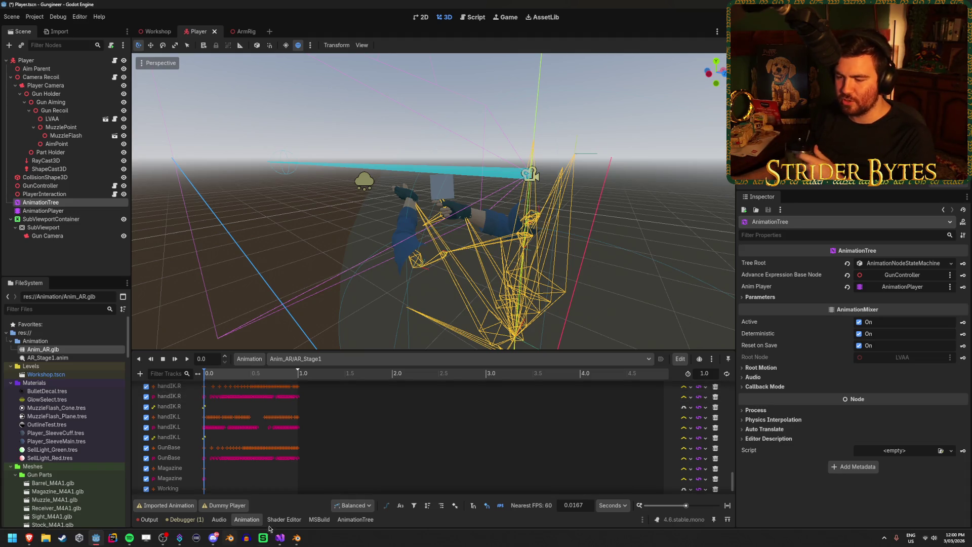
click(353, 521)
Enter Stage 2, then select, slightly move, and inspect the Anim_AR_AR_Stage2_Fast state
click(521, 381)
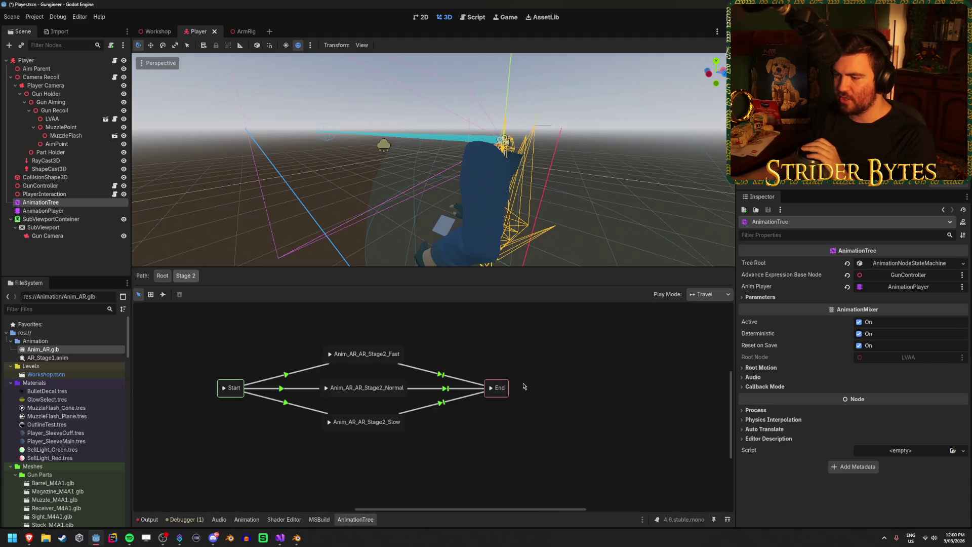
drag(383, 350, 381, 353)
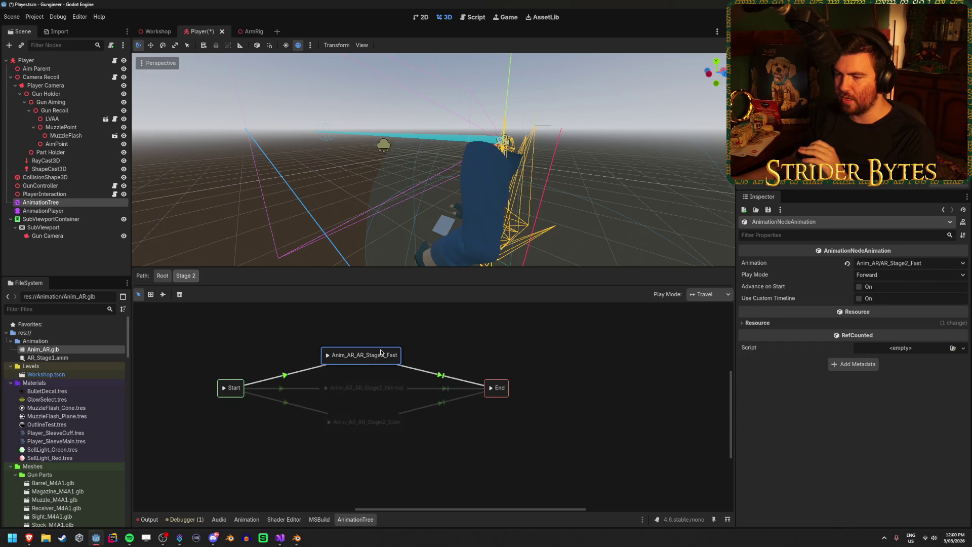
click(490, 335)
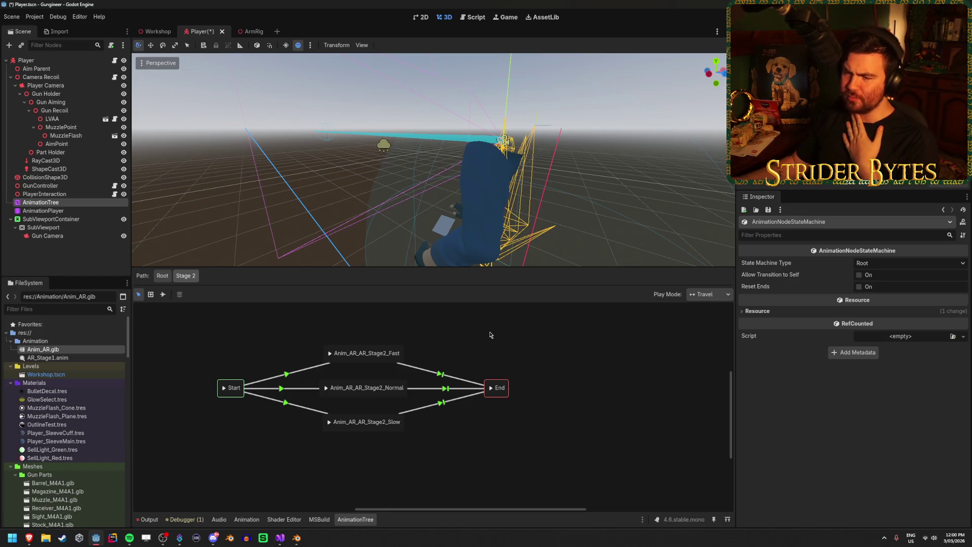
click(361, 353)
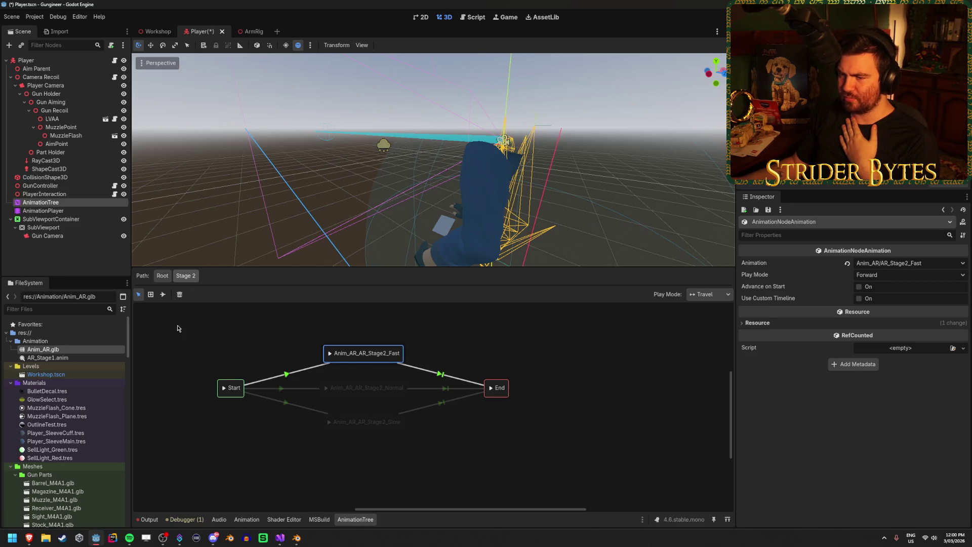
click(210, 356)
Reselect the AnimationTree node to bring back the animation track editor
click(46, 202)
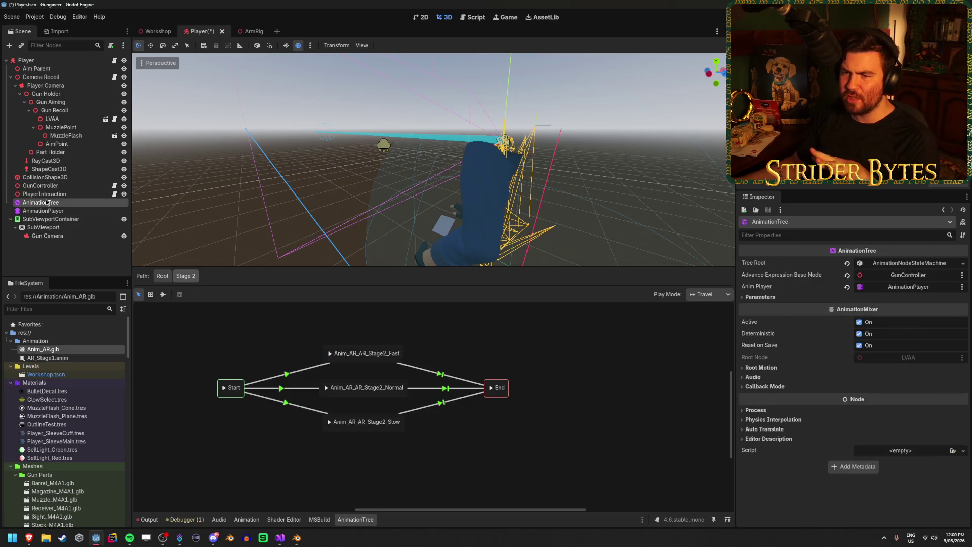
click(51, 211)
click(57, 203)
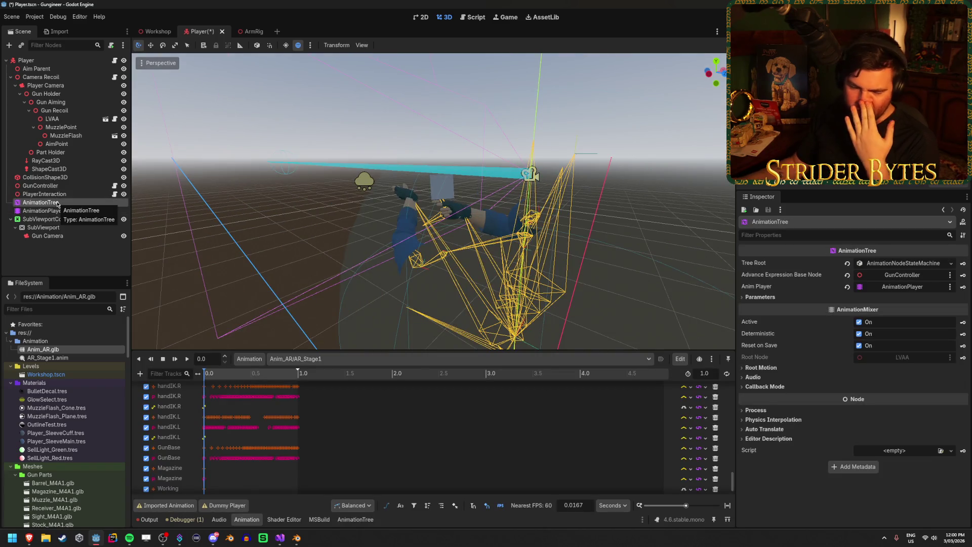
Load the 0.5-second Anim_AR/AR_Stage2_Fast clip and scrub its playhead partway through
mouse_move(228, 379)
mouse_down()
mouse_move(301, 381)
mouse_move(269, 383)
mouse_move(292, 381)
mouse_up()
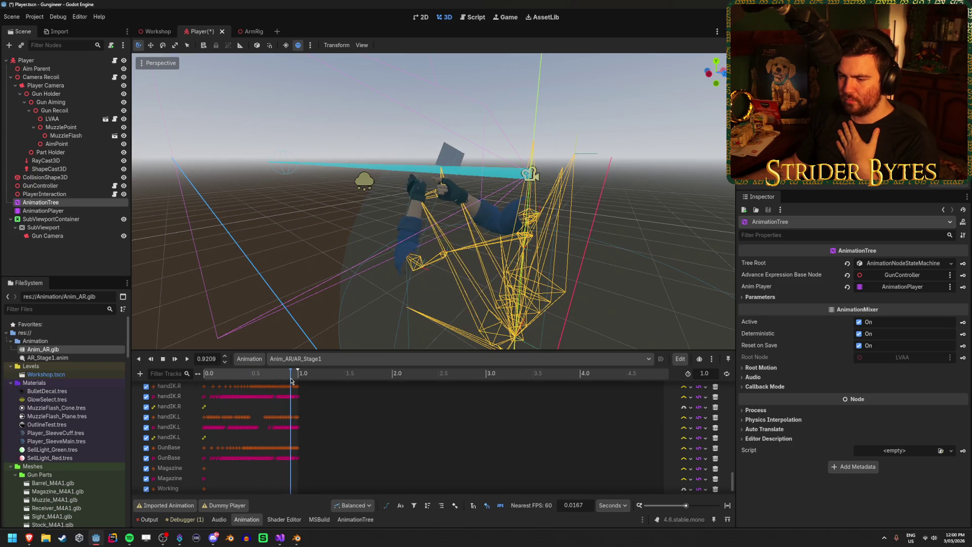
click(304, 358)
click(304, 384)
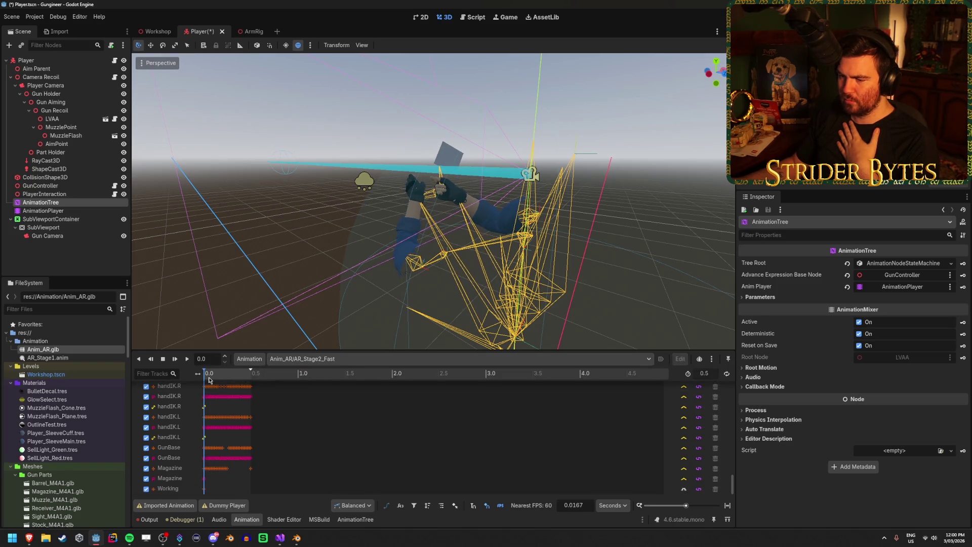
click(220, 376)
mouse_move(221, 376)
mouse_down()
mouse_move(248, 376)
mouse_move(202, 383)
mouse_move(248, 383)
mouse_move(198, 384)
mouse_move(241, 381)
mouse_up()
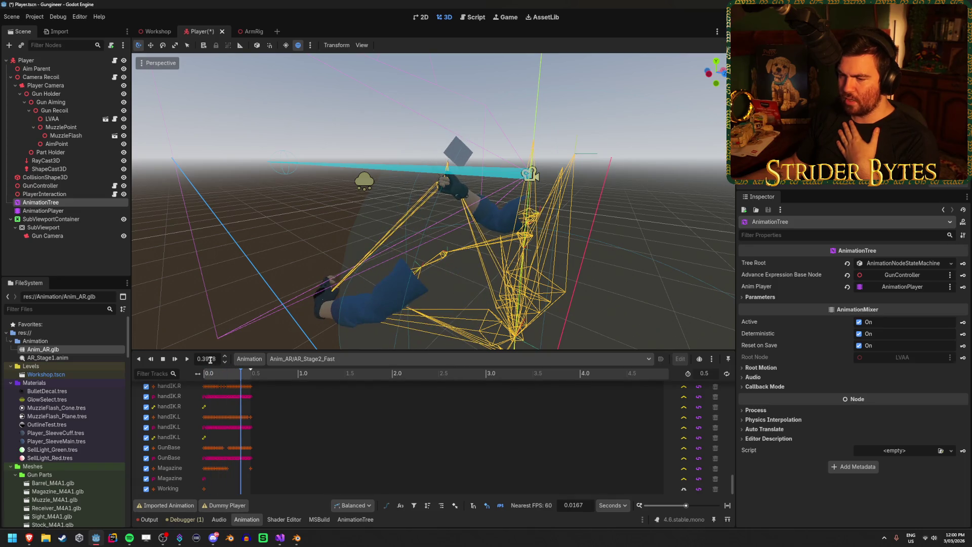
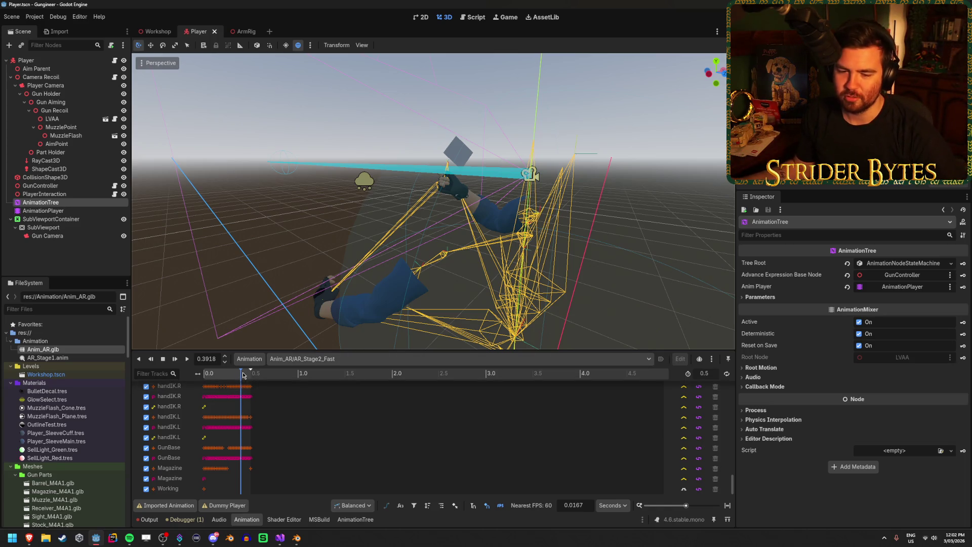
Scrub the AR_Stage2_Fast timeline between about 0.25 and 0.36 s
mouse_move(238, 375)
mouse_down()
mouse_move(215, 377)
mouse_move(249, 374)
mouse_move(205, 381)
mouse_move(270, 385)
mouse_move(220, 381)
mouse_up()
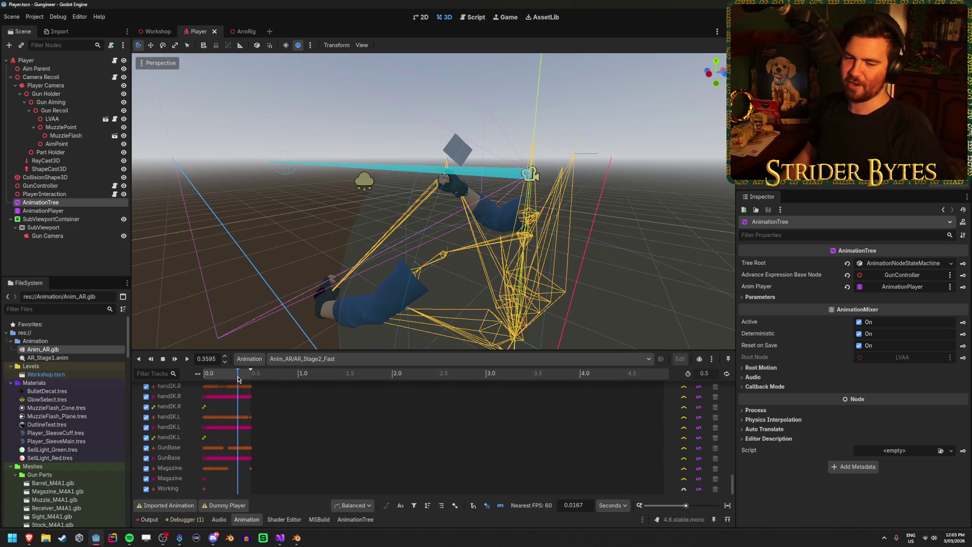
drag(238, 376, 237, 376)
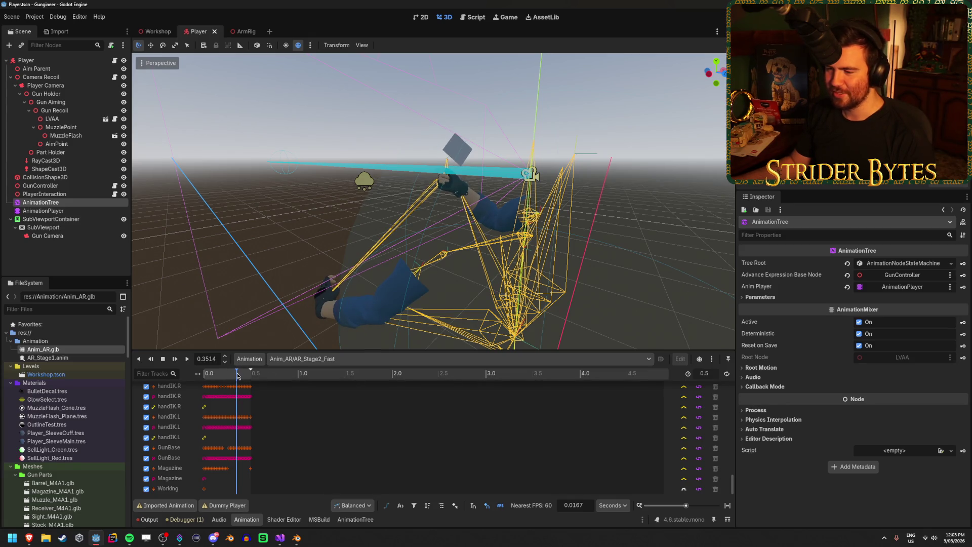
mouse_move(237, 377)
mouse_down()
mouse_move(216, 376)
mouse_move(251, 377)
mouse_move(243, 377)
mouse_up()
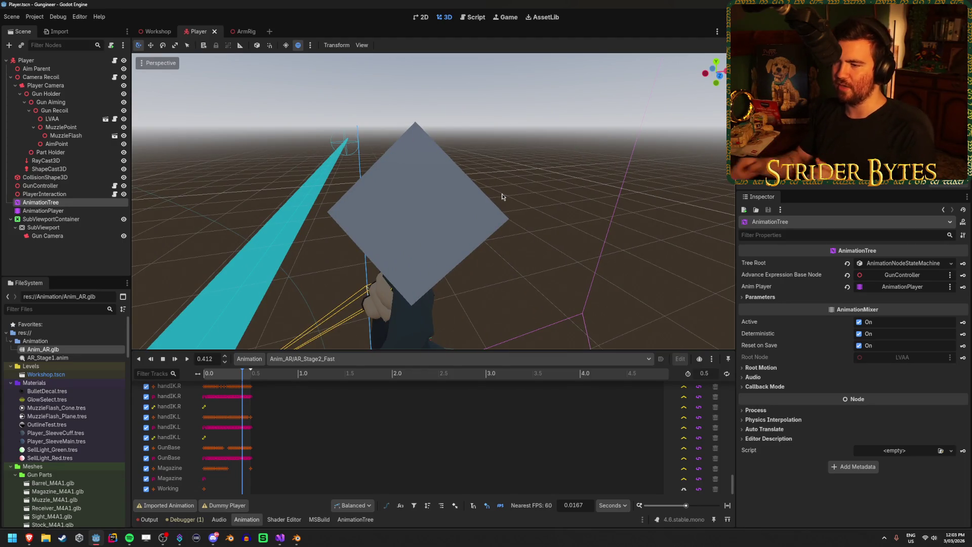
click(56, 202)
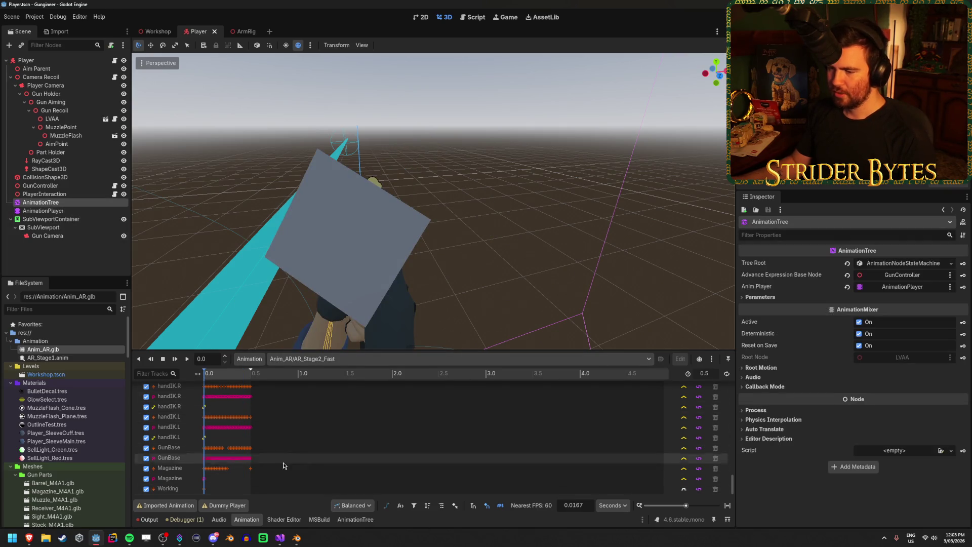
click(239, 374)
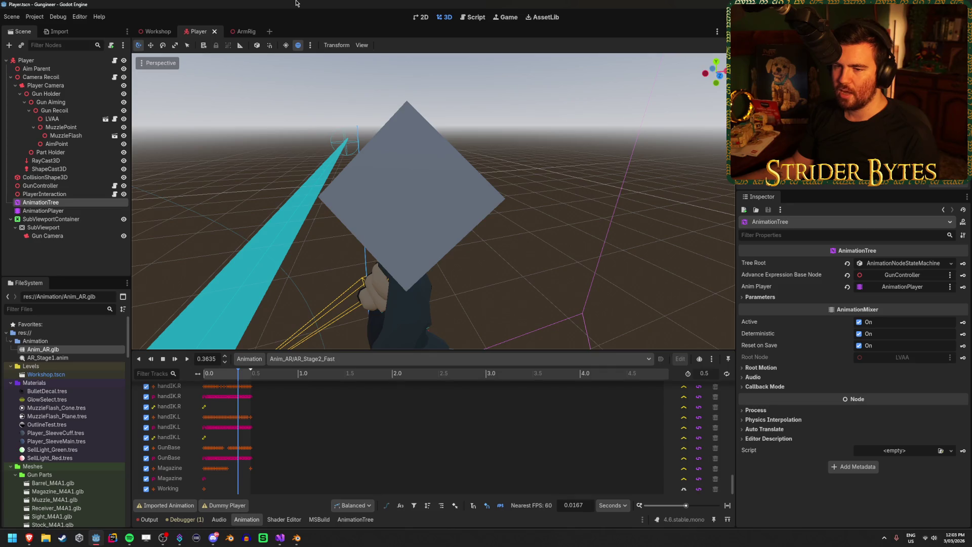
Load Anim_AR/AR_Stage1 on the AnimationTree and scrub it to about 0.79 s
click(76, 211)
click(80, 205)
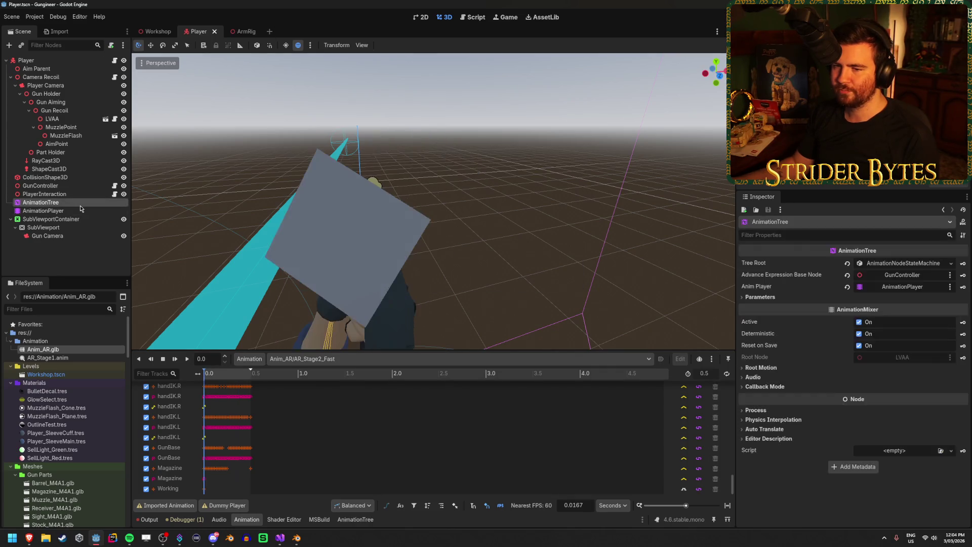
click(304, 359)
click(306, 387)
mouse_move(250, 373)
mouse_down()
mouse_move(292, 373)
mouse_move(213, 380)
mouse_move(283, 379)
mouse_up()
scroll(251, 449, down, 2)
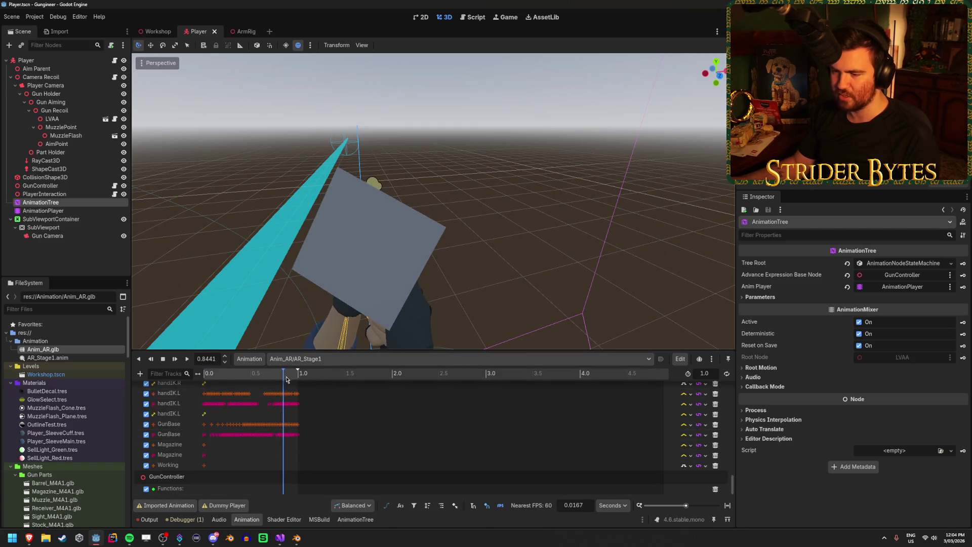
Insert a ShowGlint call key on the GunController Functions track with argument 0.1
right_click(284, 490)
click(309, 495)
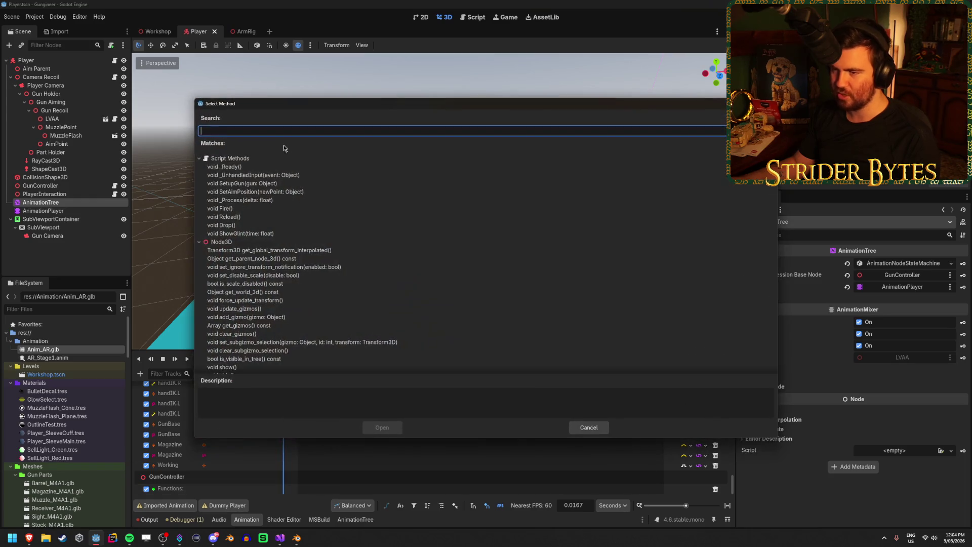
double_click(253, 233)
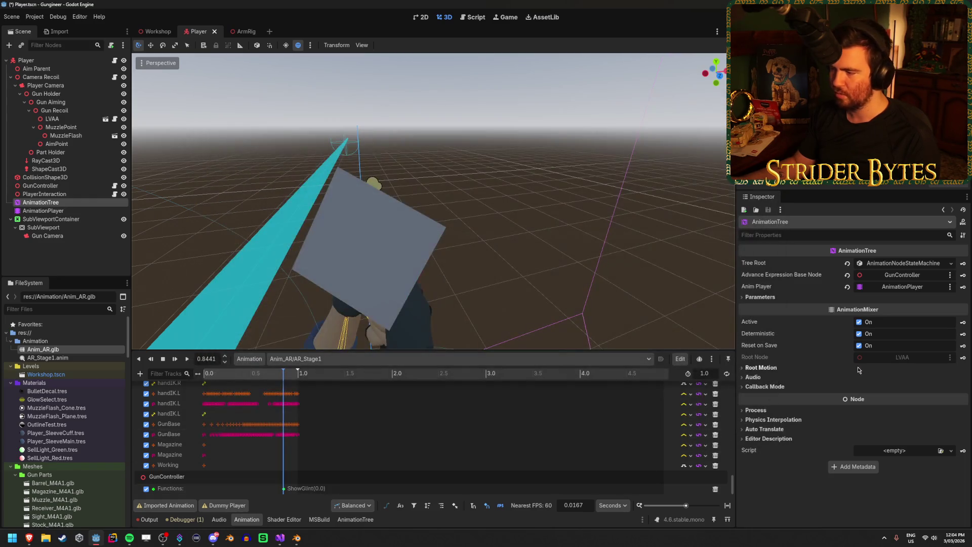
click(283, 488)
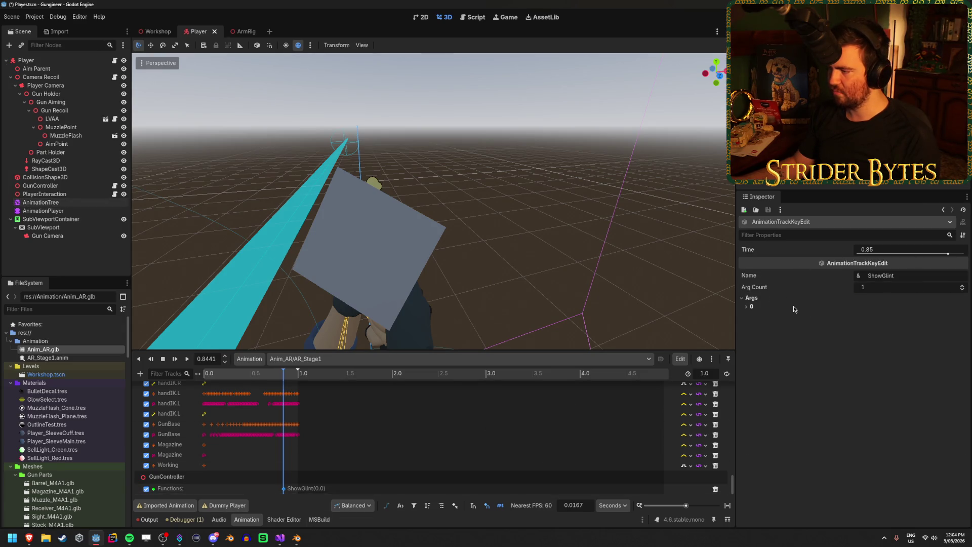
click(794, 308)
click(906, 330)
text(.1)
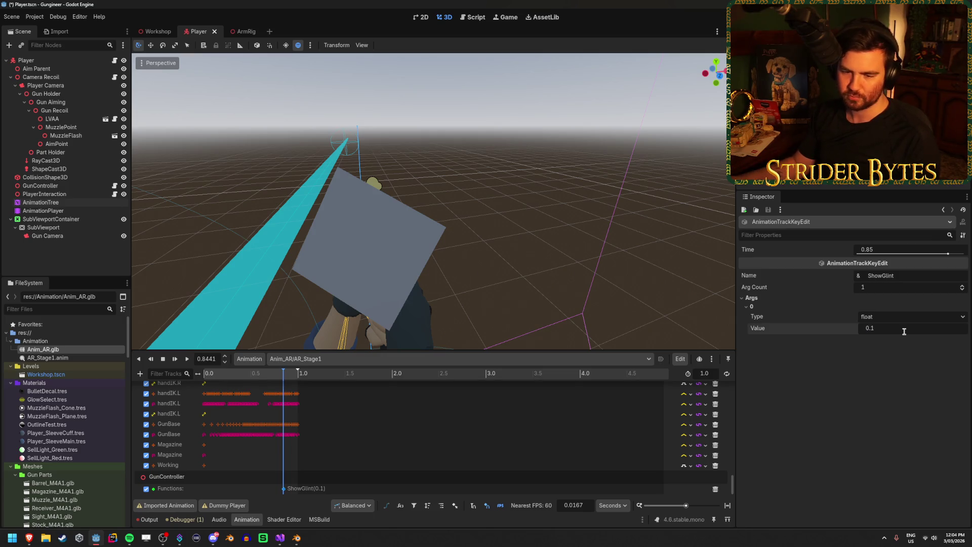
Save the scene, scrub to about 0.85 s, and open the AR_Stage1.anim resource
key(ctrl+s)
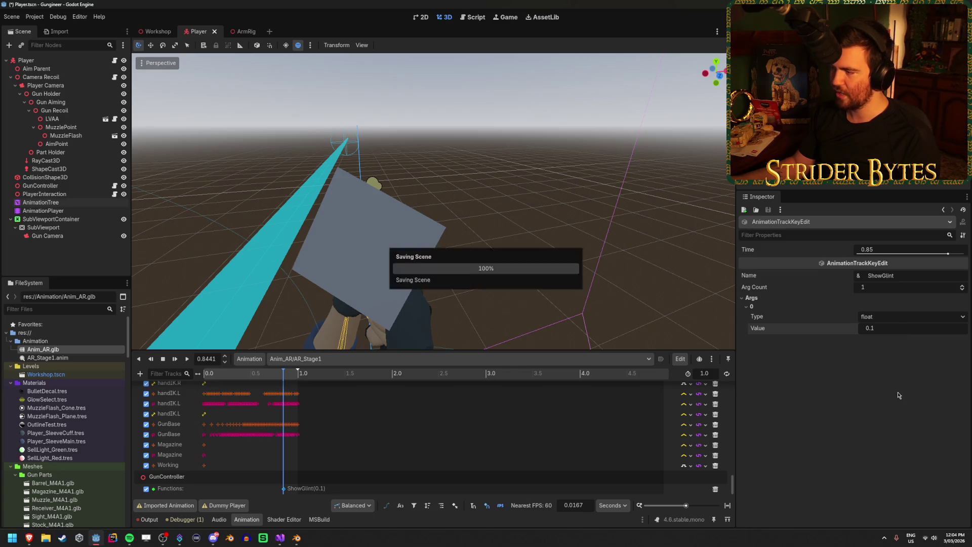
click(272, 375)
drag(272, 374, 284, 375)
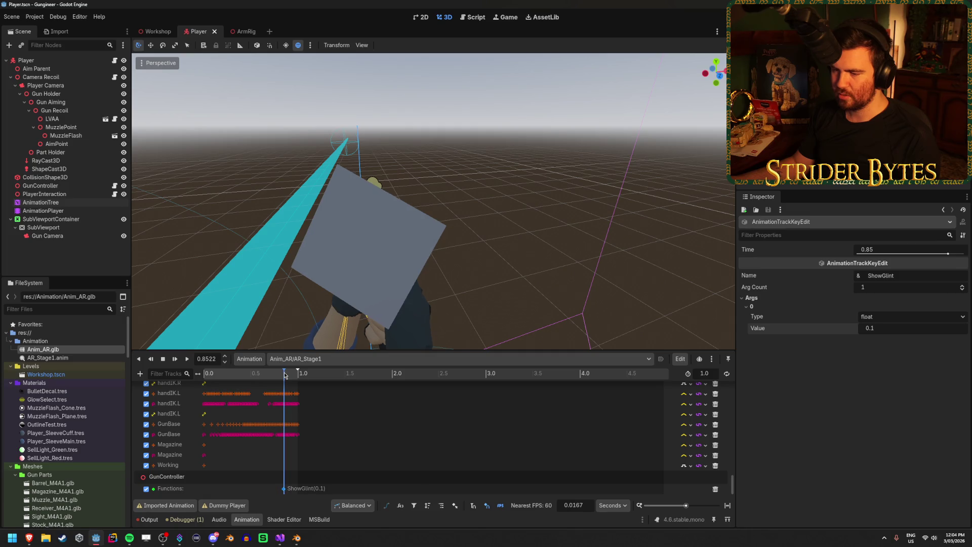
click(283, 488)
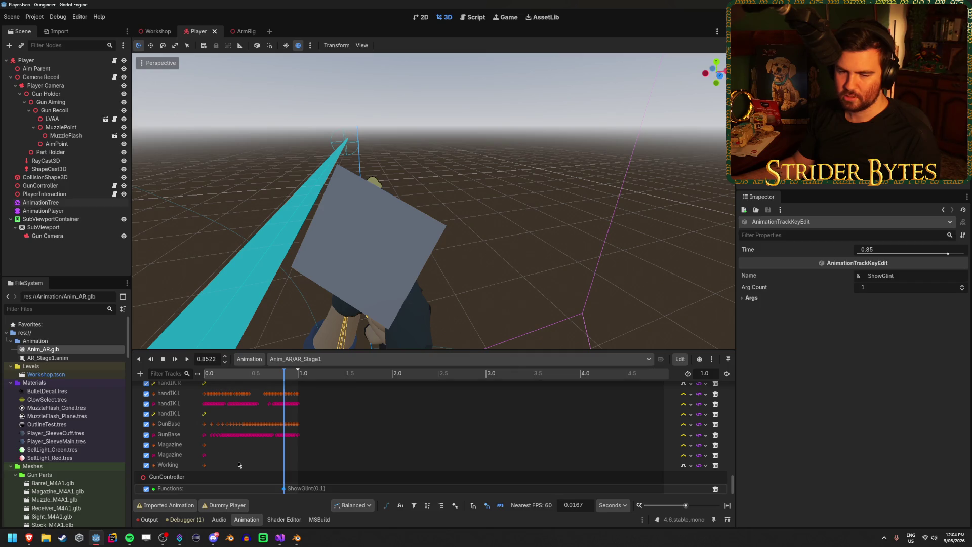
double_click(87, 359)
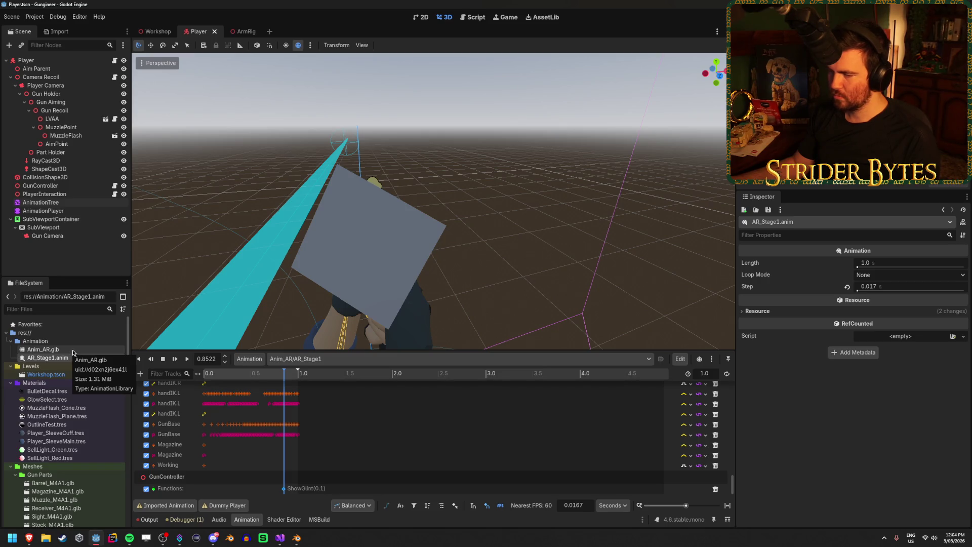
Open Anim_AR.glb's import settings and browse the AR stage animations
double_click(51, 350)
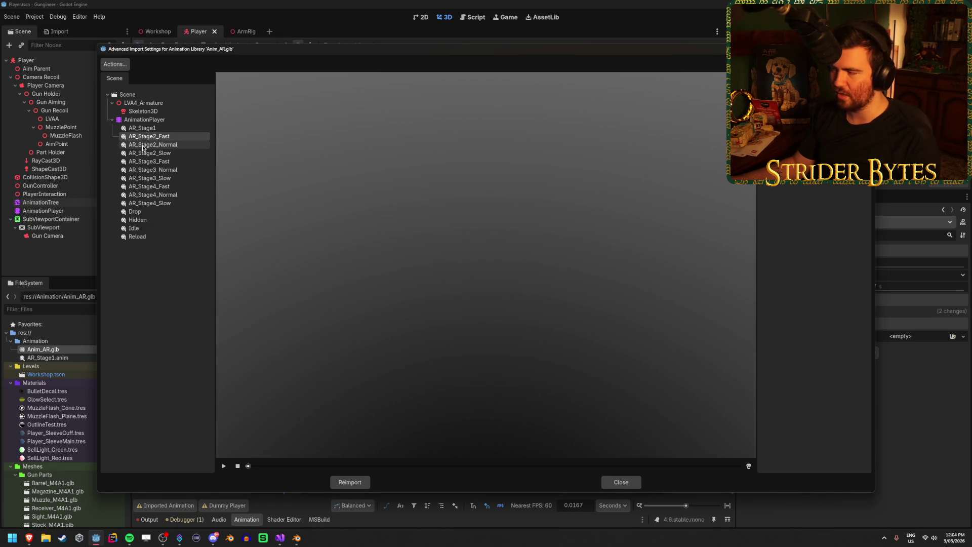
click(143, 146)
click(147, 161)
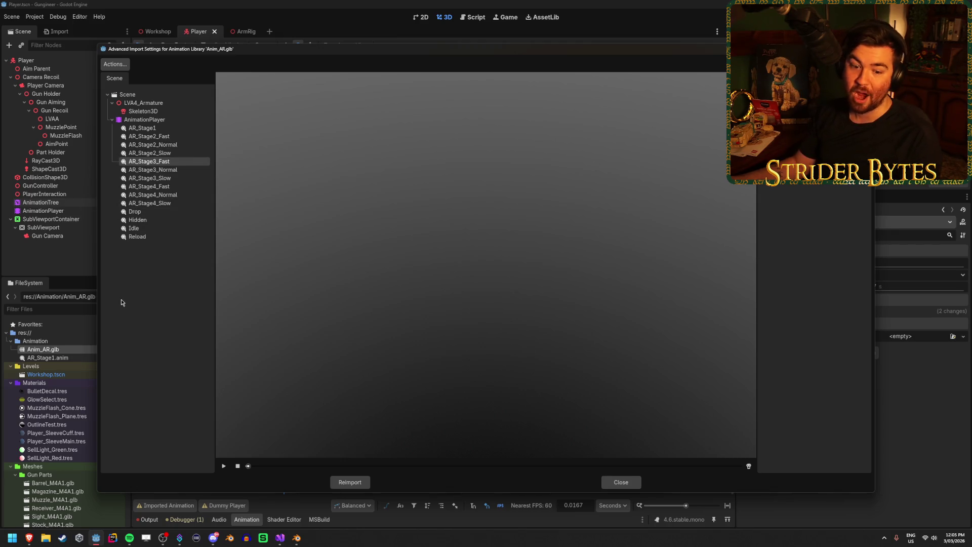
click(170, 170)
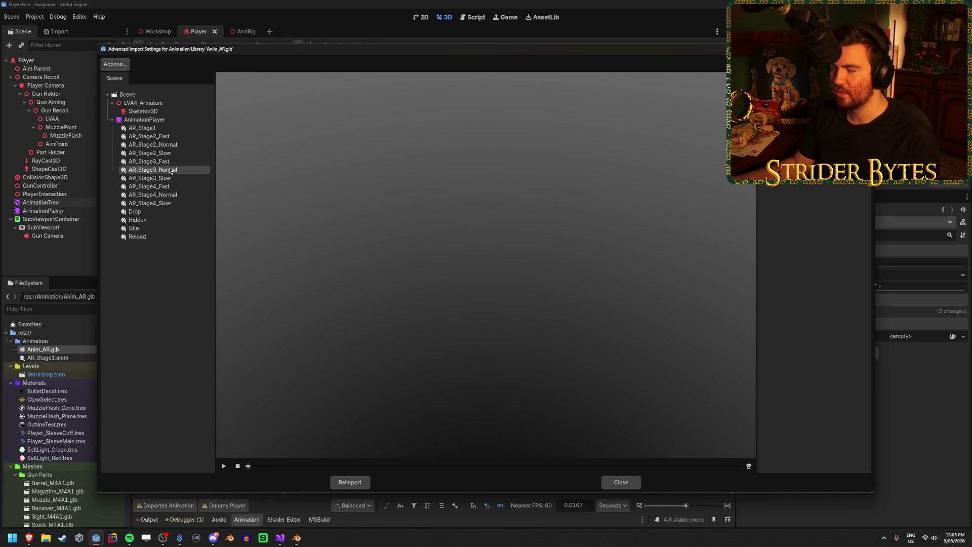
click(162, 128)
click(174, 137)
click(175, 131)
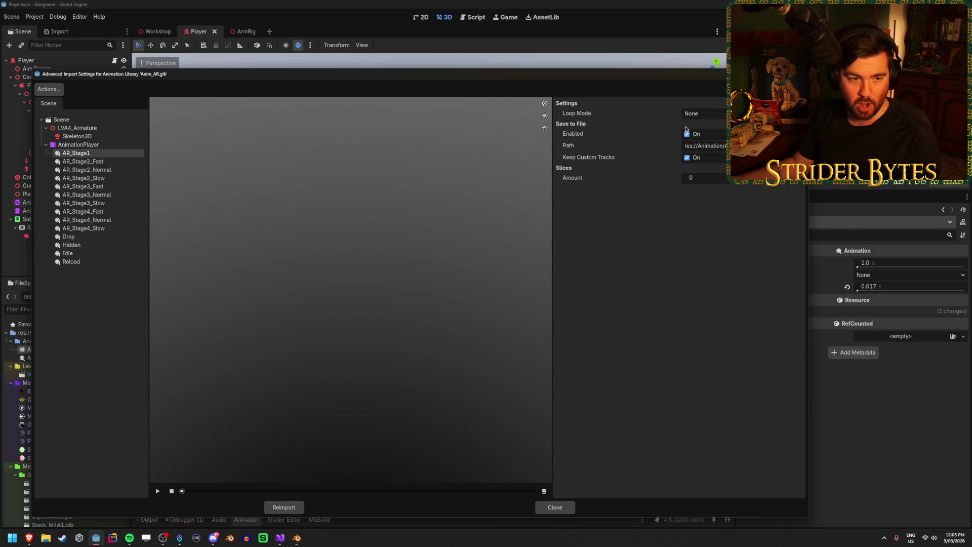
Try Save to File for AR_Stage2_Fast, then cancel and close without reimporting
click(99, 160)
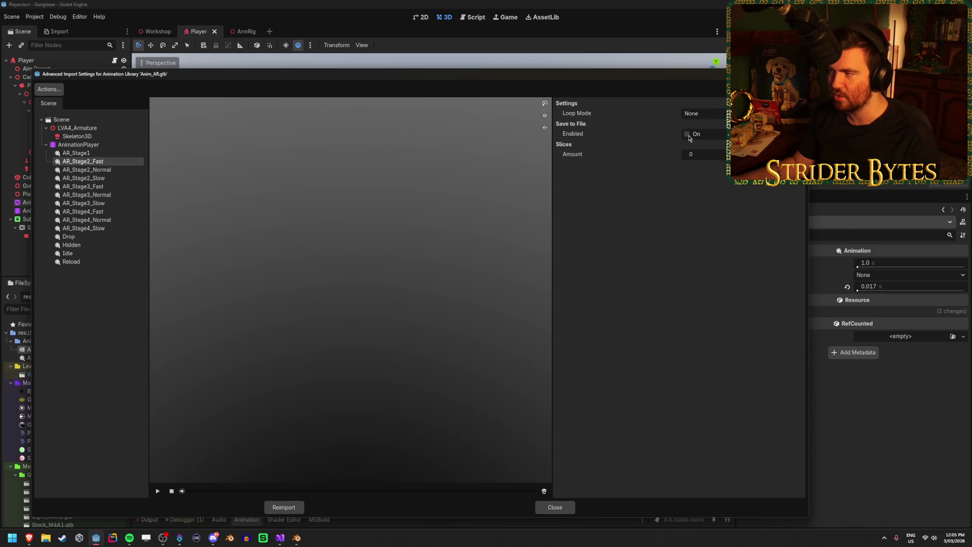
click(687, 134)
click(709, 145)
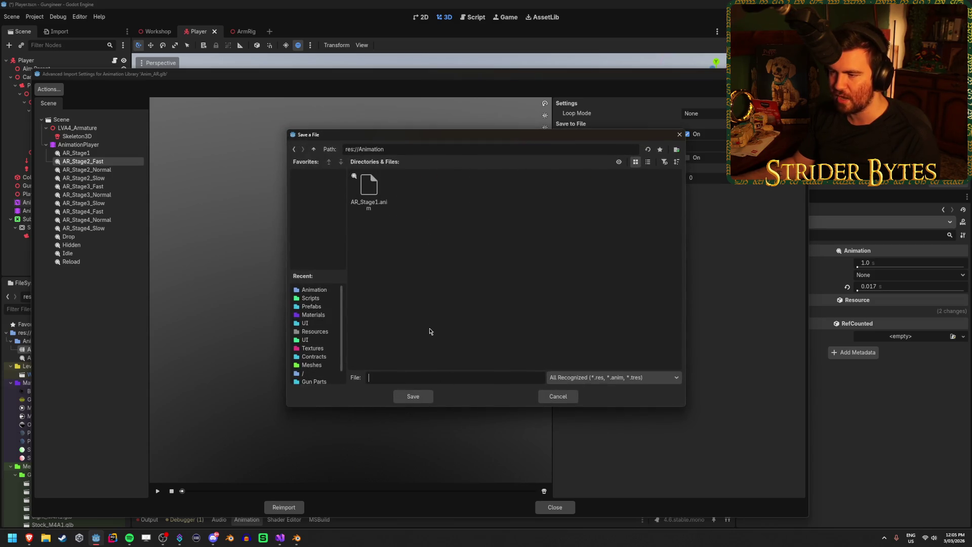
click(571, 399)
click(555, 507)
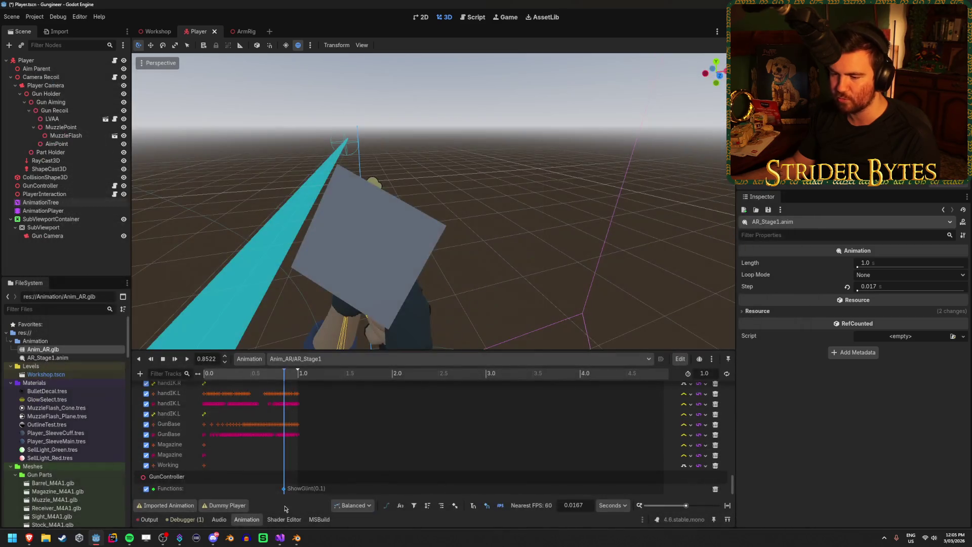
Recheck AR_Stage1's import settings, save the scene, and switch to Visual Studio
double_click(43, 349)
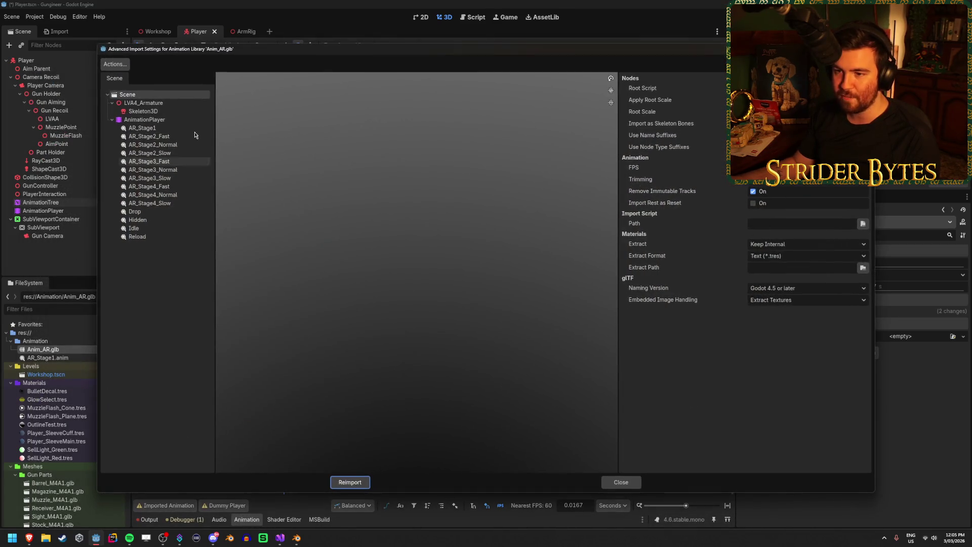
click(167, 128)
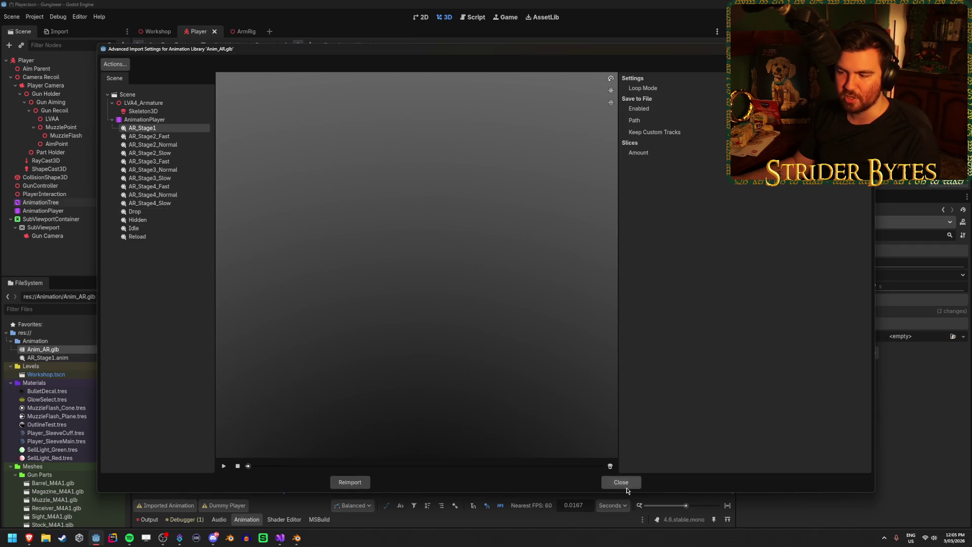
click(621, 483)
key(ctrl+s)
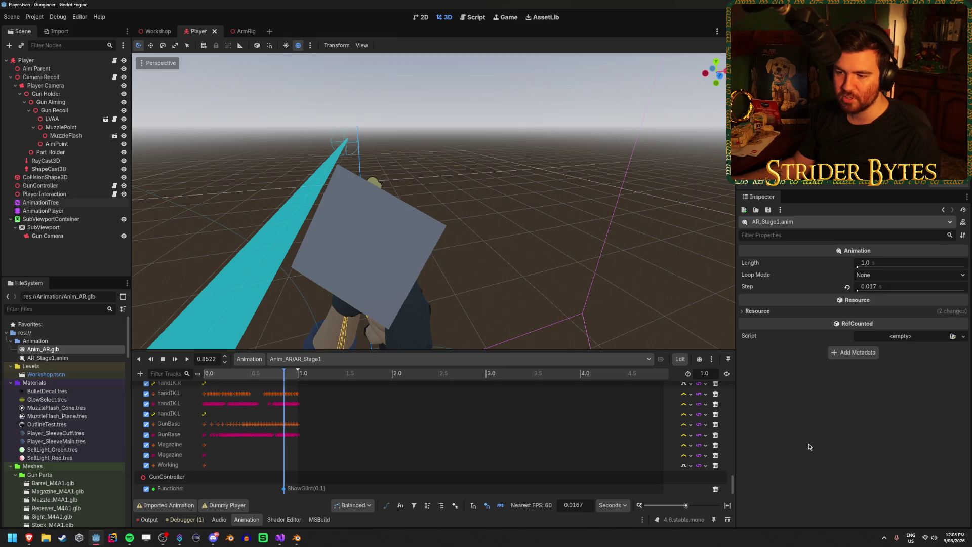
click(281, 539)
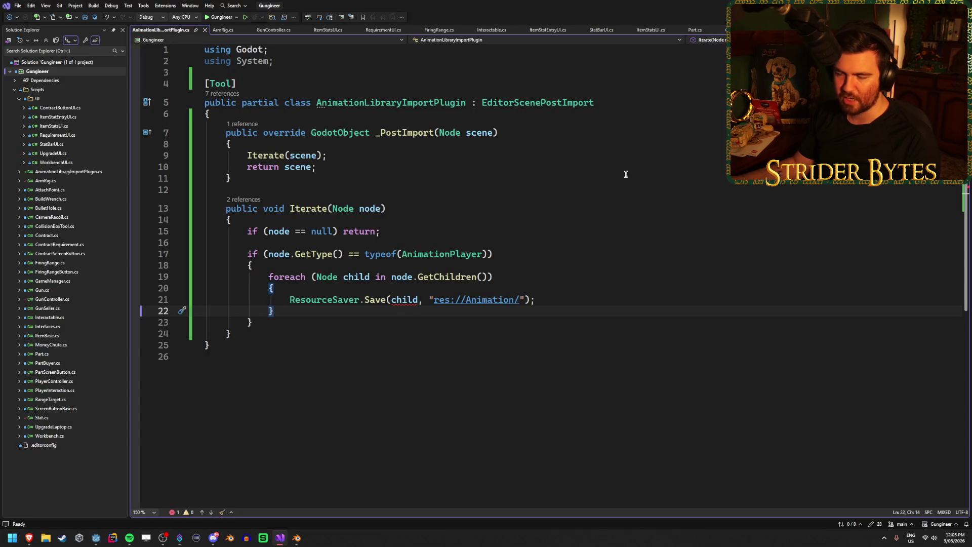
Read the plugin's _PostImport foreach loop and ResourceSaver.Save docs, then return to Godot
click(521, 102)
click(411, 166)
click(527, 133)
click(551, 255)
key(Down)
key(Down)
click(552, 249)
key(Down)
key(Down)
click(536, 254)
click(527, 280)
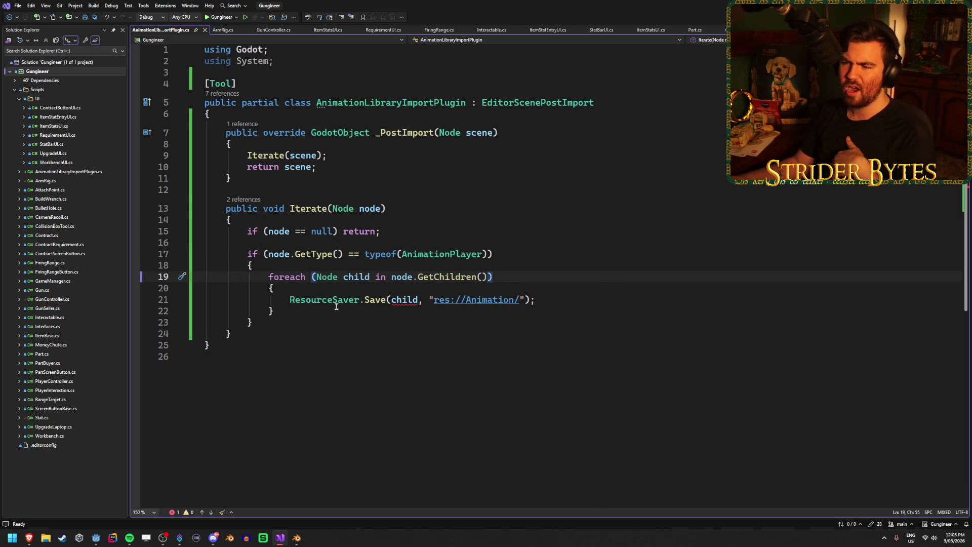
mouse_move(337, 303)
mouse_move(374, 302)
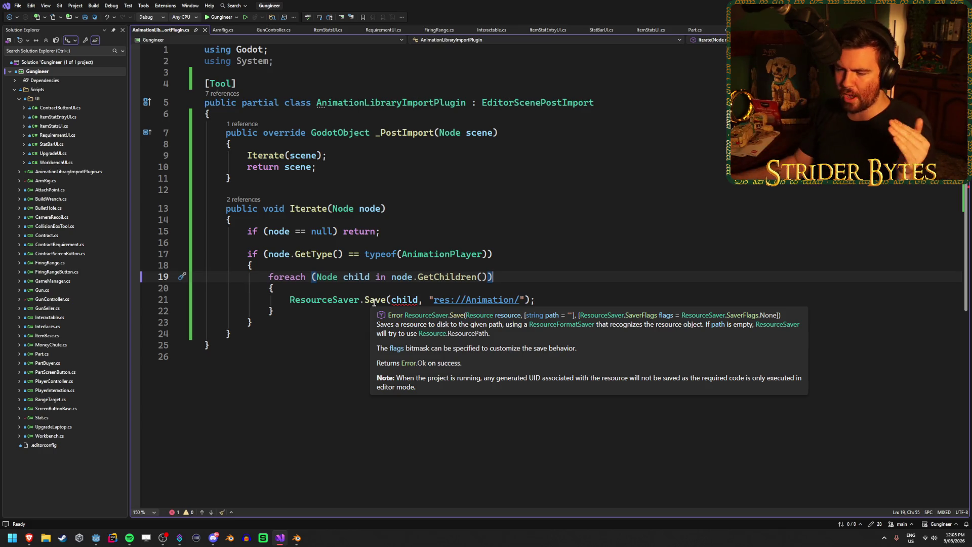
click(96, 538)
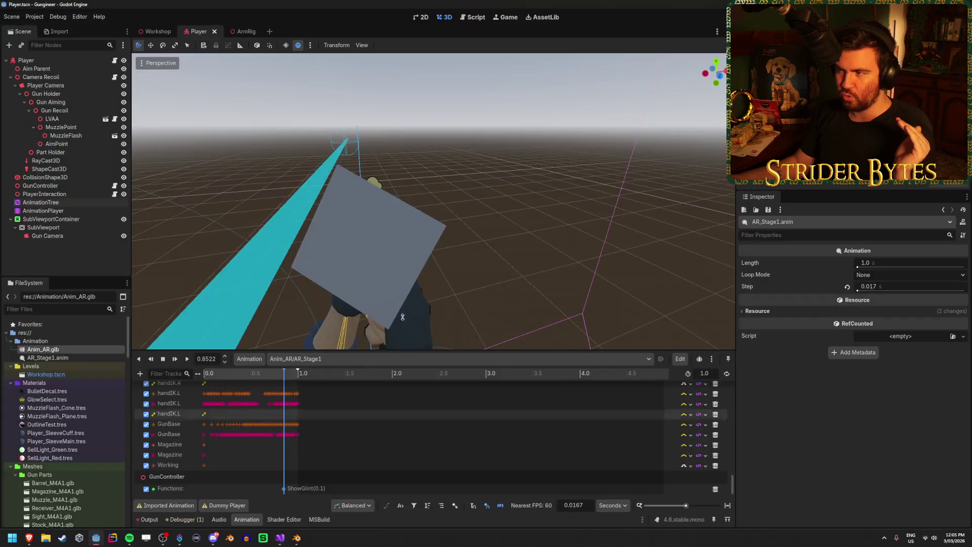
Inspect Anim_AR.glb's Advanced Import Settings, close them, and switch to the browser results
double_click(62, 352)
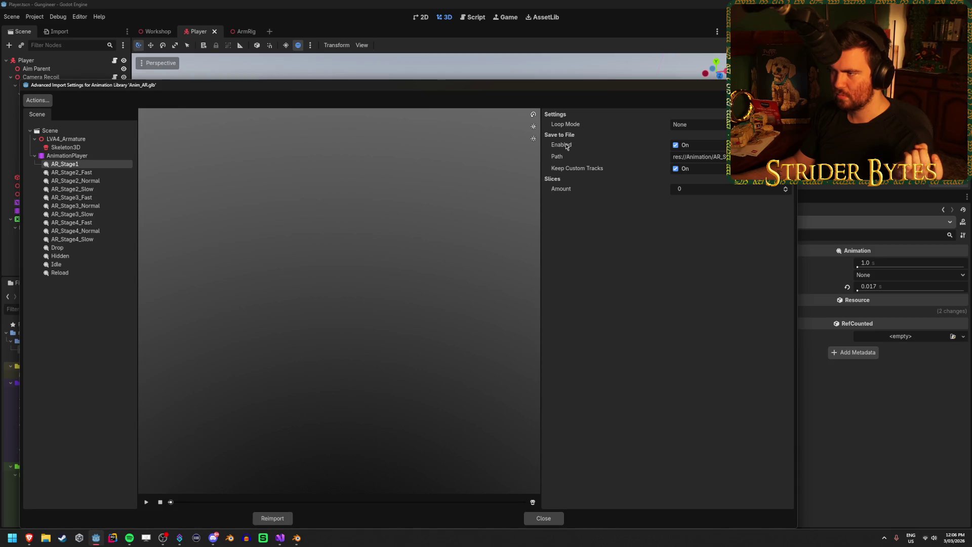
key(Escape)
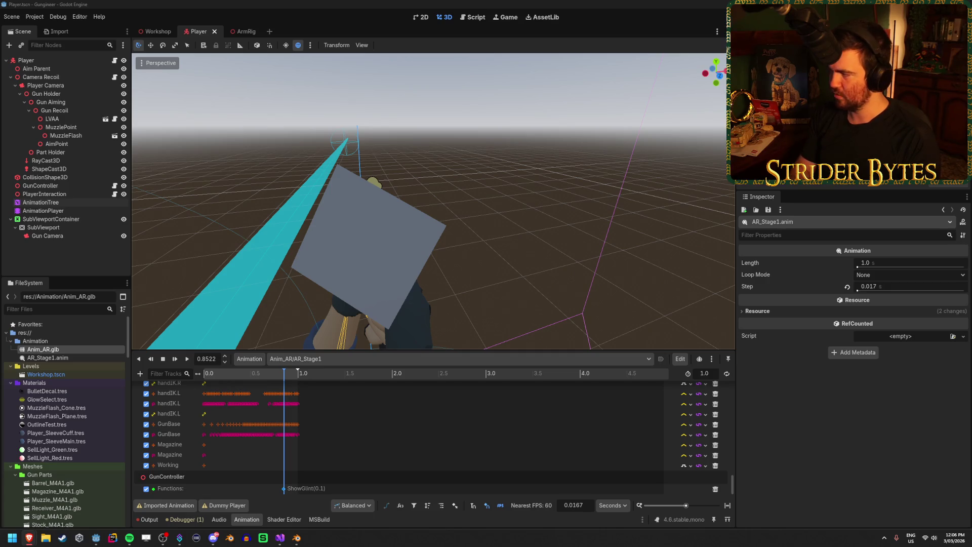
key(alt+Tab)
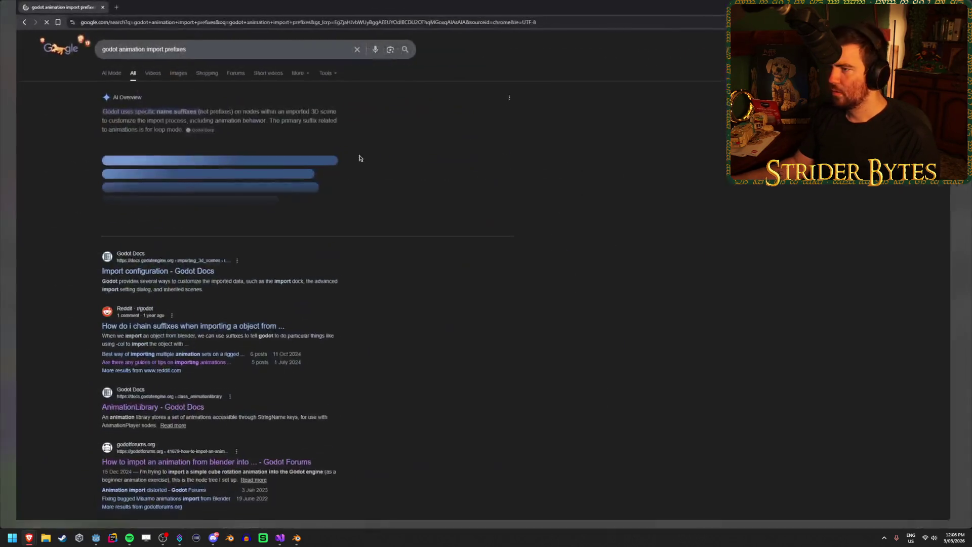
Read the import hints part of the Import configuration docs, opening Import hints in a background tab
click(132, 7)
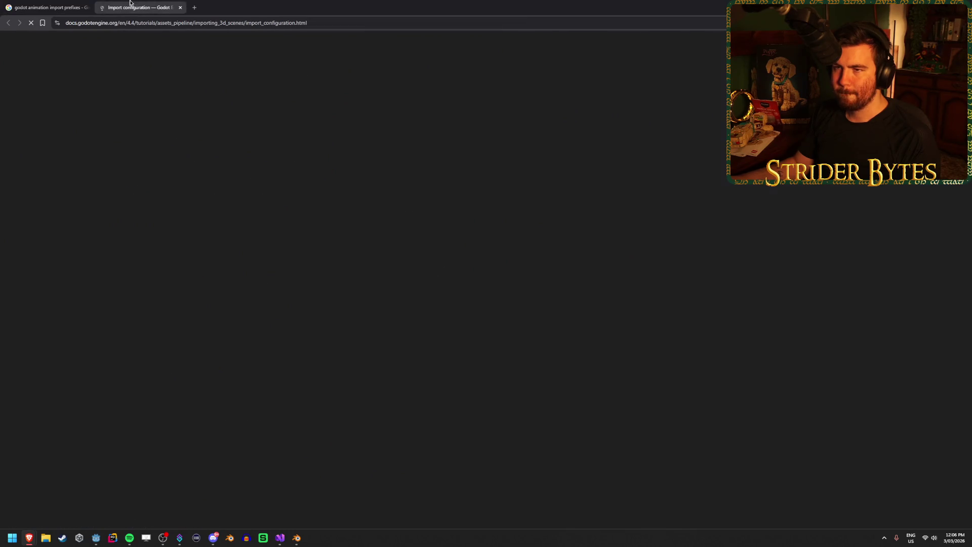
scroll(717, 281, down, 5)
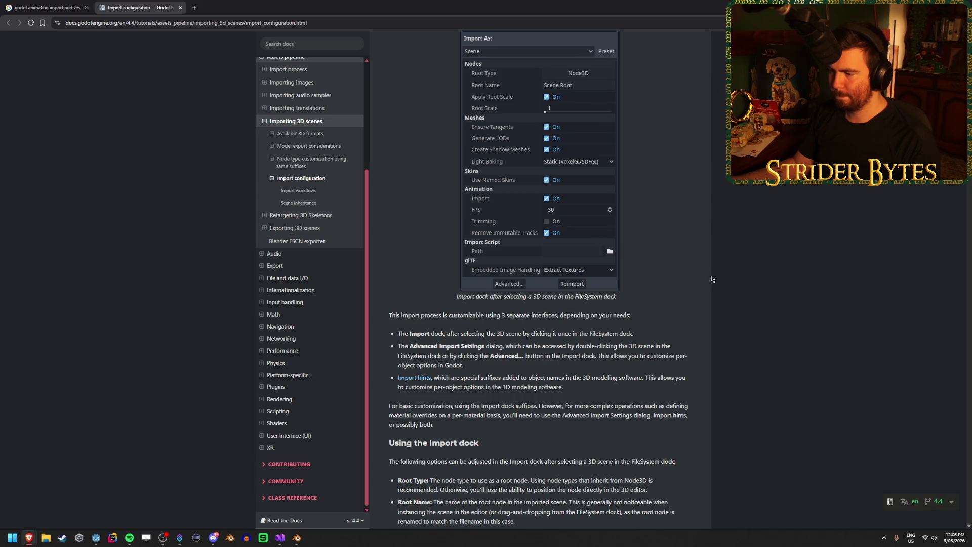
scroll(712, 278, down, 4)
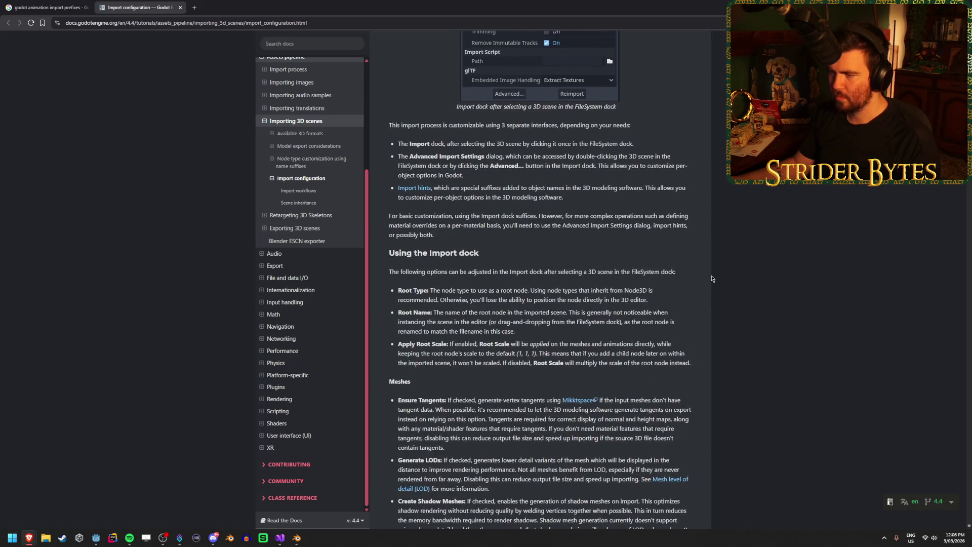
drag(465, 191, 593, 188)
drag(503, 188, 523, 187)
drag(657, 191, 525, 197)
middle_click(415, 188)
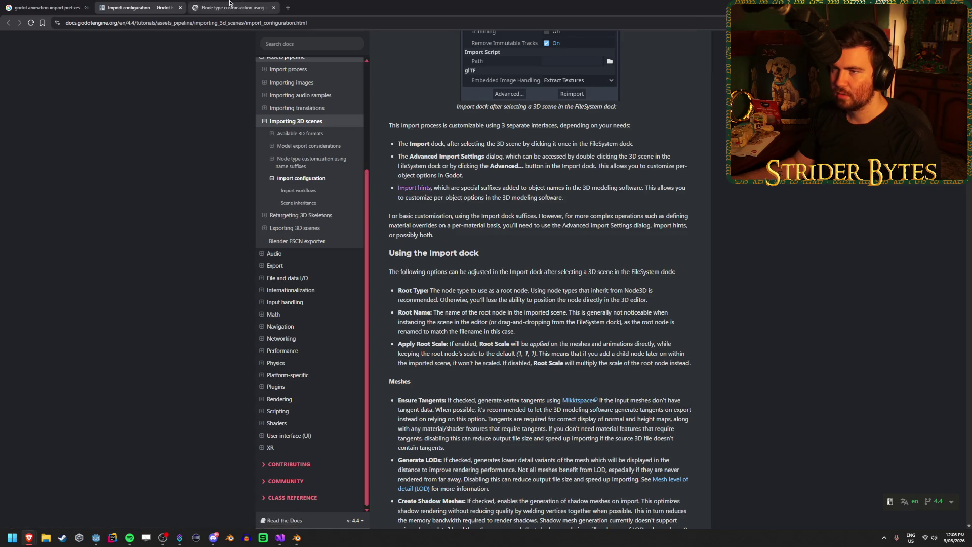
Read the Animation loop (-loop, -cycle) section on the name suffixes page
click(233, 5)
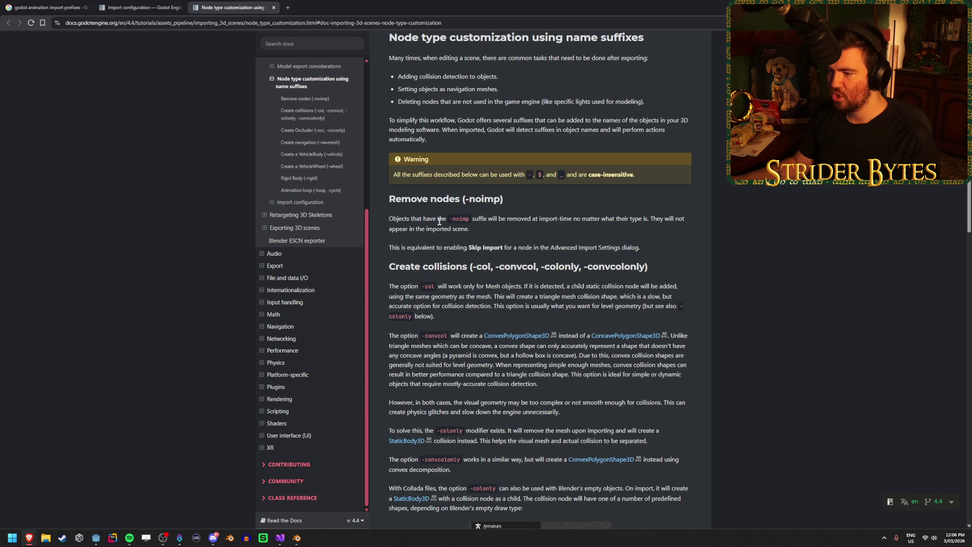
scroll(479, 245, down, 2)
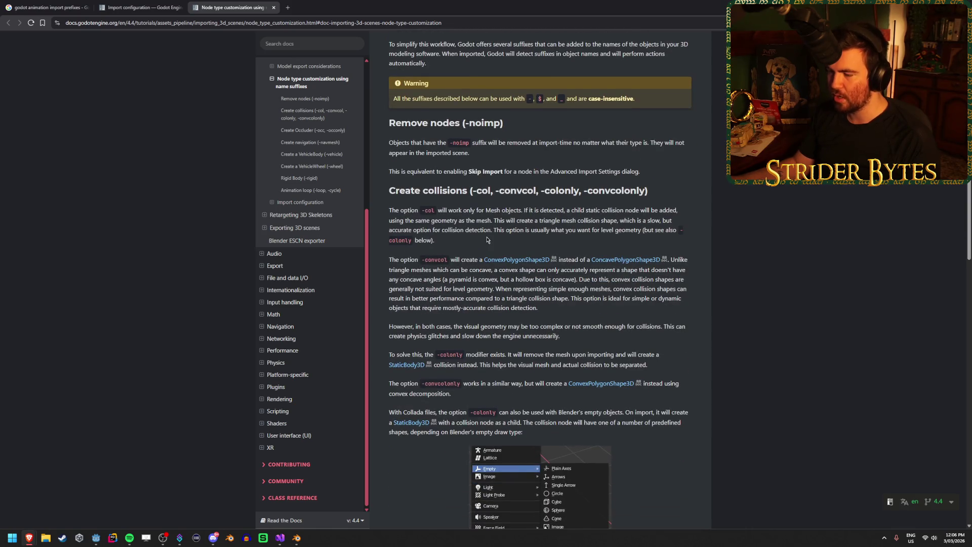
scroll(725, 249, down, 7)
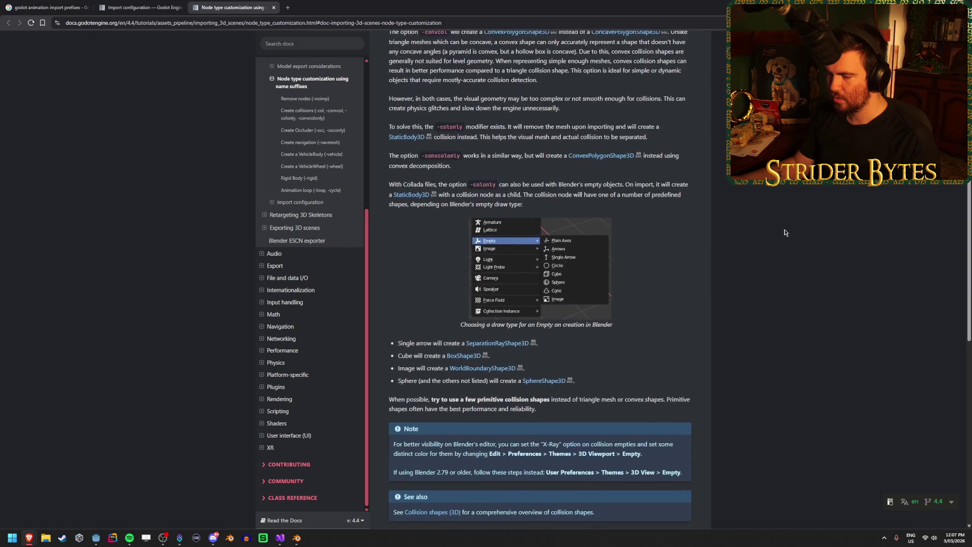
scroll(754, 244, down, 1)
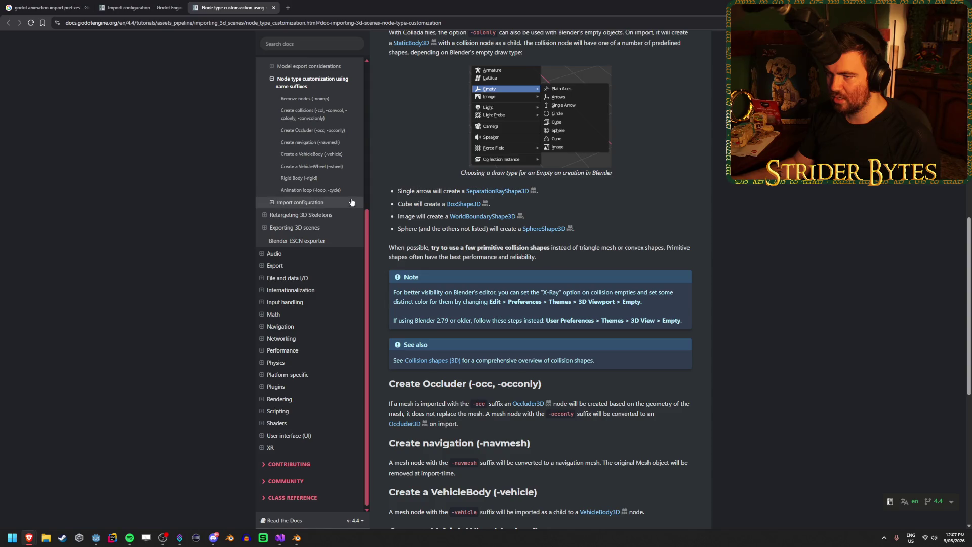
click(306, 190)
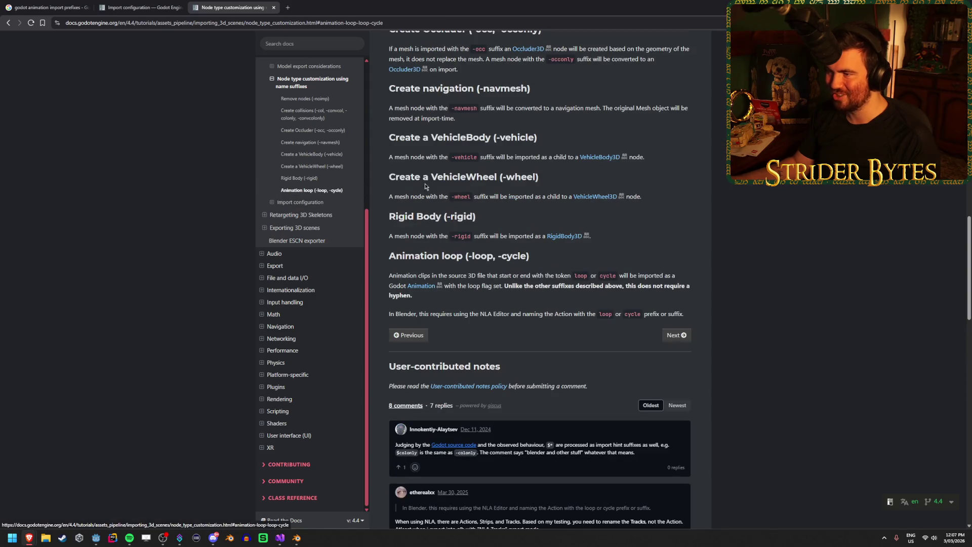
scroll(509, 289, up, 2)
drag(413, 351, 530, 351)
click(617, 353)
drag(670, 351, 601, 351)
click(491, 359)
scroll(589, 348, up, 6)
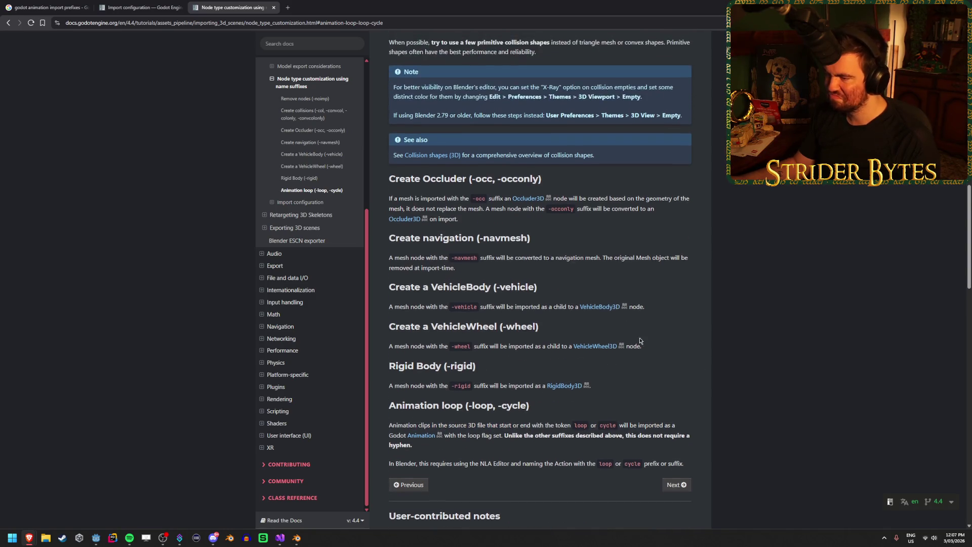
scroll(717, 338, up, 10)
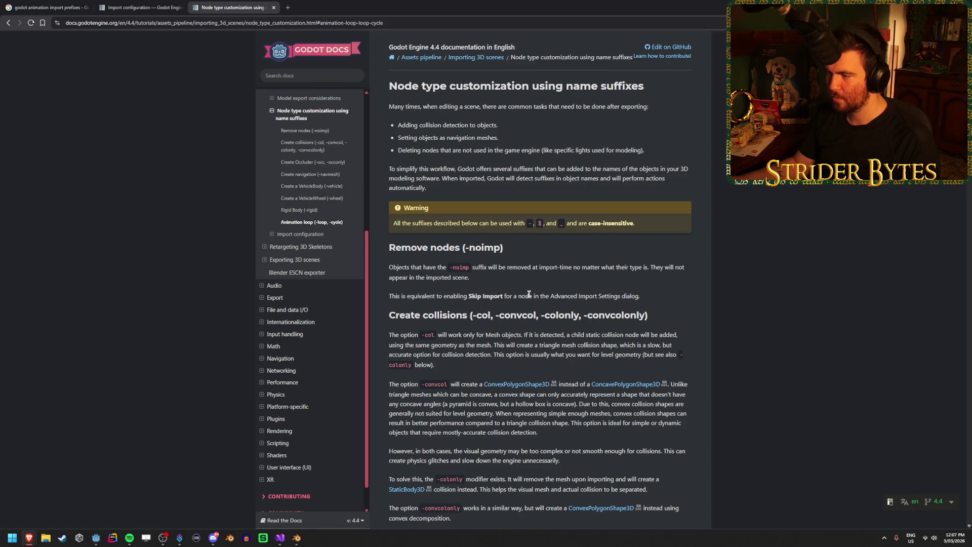
click(581, 300)
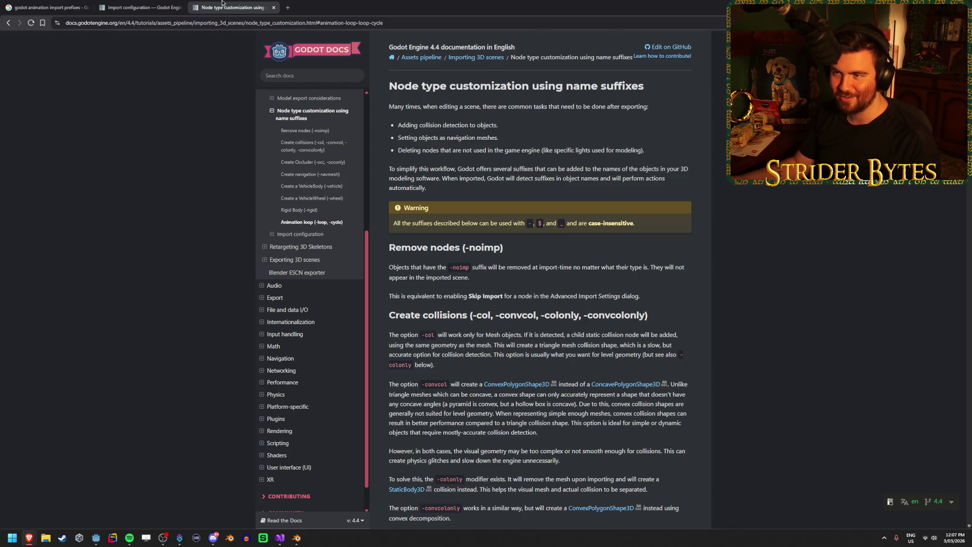
Close the name suffixes page and return to the Godot editor
click(273, 7)
scroll(536, 264, down, 5)
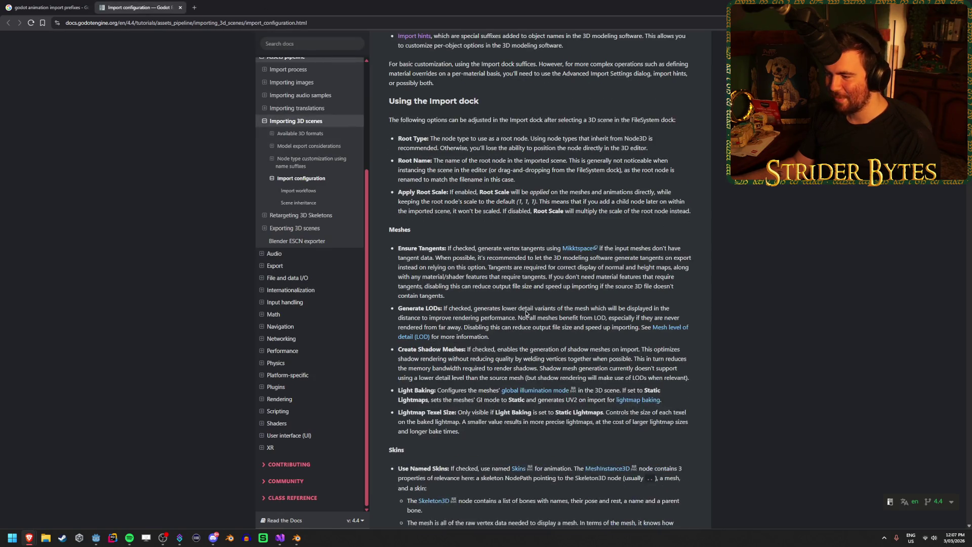
scroll(525, 313, down, 8)
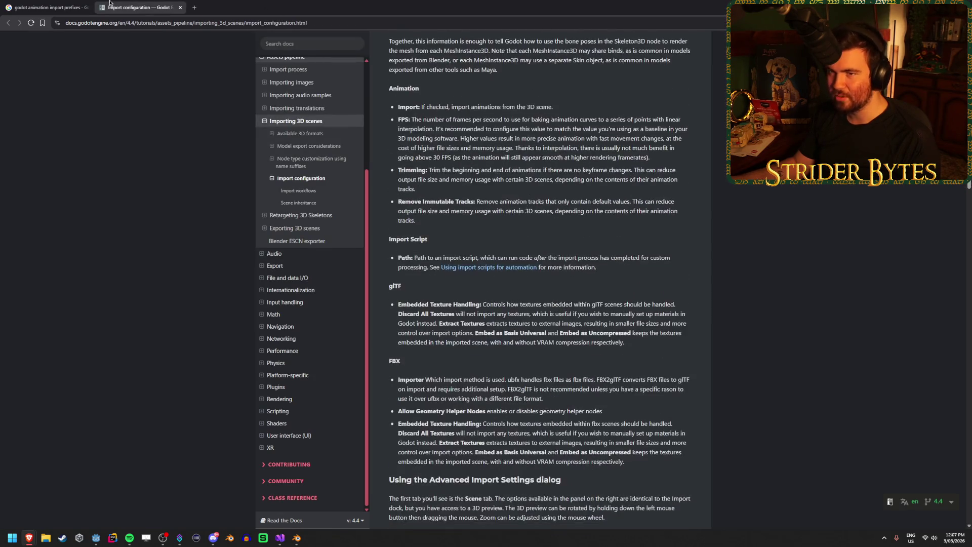
key(ctrl+shift+Tab)
key(alt+Tab)
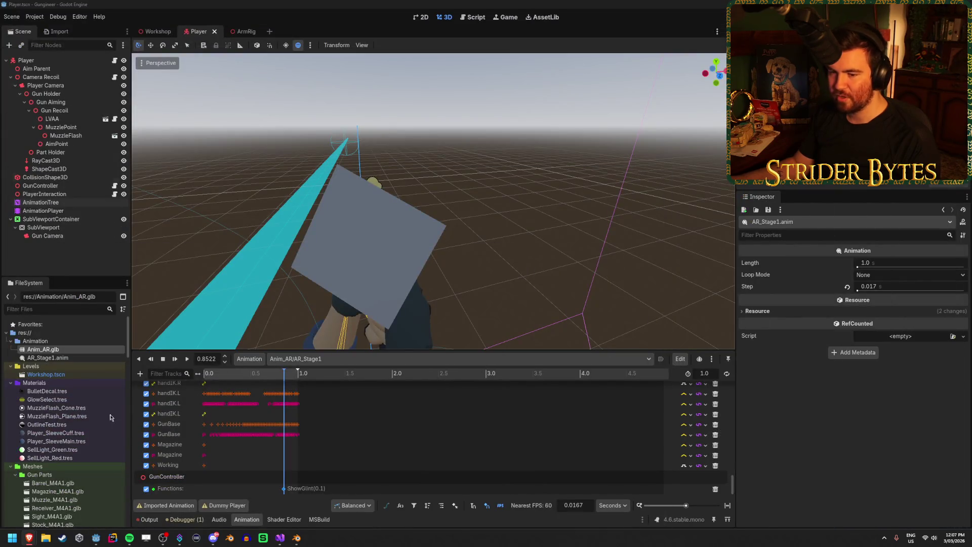
Set Anim_AR.glb's animation save paths to the Animation folder
double_click(51, 350)
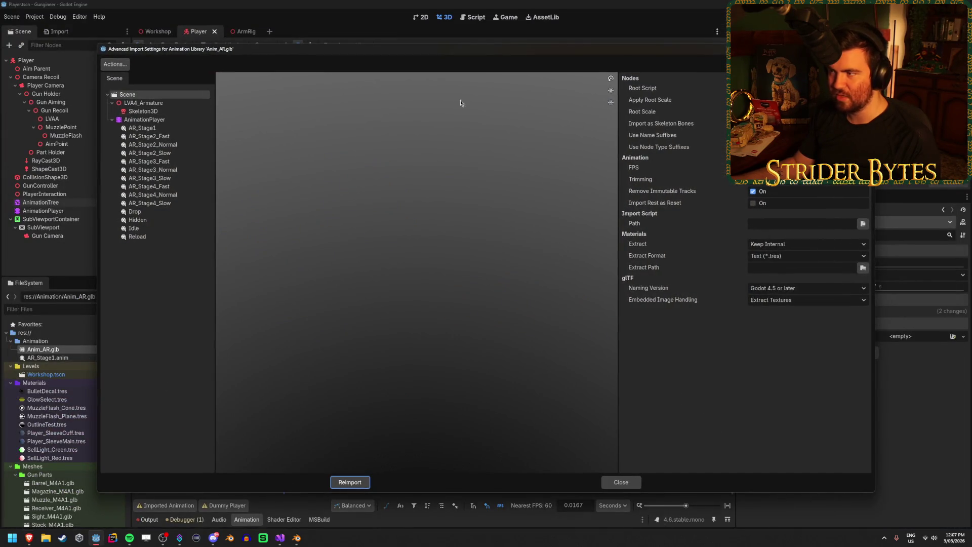
click(143, 111)
click(143, 103)
click(109, 66)
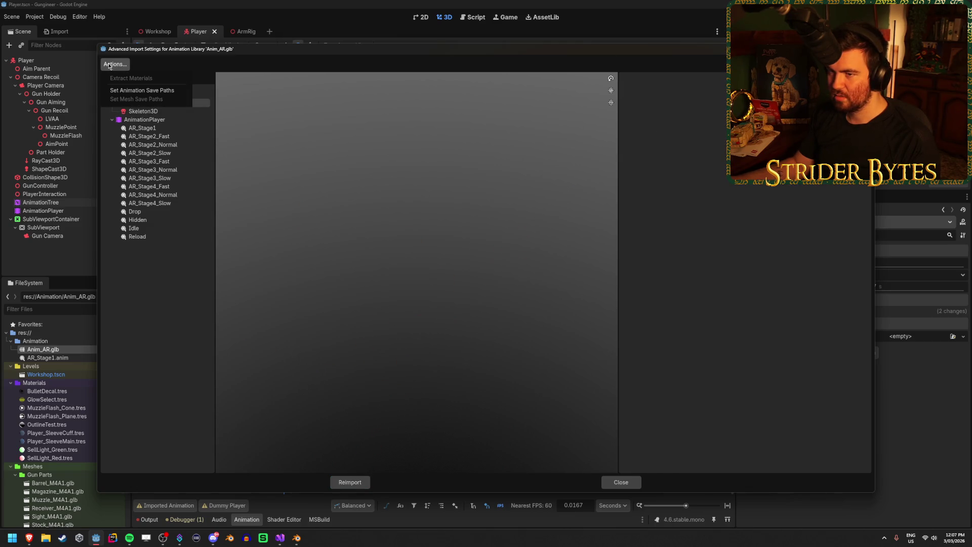
click(161, 90)
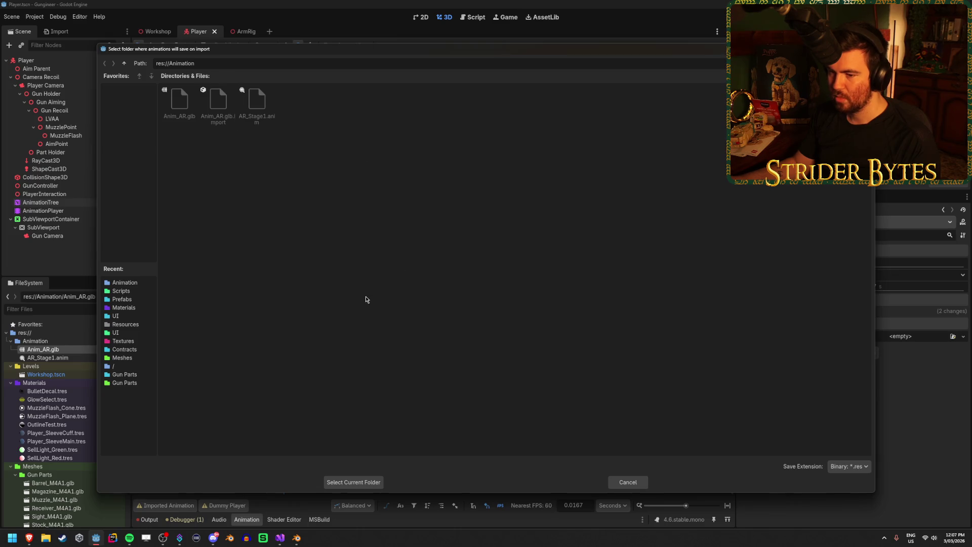
click(366, 484)
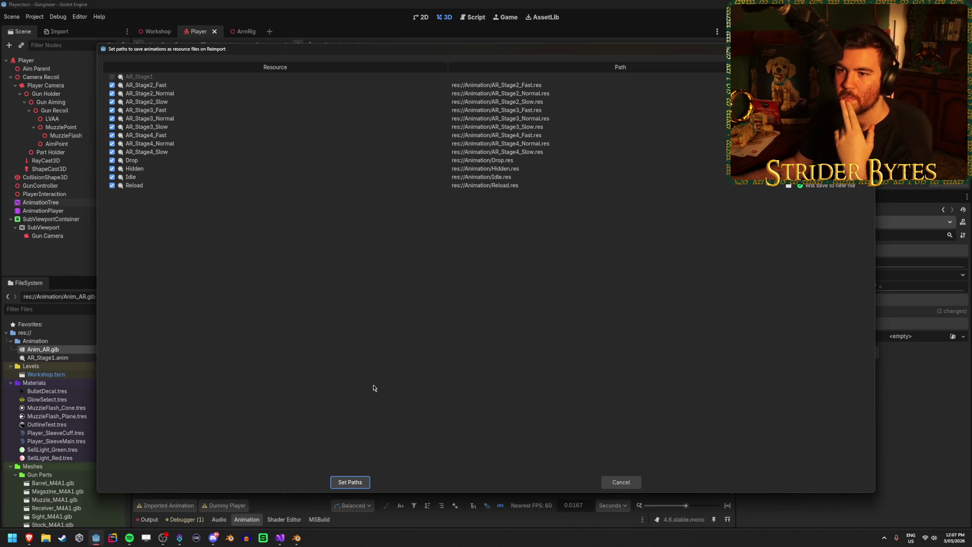
Exclude Drop, Hidden, Idle and Reload from saving and apply the save paths
click(111, 160)
click(112, 168)
click(112, 176)
click(112, 186)
click(357, 482)
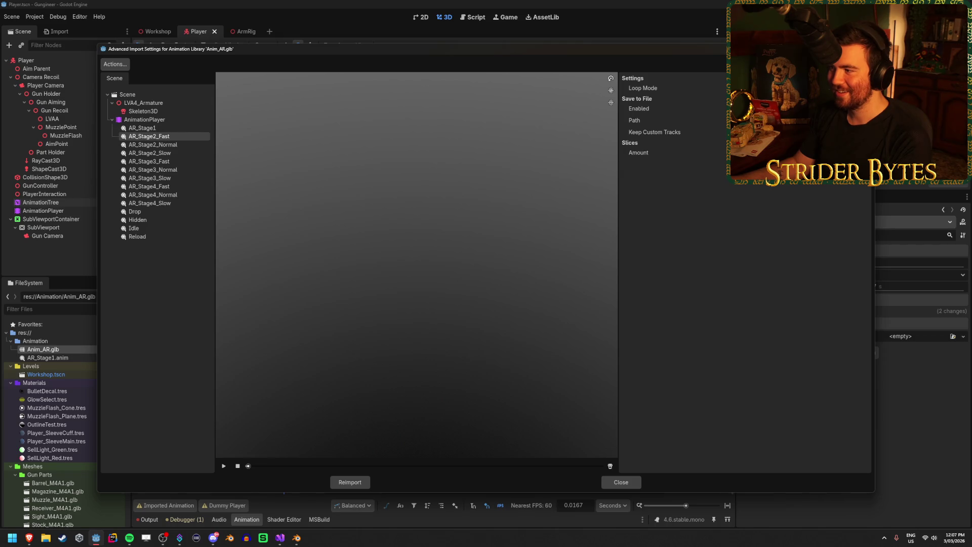
Review AR_Stage2_Normal through AR_Stage4_Slow settings and reimport Anim_AR.glb
click(182, 147)
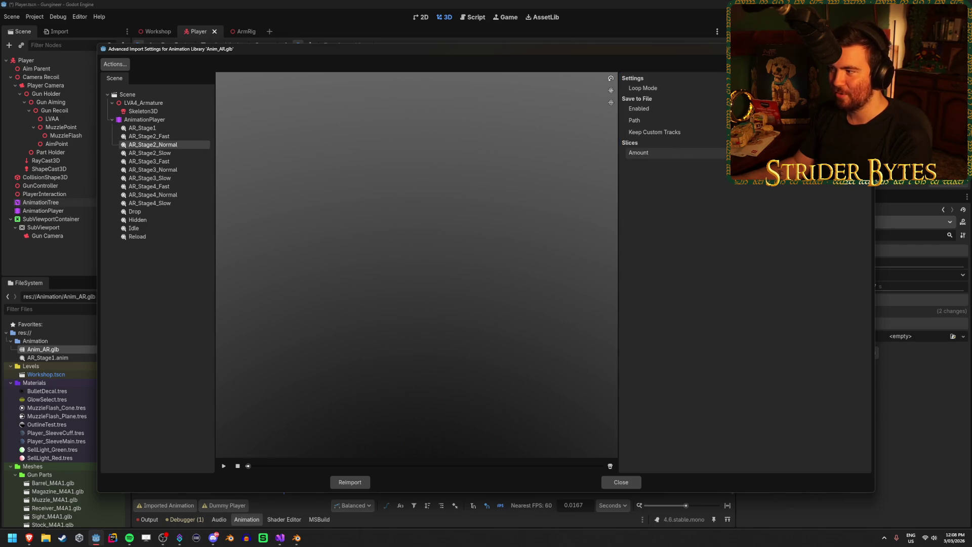
key(Down)
key(Down)
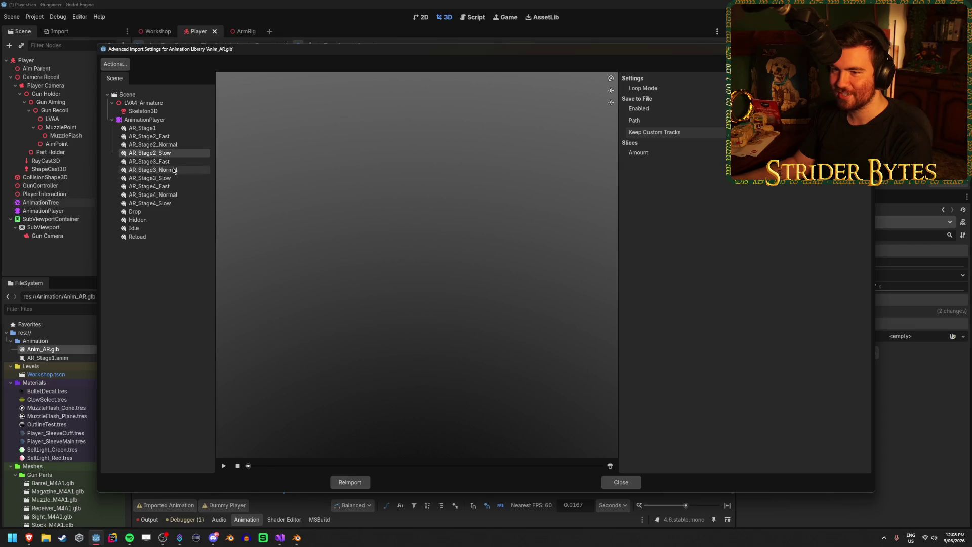
key(Down)
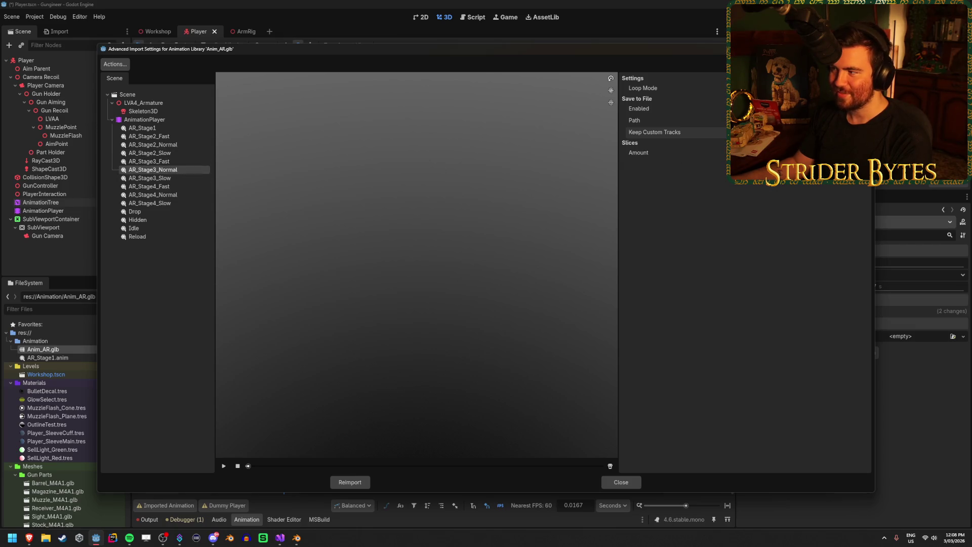
click(159, 181)
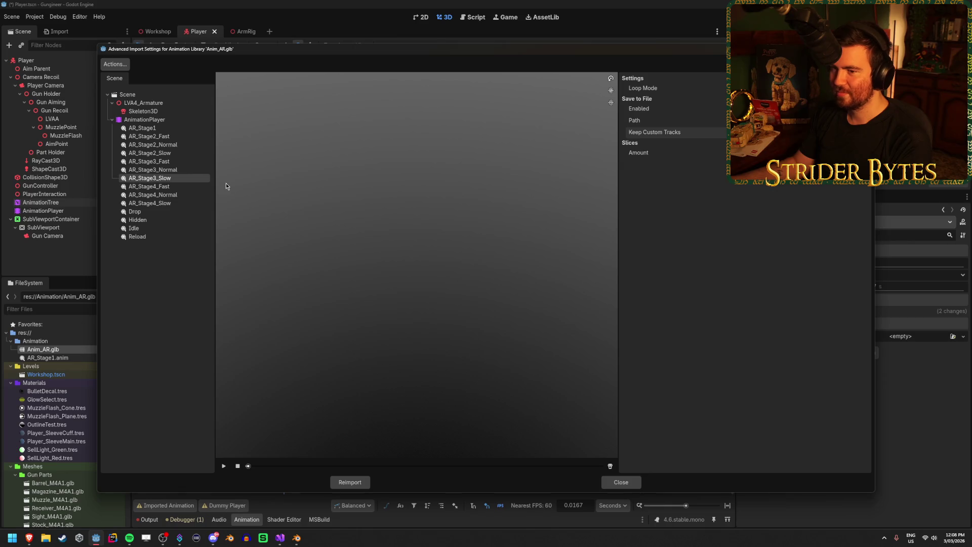
click(190, 187)
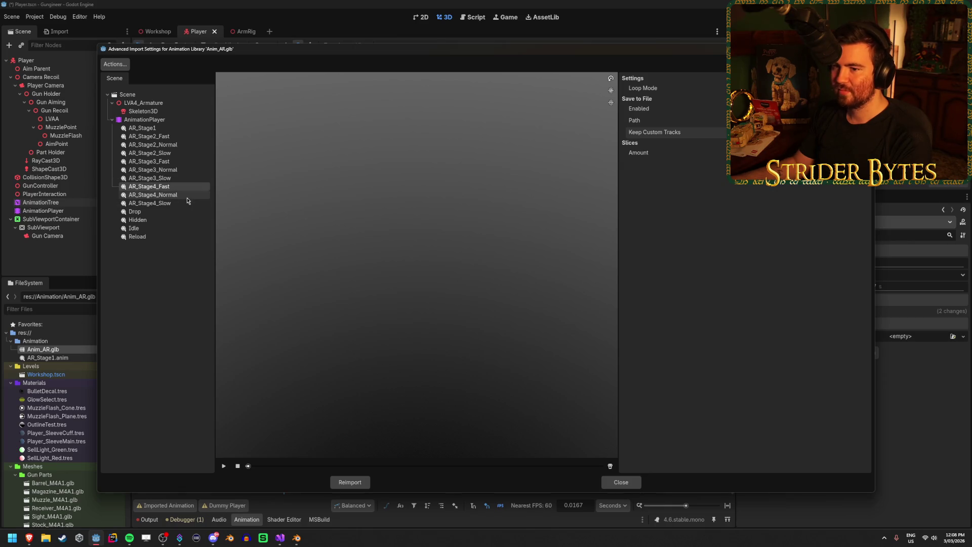
click(186, 197)
click(191, 203)
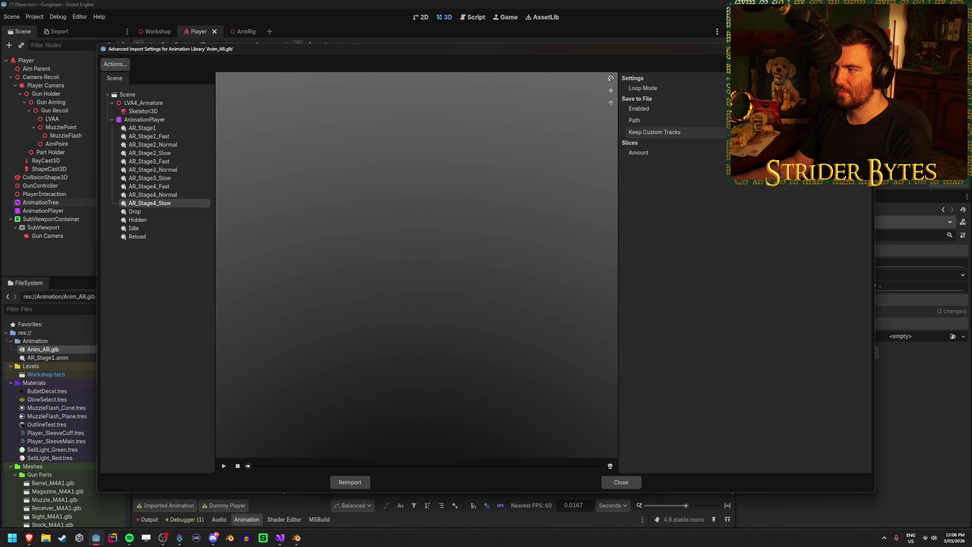
click(354, 482)
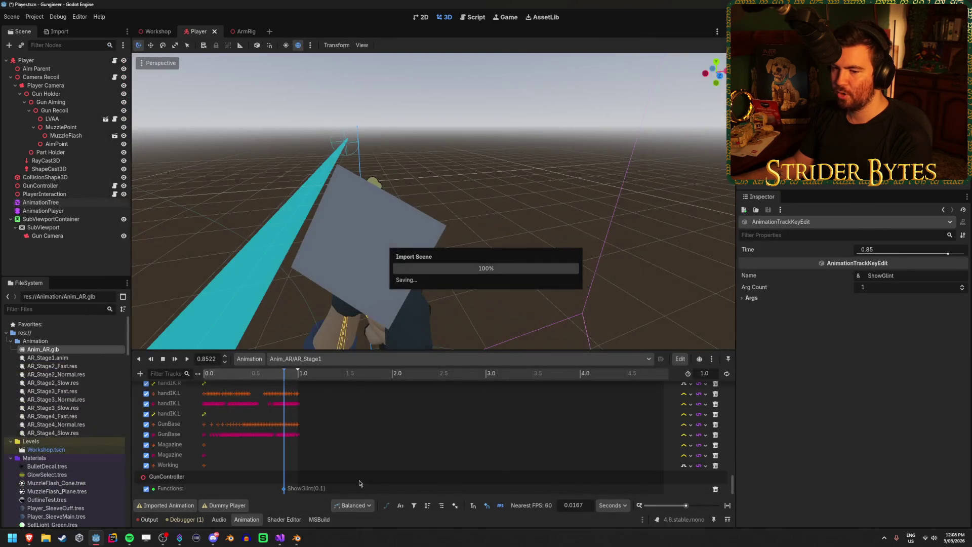
Load Anim_AR/AR_Stage2_Slow into the animation editor
click(334, 358)
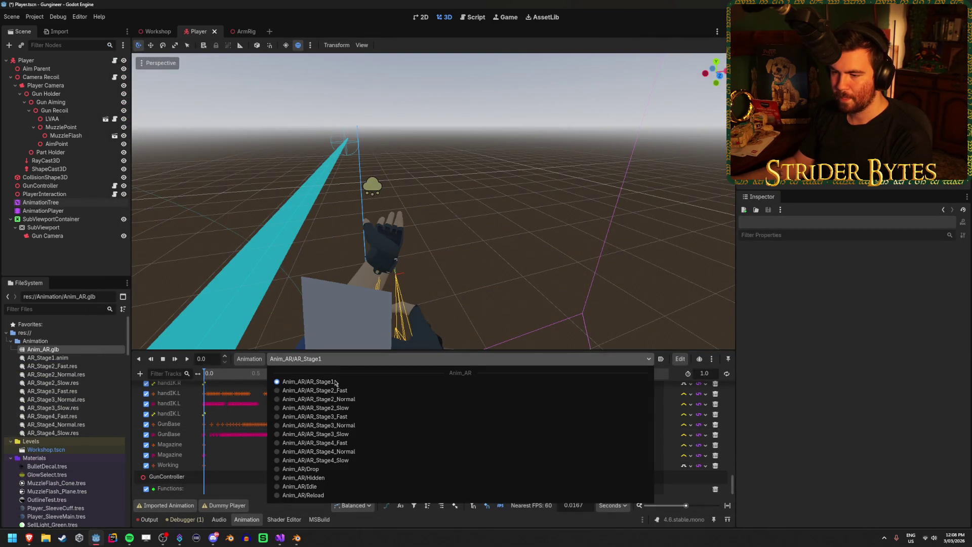
click(327, 414)
click(140, 374)
click(139, 375)
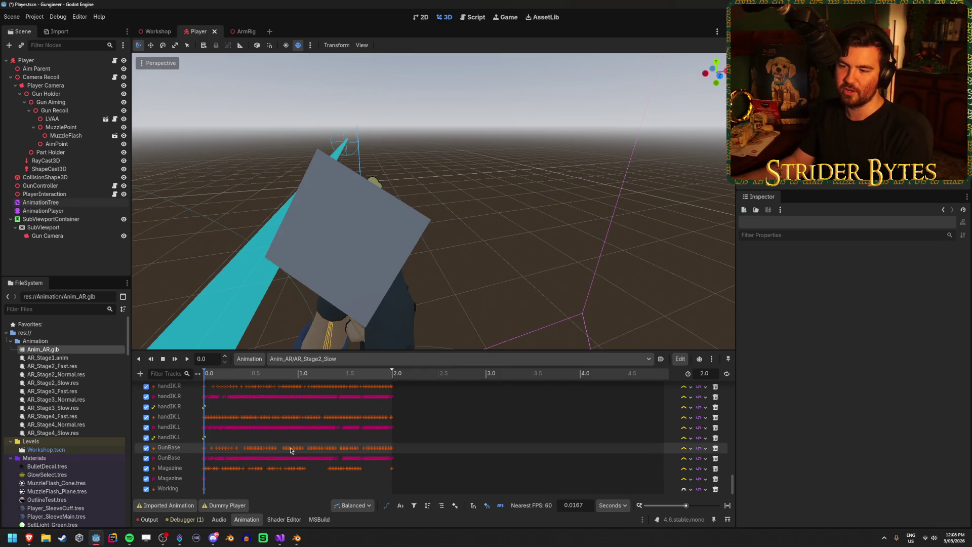
Inspect AR_Stage1.anim and the AR_Stage2 .res files, then reopen Anim_AR.glb's import settings
click(89, 360)
click(86, 367)
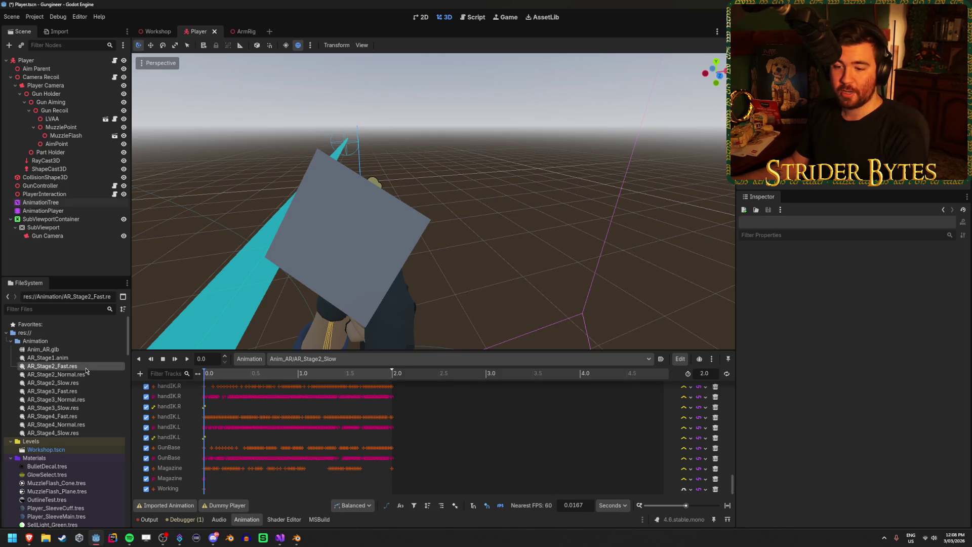
click(82, 359)
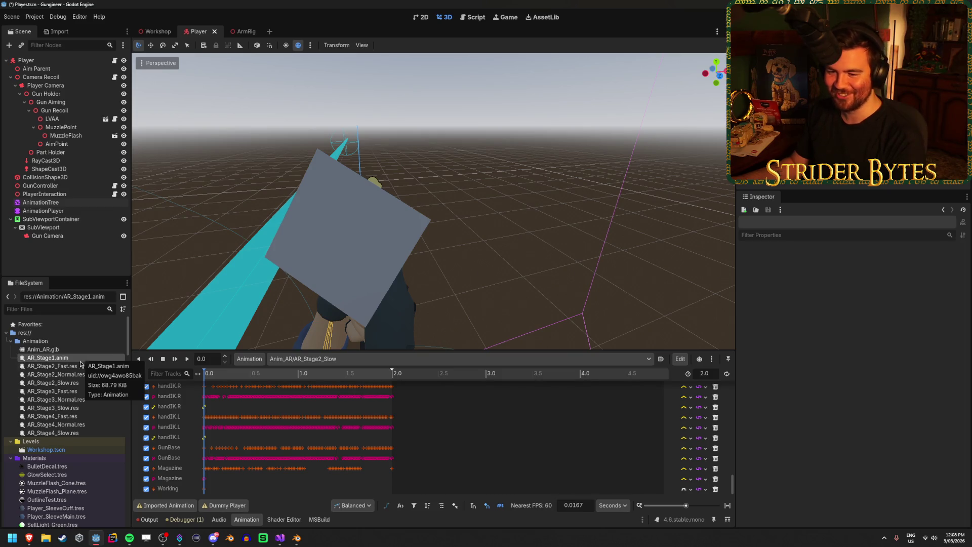
click(78, 367)
click(77, 375)
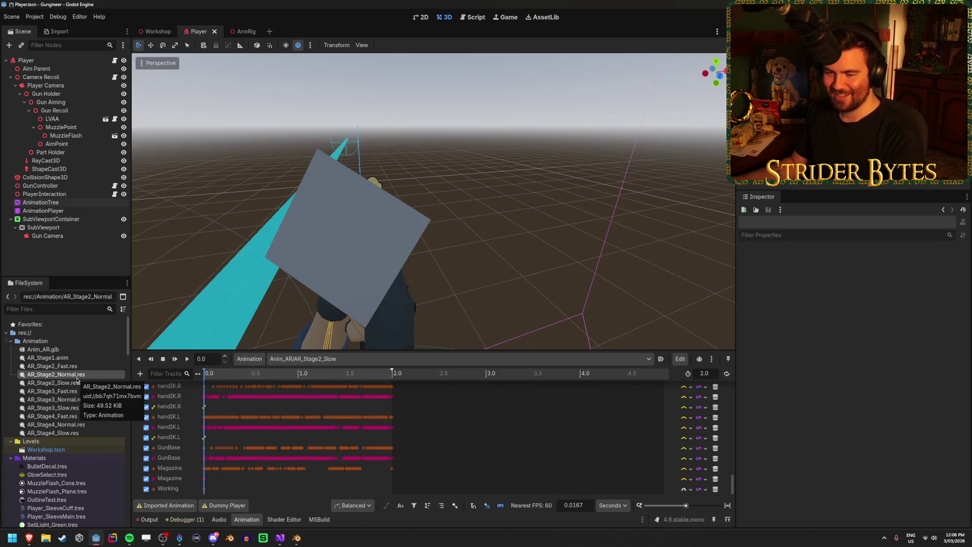
click(81, 366)
click(88, 357)
click(81, 383)
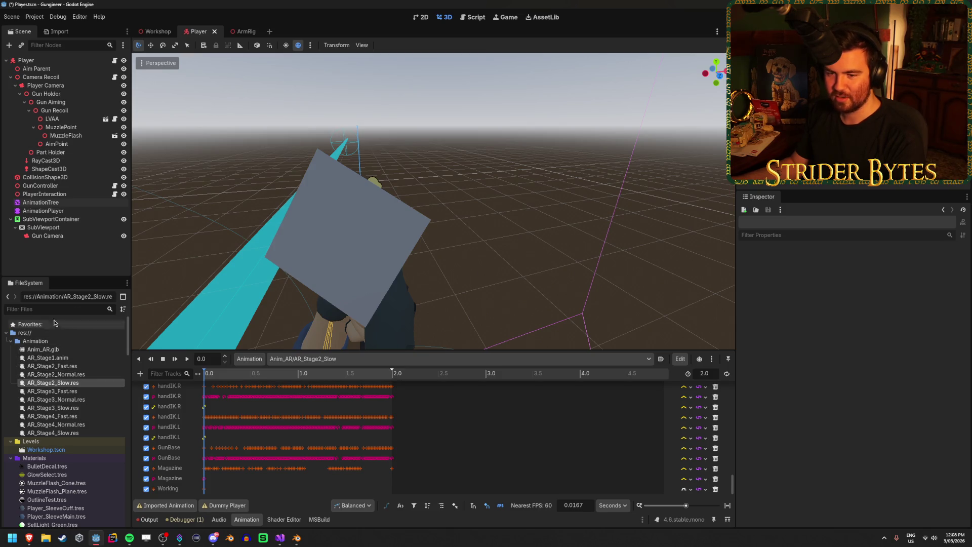
double_click(43, 349)
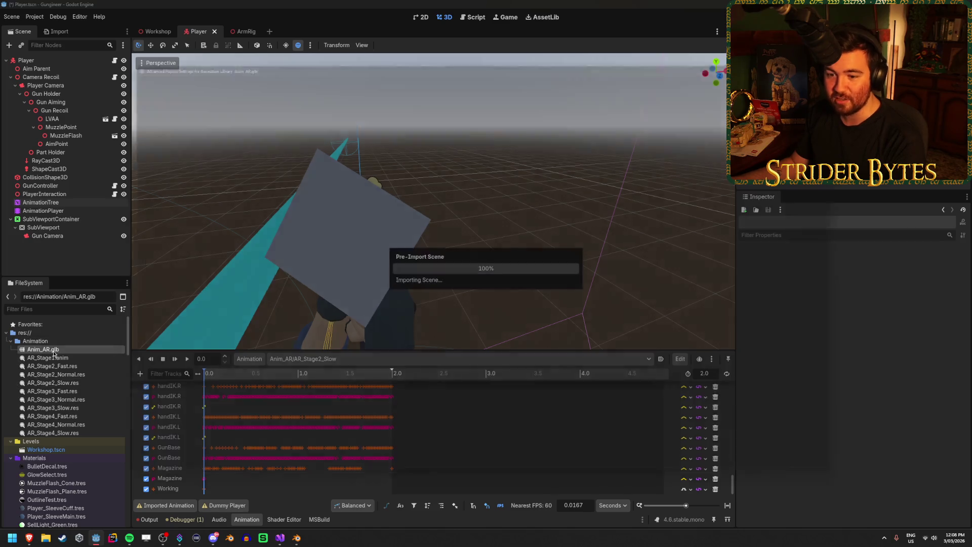
Try Set Animation Save Paths with the .res format, then dismiss it and close import settings
click(115, 64)
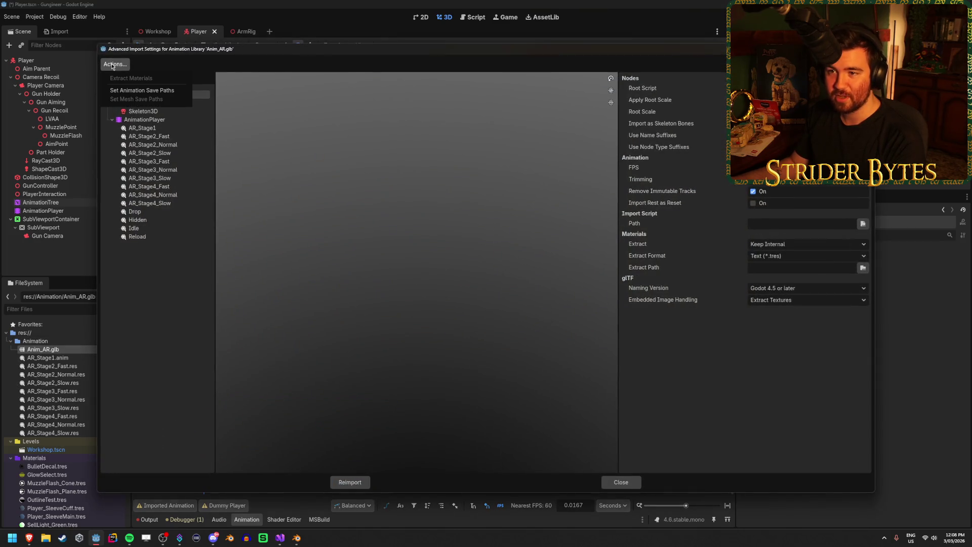
click(121, 91)
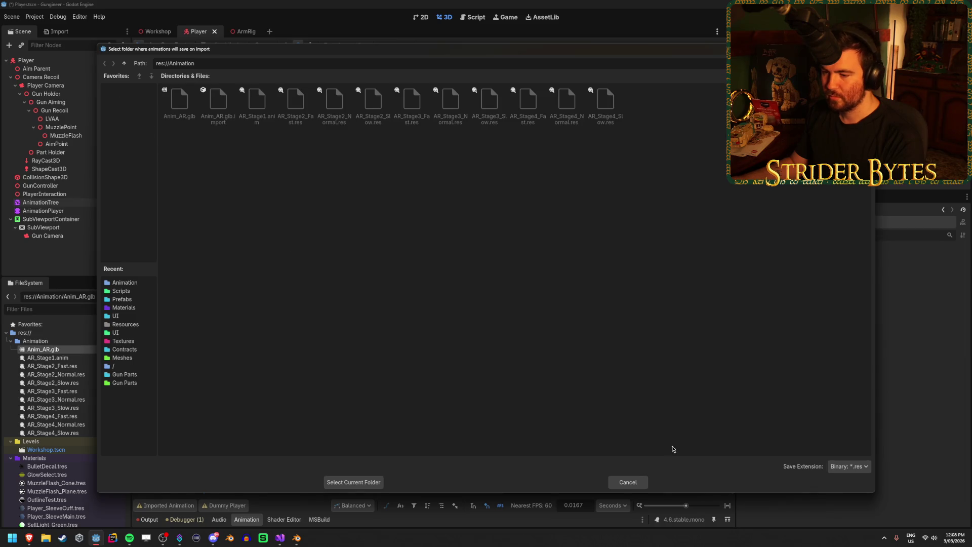
click(851, 467)
click(858, 489)
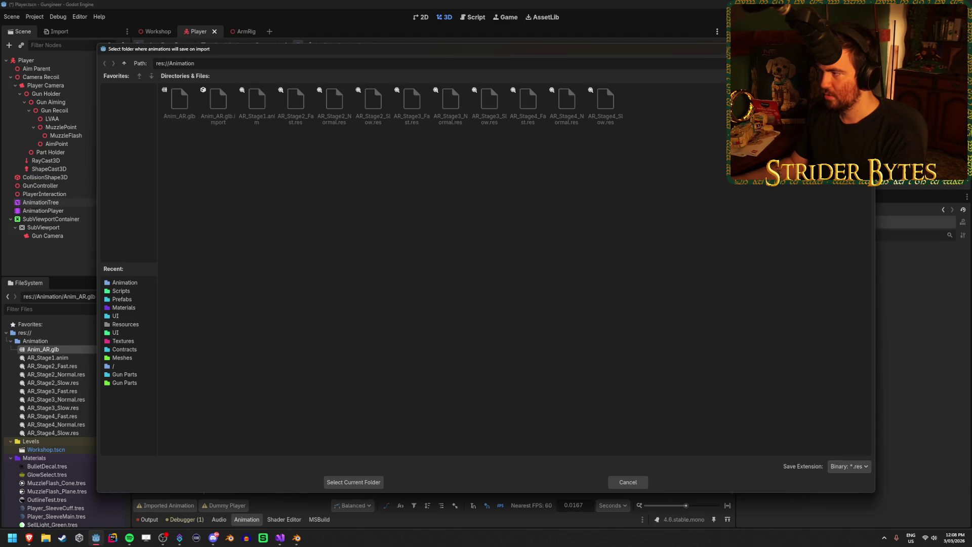
click(630, 484)
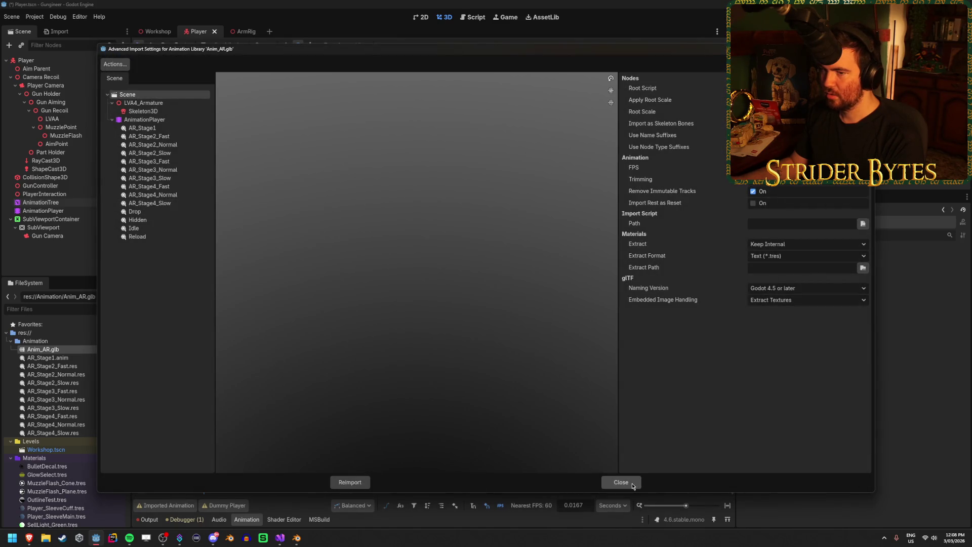
click(632, 485)
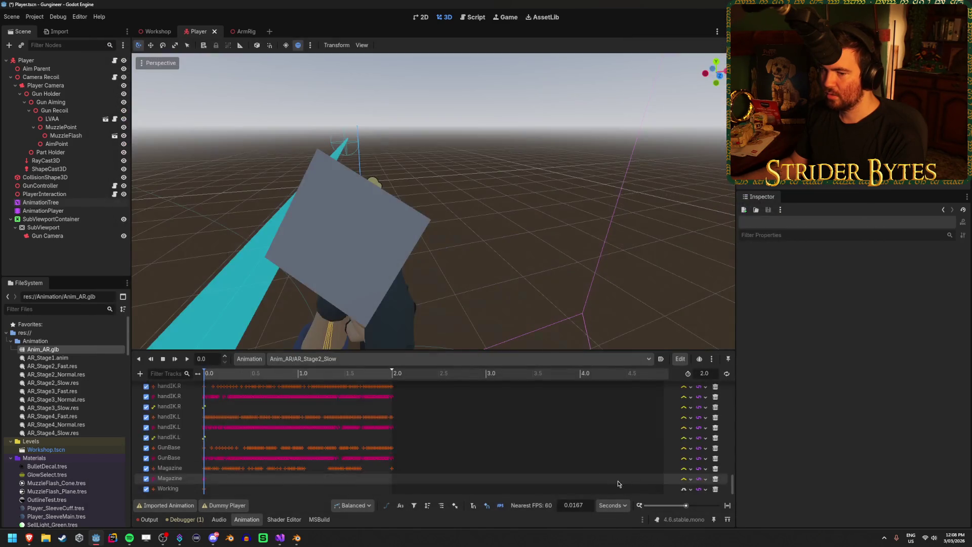
Delete the old AR_Stage1.anim file
click(84, 359)
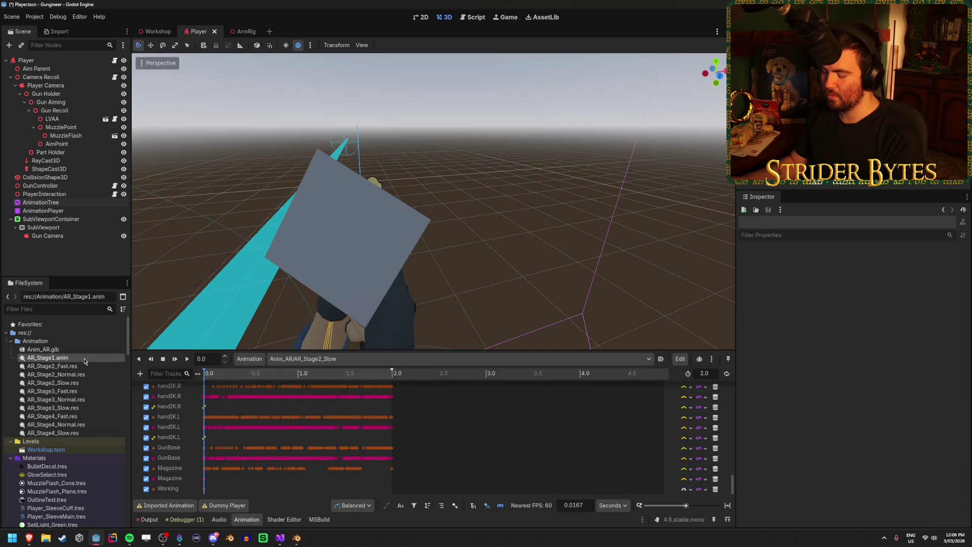
key(Delete)
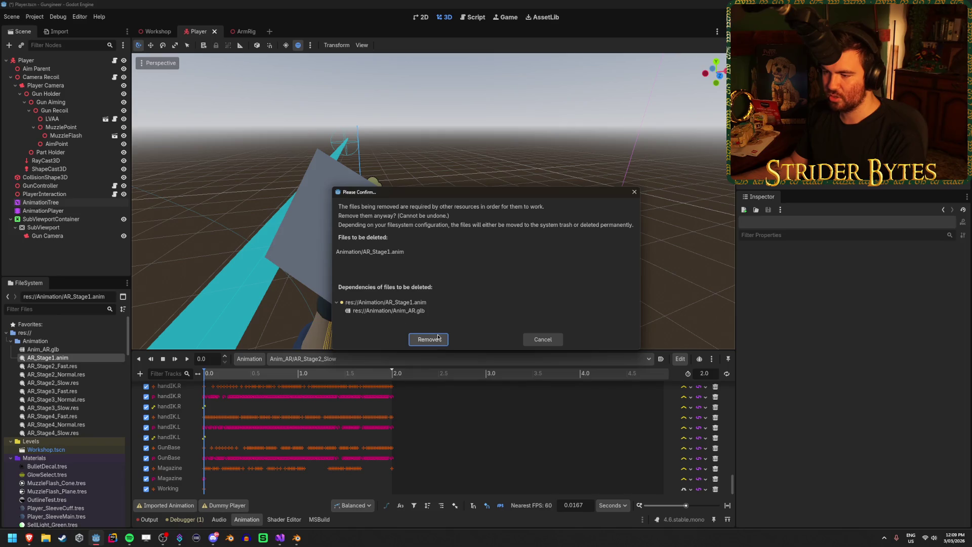
click(438, 339)
Save AR_Stage1 to AR_Stage1.res and reimport Anim_AR.glb
click(59, 351)
double_click(59, 350)
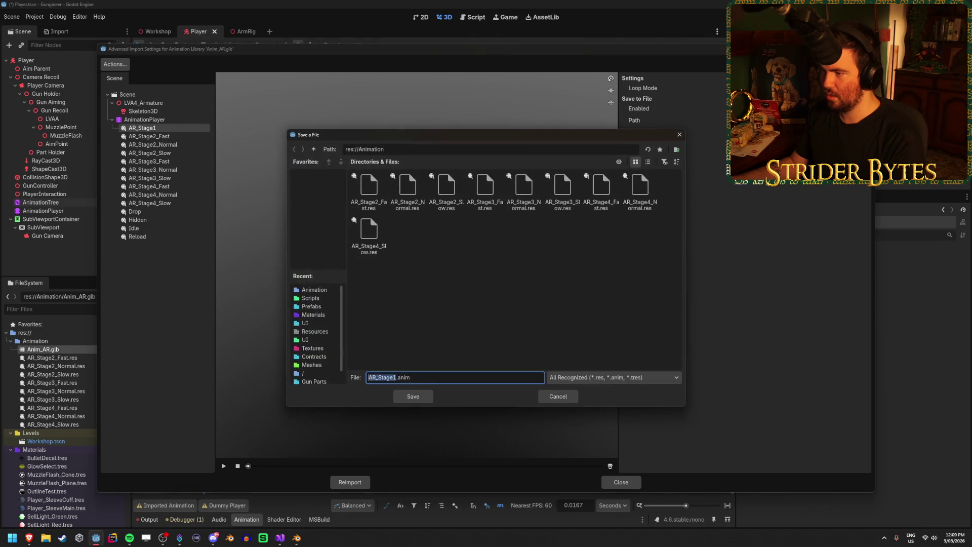
click(574, 378)
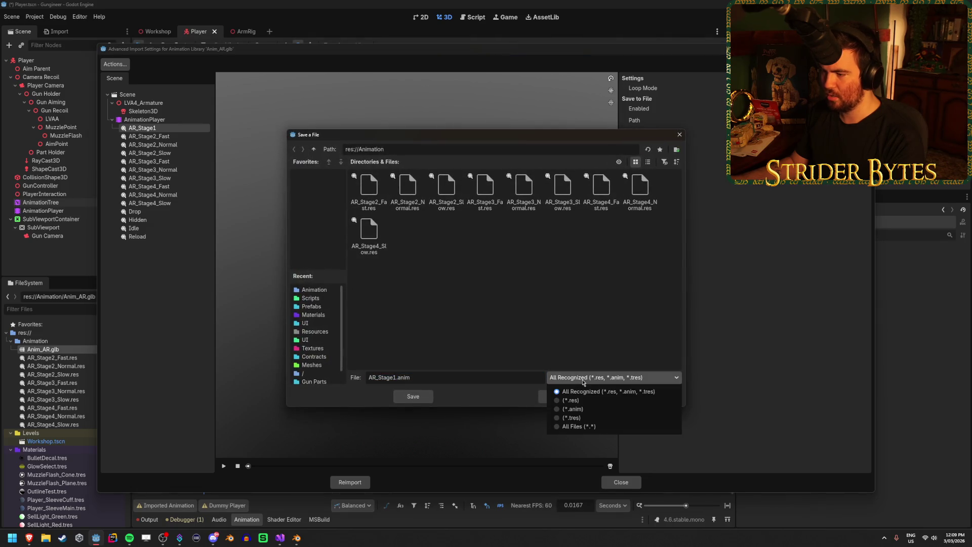
click(567, 402)
click(420, 397)
click(350, 482)
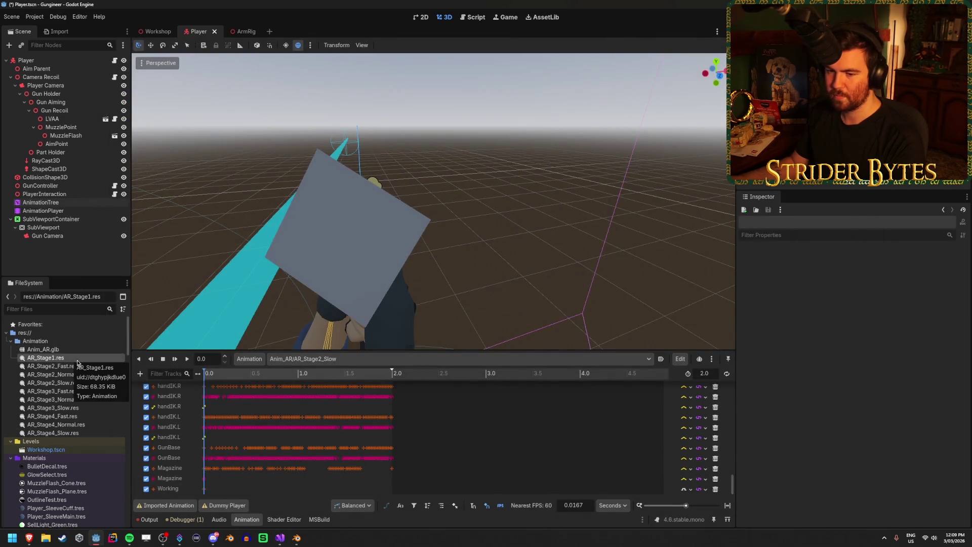
Open AR_Stage2_Slow.res and switch the animation editor to other clips like Anim_AR/Drop
click(56, 383)
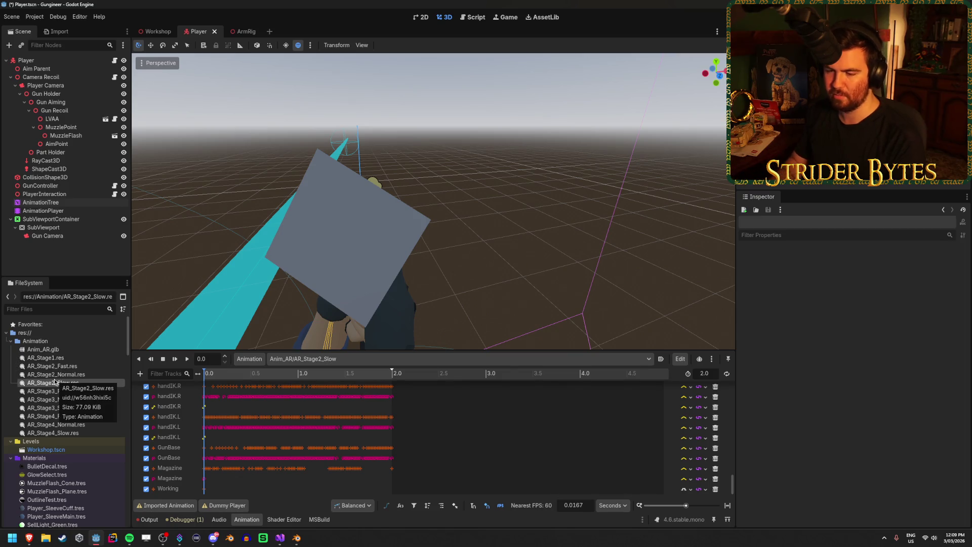
double_click(56, 383)
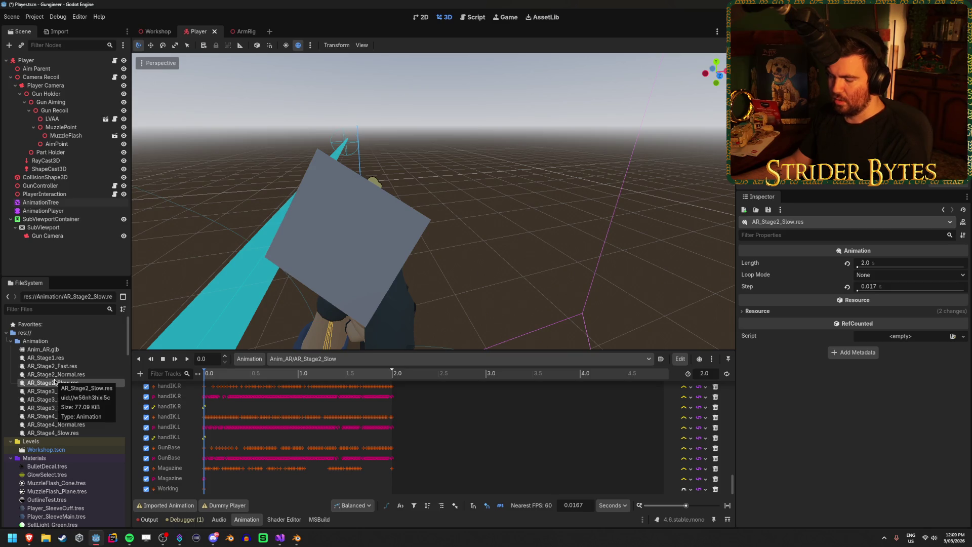
click(324, 359)
click(332, 412)
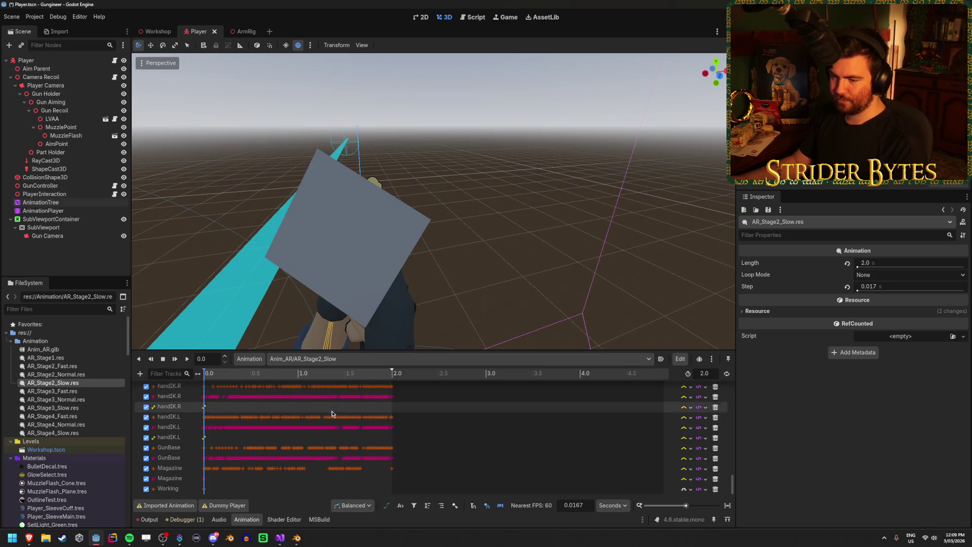
click(324, 359)
click(351, 369)
click(351, 363)
In Blender, step the armature through AR_Stage4_Normal, AR_Stage3_Normal, AR_Stage2_Normal, AR_Stage1 and AR_Stage4_Slow
click(324, 458)
click(298, 536)
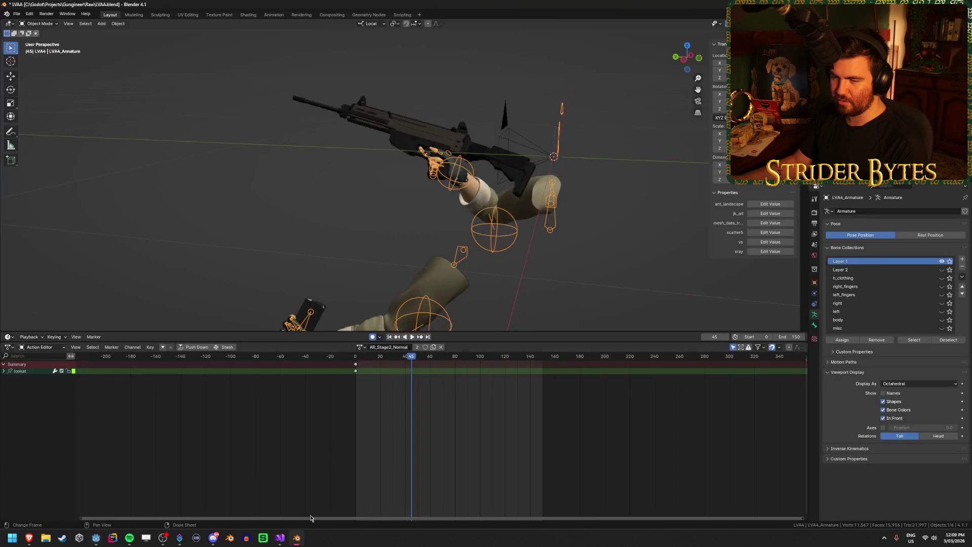
click(360, 347)
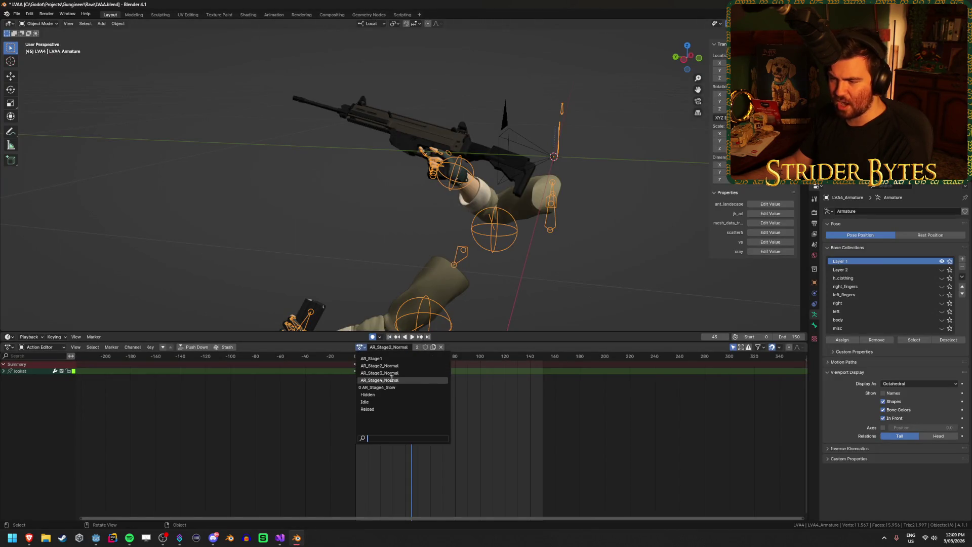
click(428, 380)
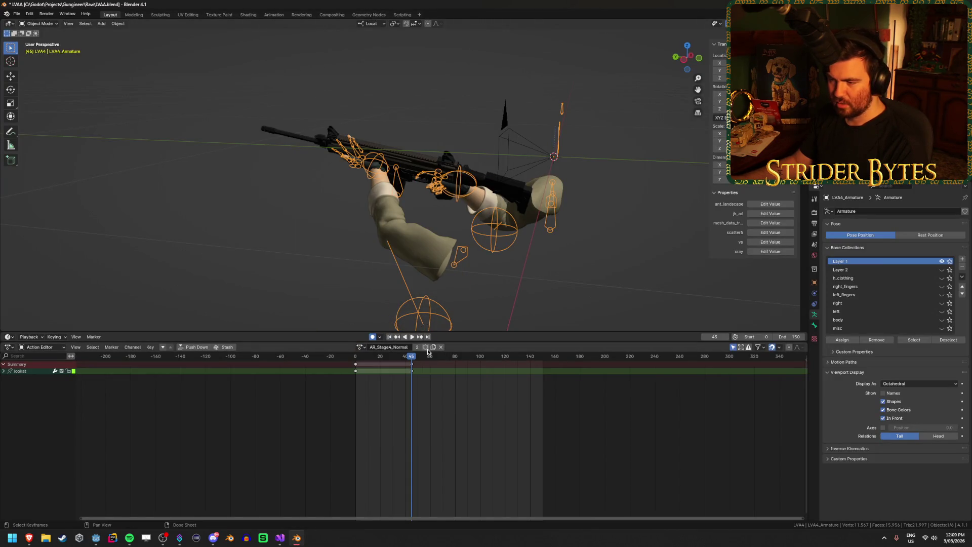
click(360, 347)
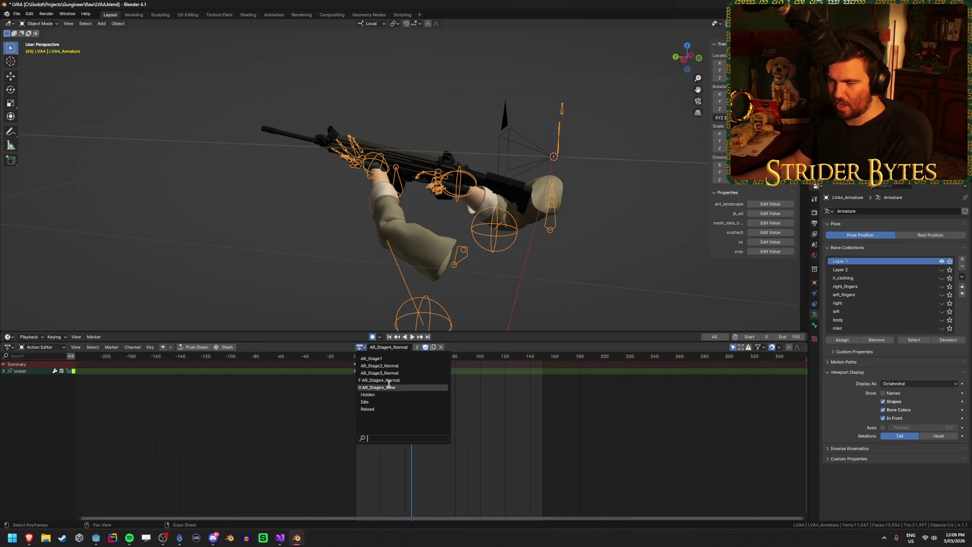
click(405, 374)
click(360, 347)
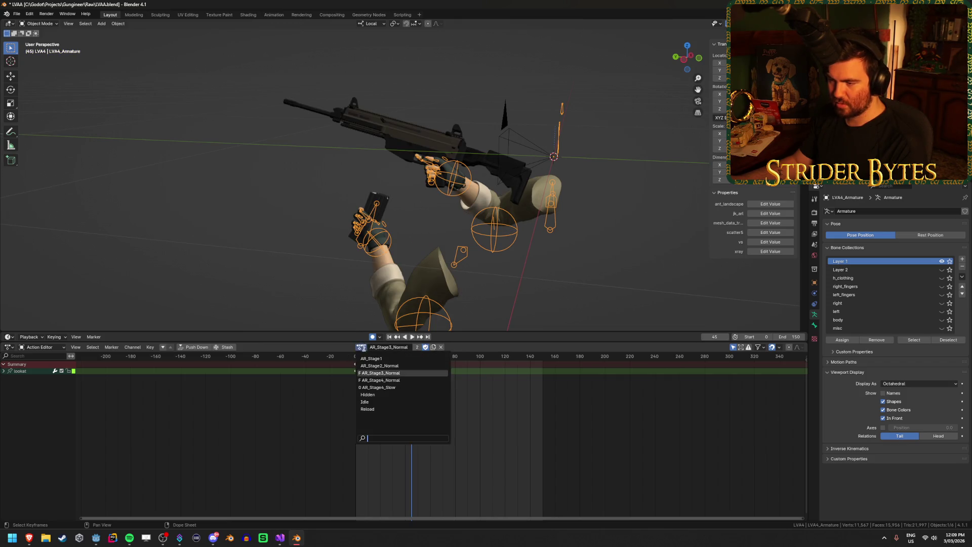
click(405, 368)
click(360, 346)
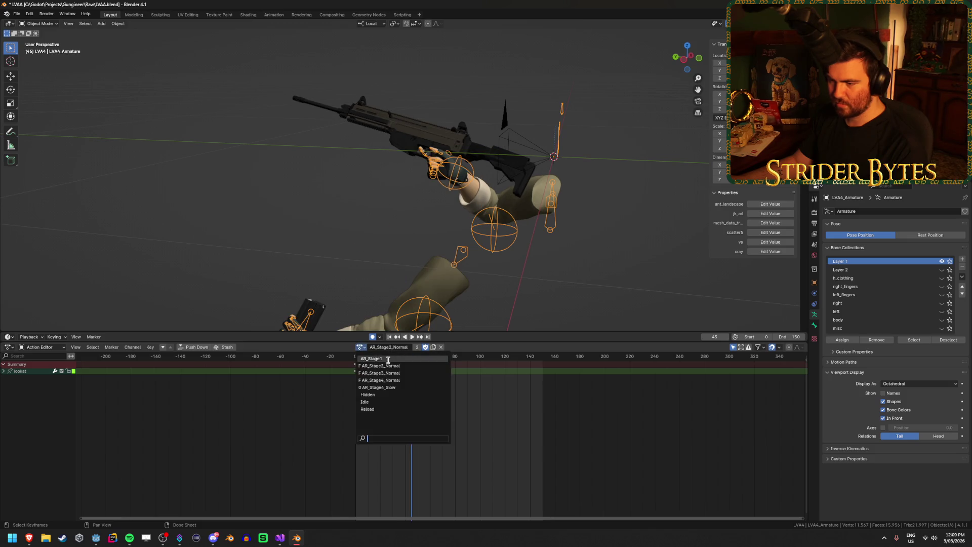
click(426, 354)
click(361, 348)
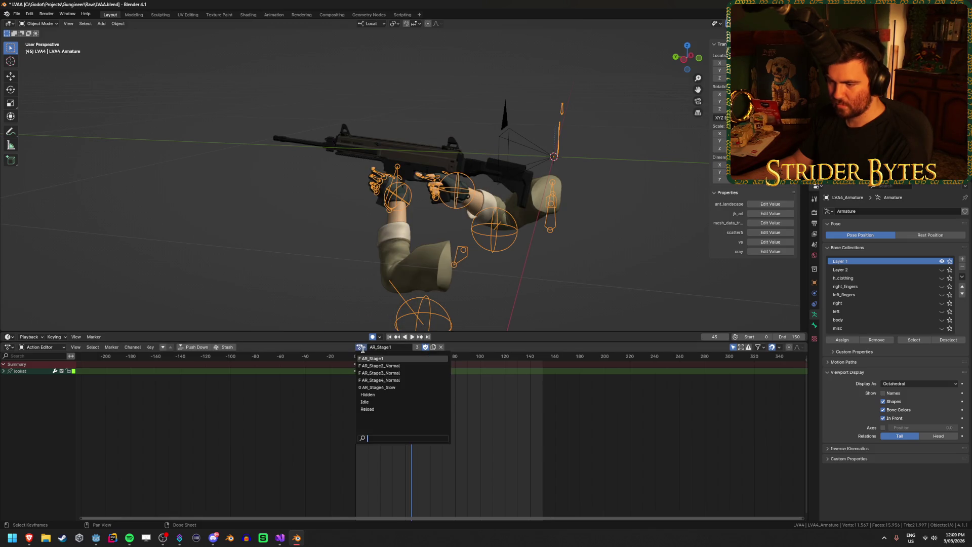
click(397, 370)
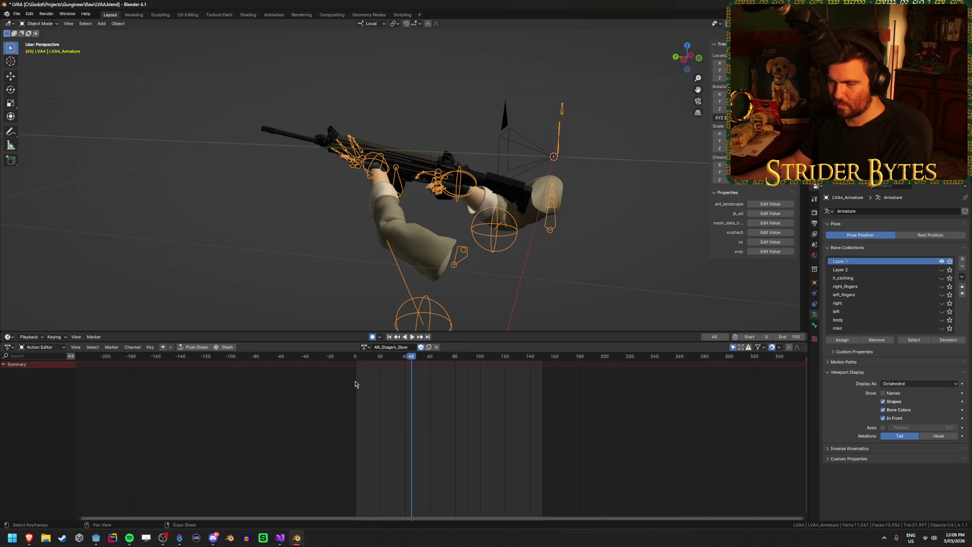
Play AR_Stage4_Slow from the start, then stop playback
click(355, 357)
key(space)
key(Escape)
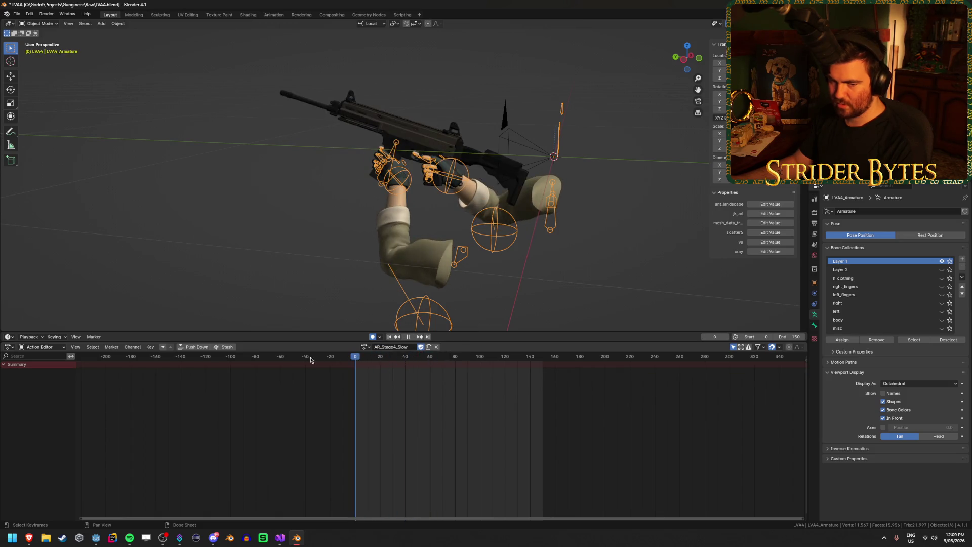
Switch the armature to Hidden, then to Idle, and give Idle a fake user
click(363, 347)
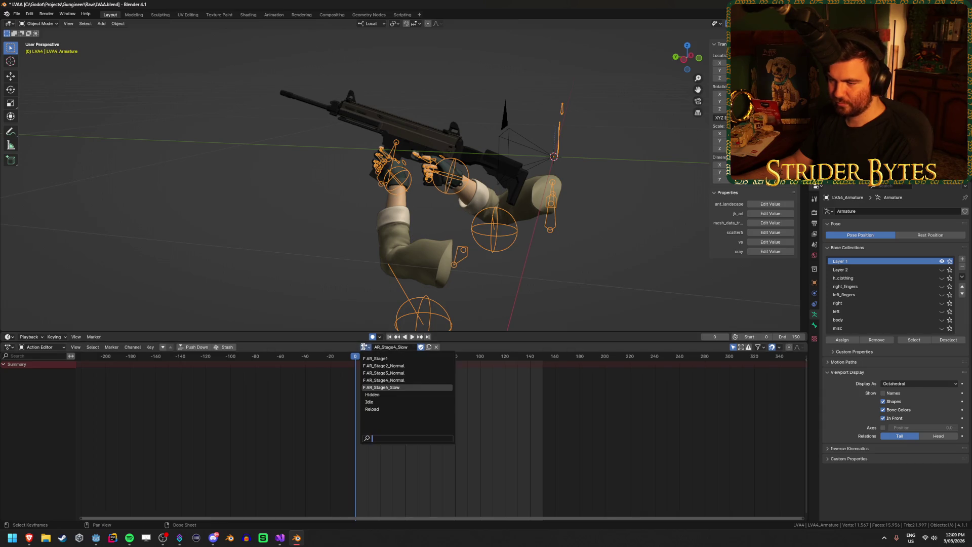
click(373, 394)
click(361, 347)
click(373, 402)
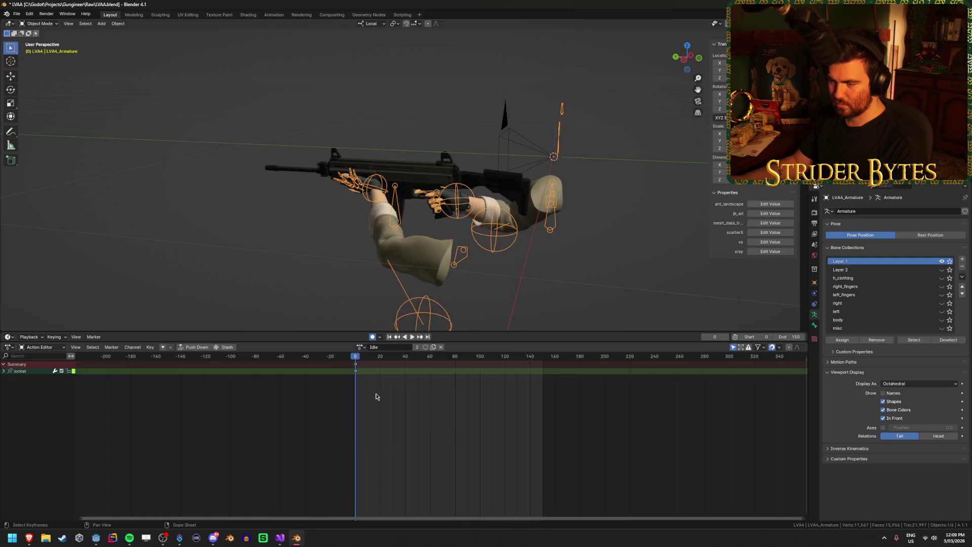
click(425, 348)
click(361, 347)
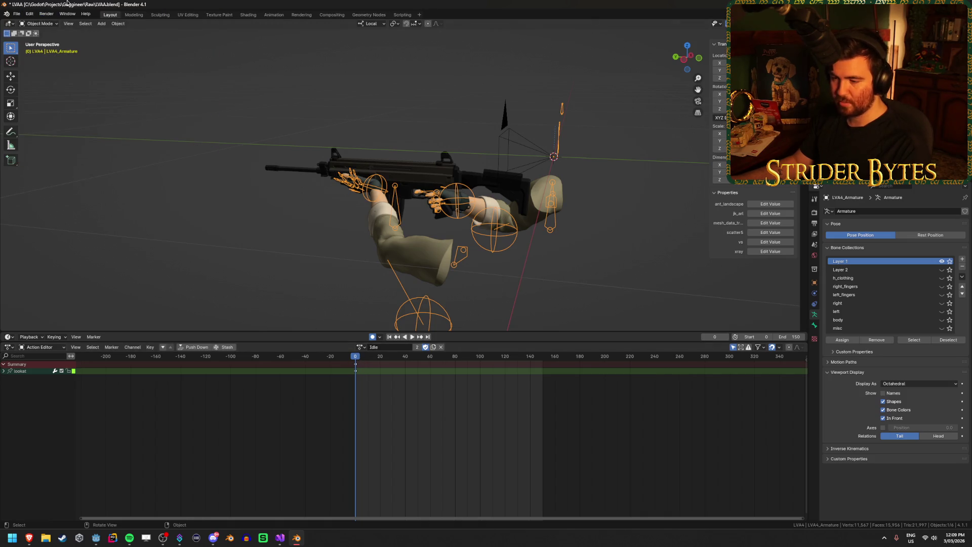
Save LVAA.blend with Ctrl+S
key(ctrl+s)
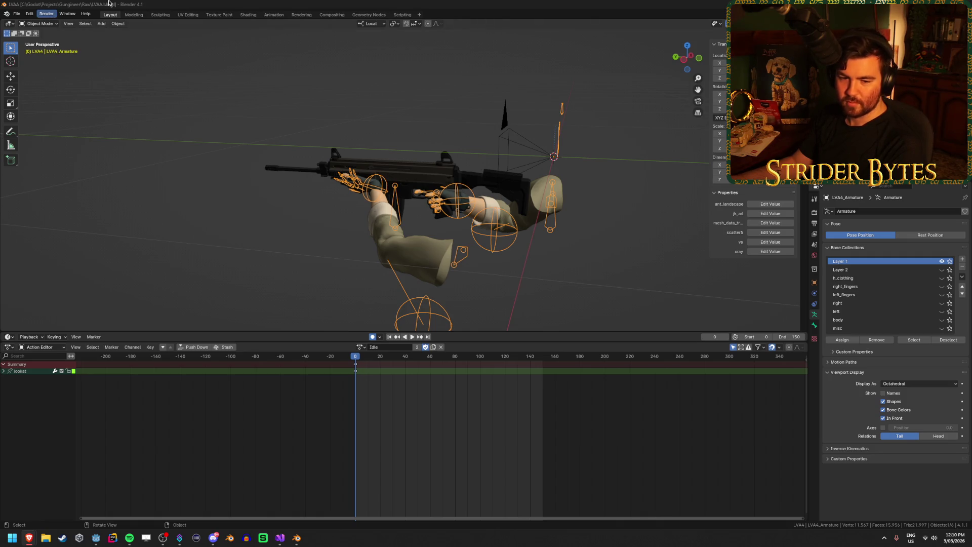
Recover the LVAA_6348 autosave through File > Recover > Auto Save
click(16, 14)
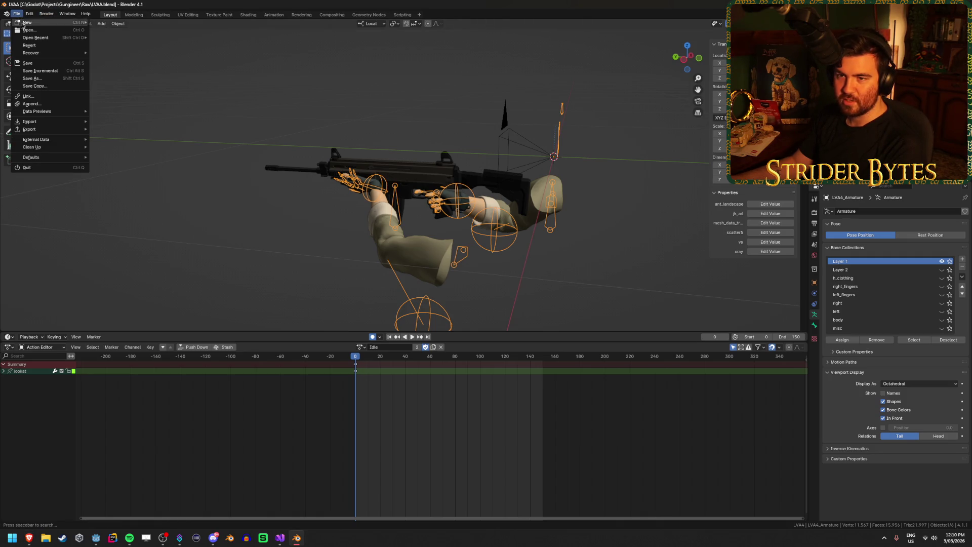
mouse_move(40, 52)
click(127, 61)
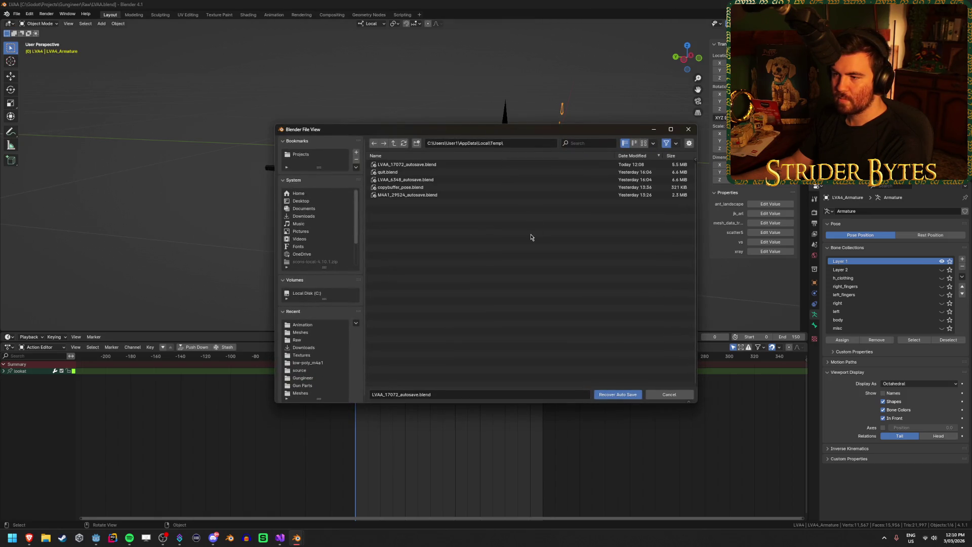
click(543, 180)
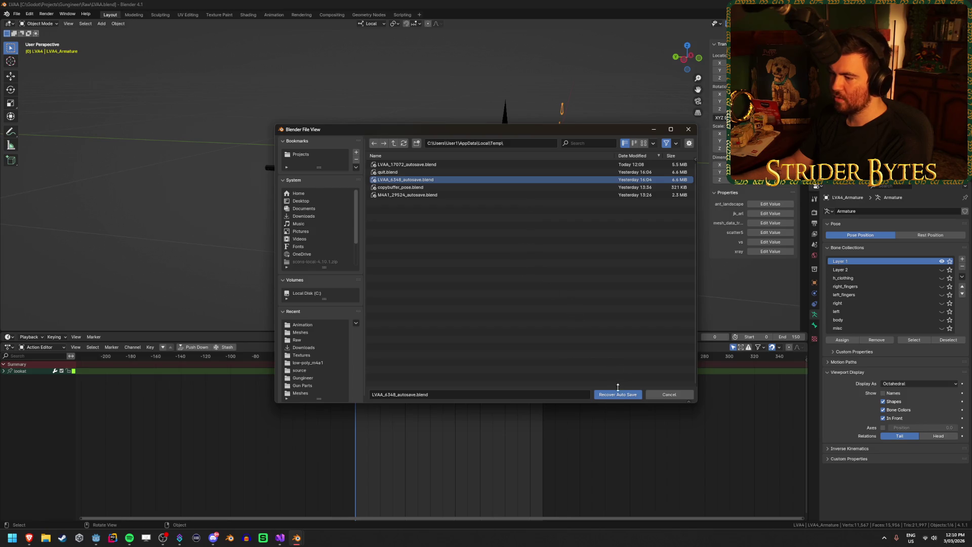
click(618, 393)
click(361, 347)
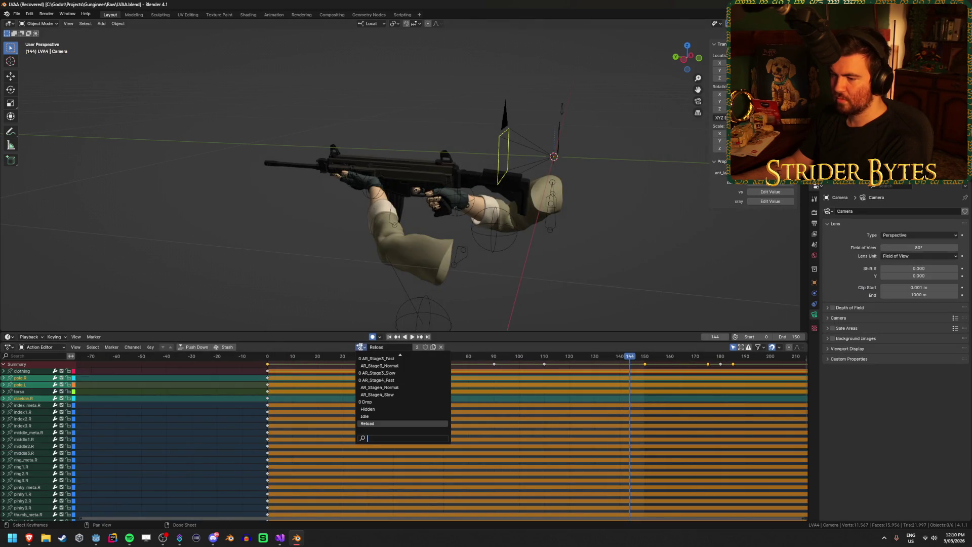
Browse the camera's actions: AR_Stage4_Slow at frame 40, then Drop
scroll(430, 373, up, 4)
scroll(430, 372, down, 11)
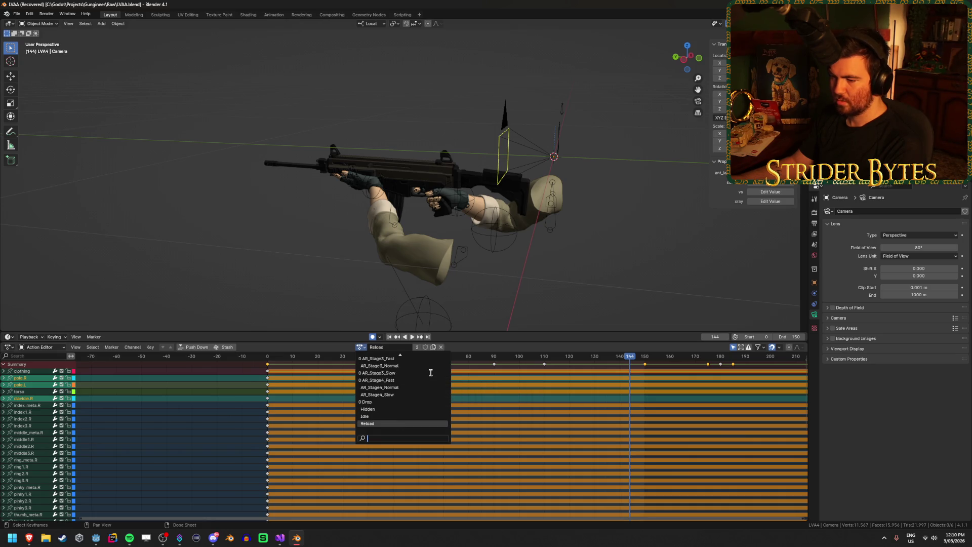
click(410, 394)
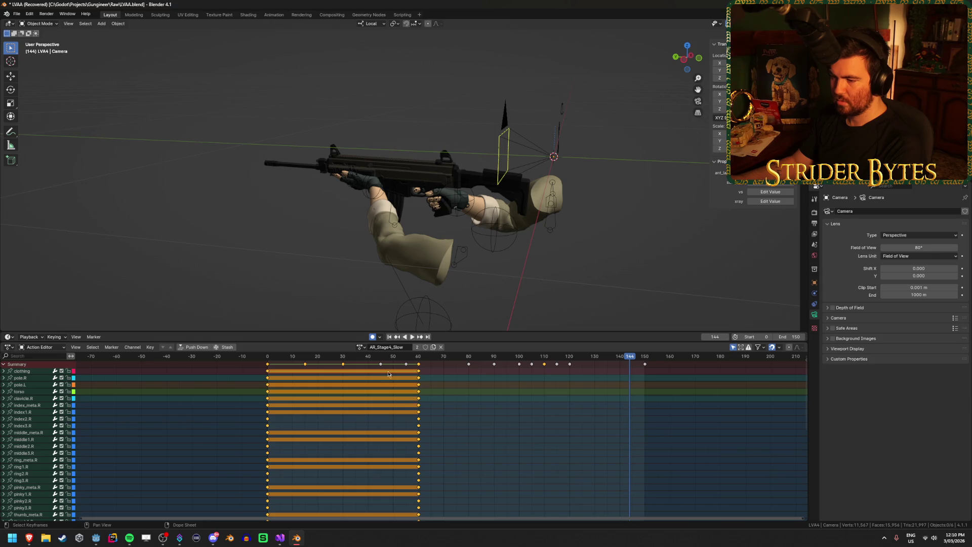
click(367, 355)
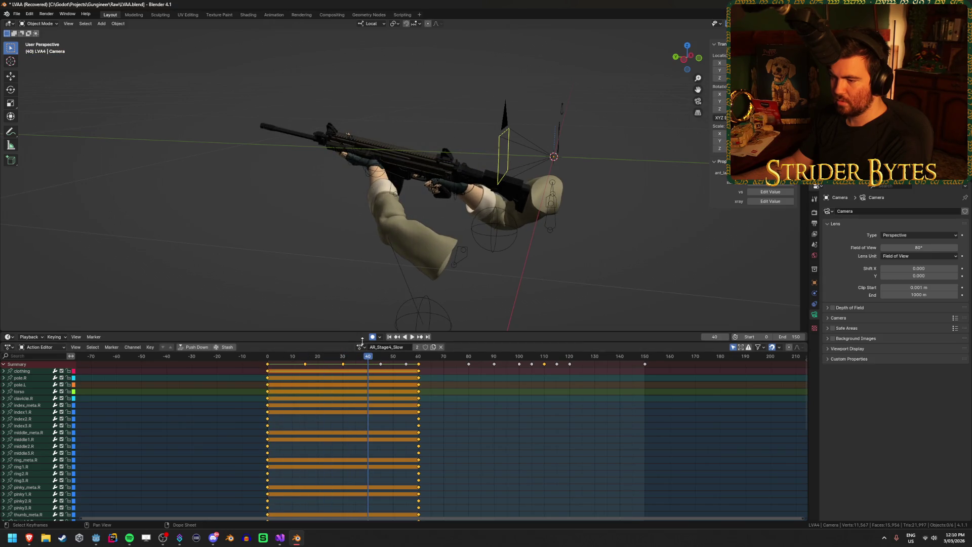
click(362, 347)
scroll(379, 379, down, 4)
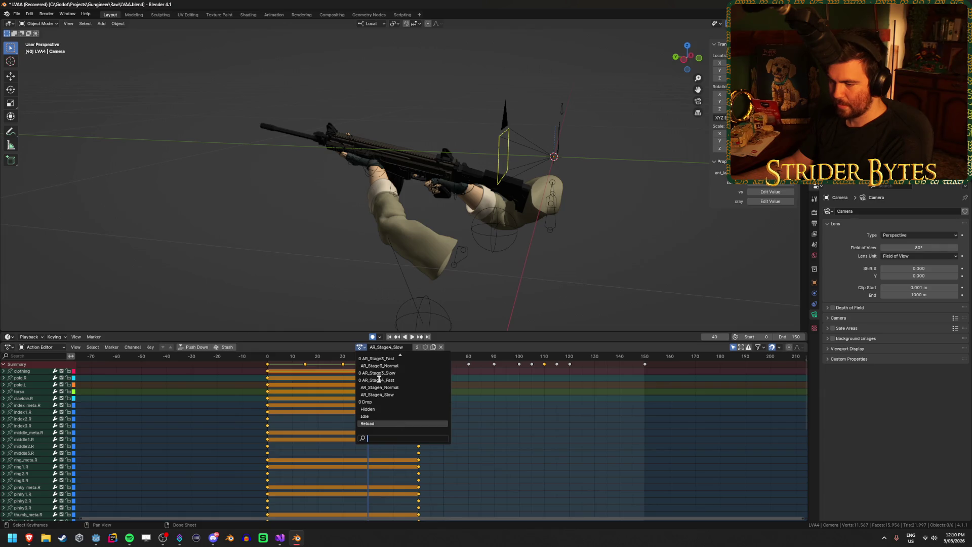
click(370, 402)
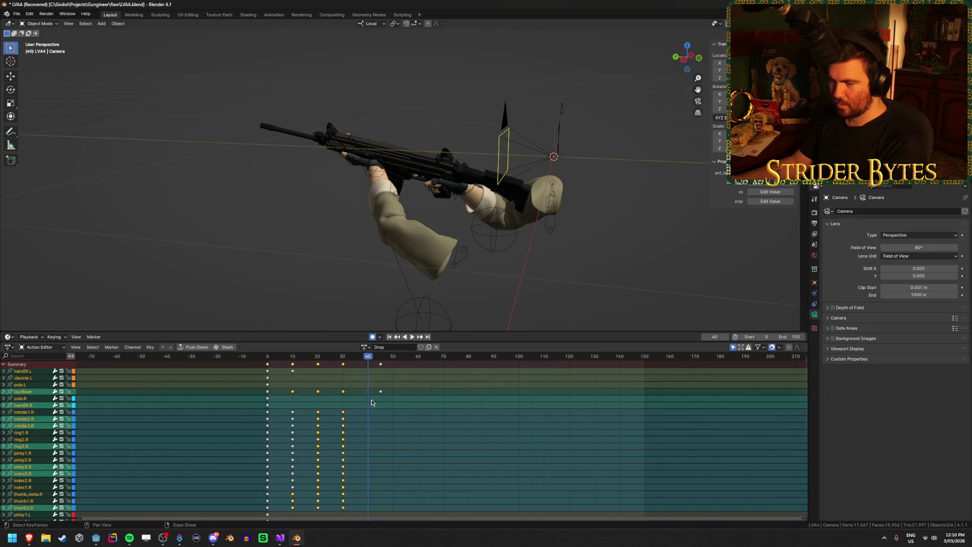
Toggle to Dope Sheet and back to Action Editor, then make the armature active
click(49, 348)
click(46, 367)
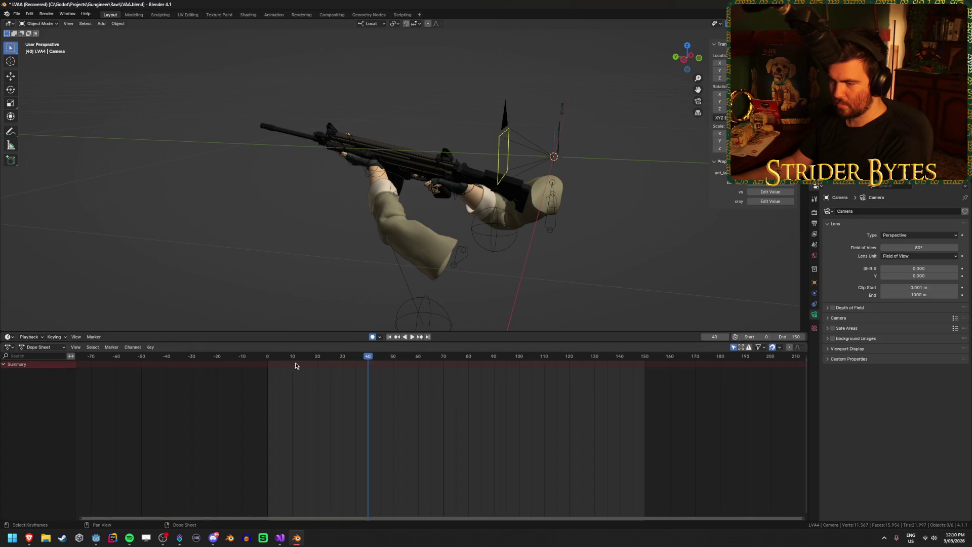
click(43, 347)
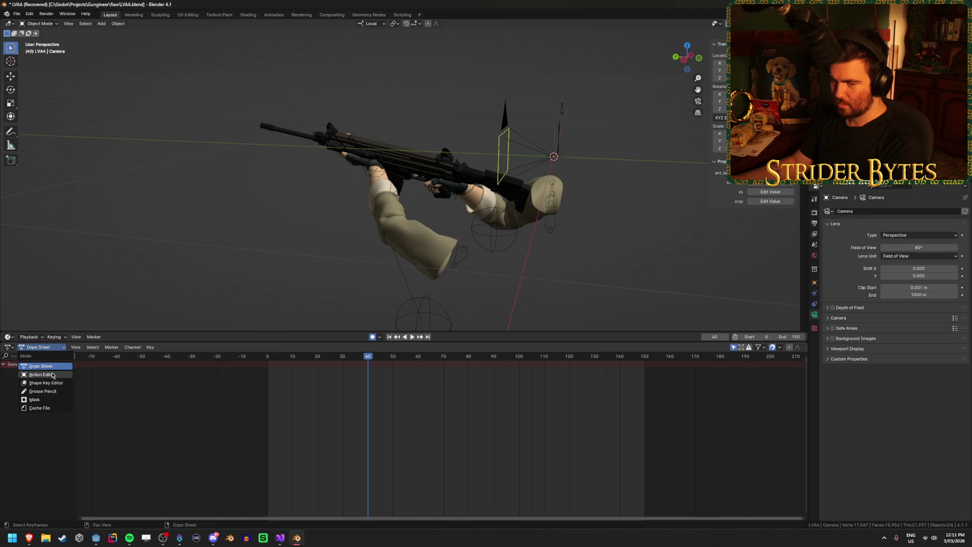
click(39, 374)
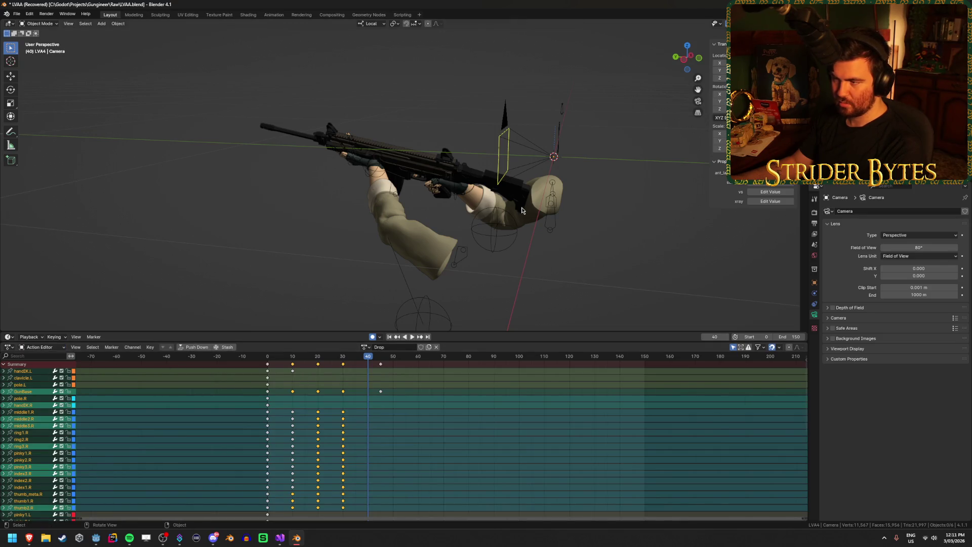
click(525, 208)
click(389, 337)
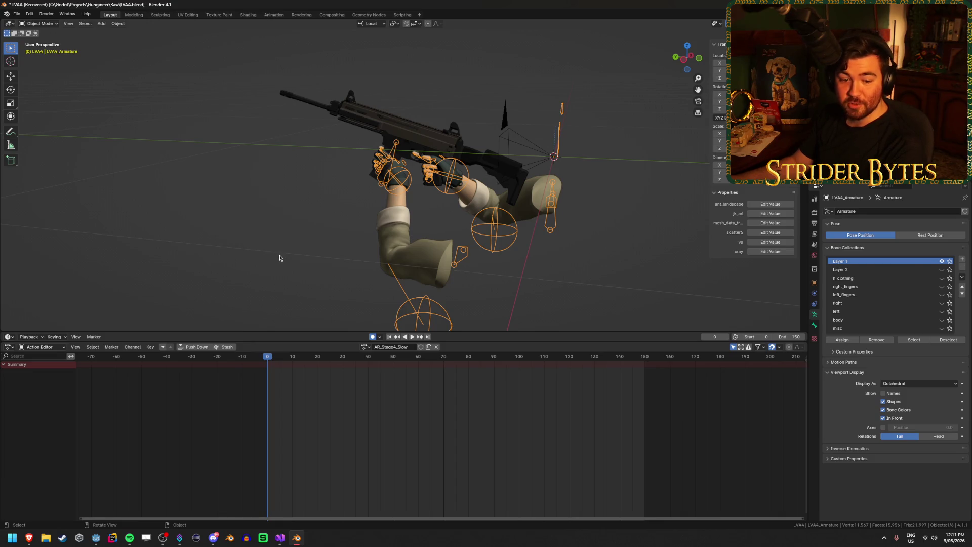
Cycle the armature through AR_Stage1 and AR_Stage2_Fast/Normal/Slow, previewing AR_Stage2_Slow
click(364, 347)
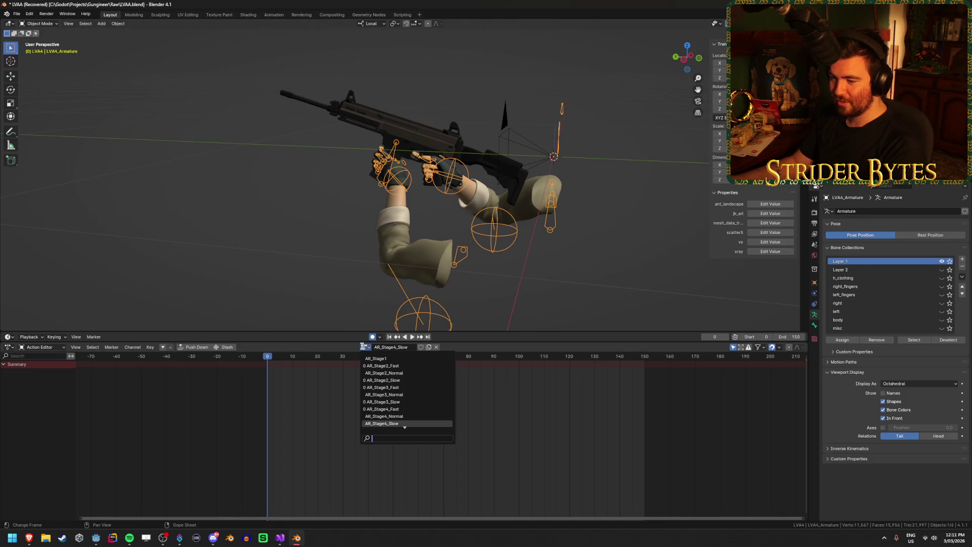
click(420, 358)
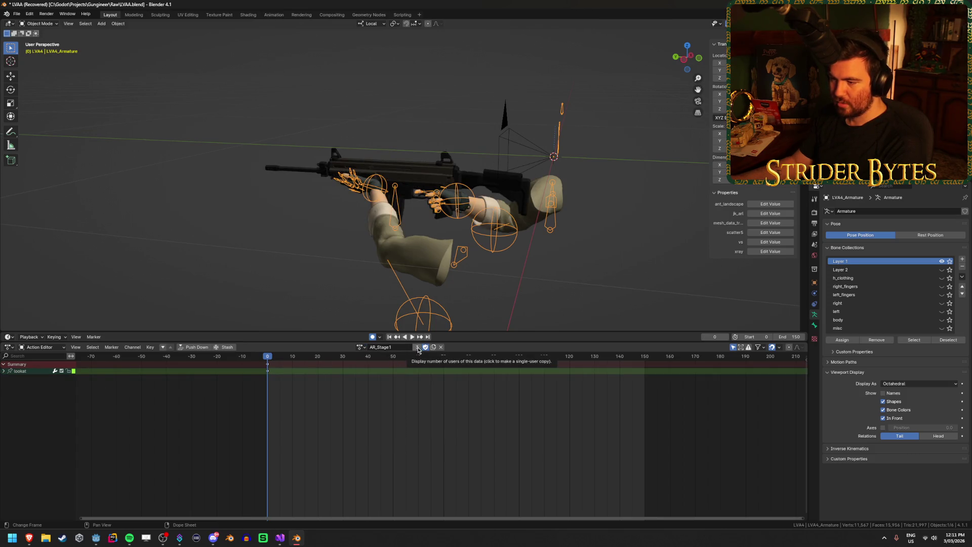
click(362, 347)
click(380, 372)
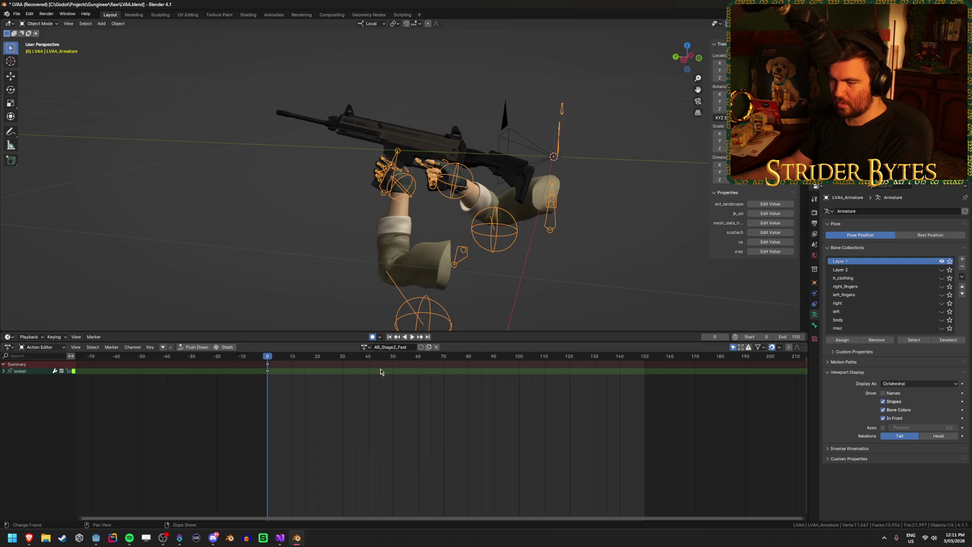
click(365, 348)
click(400, 381)
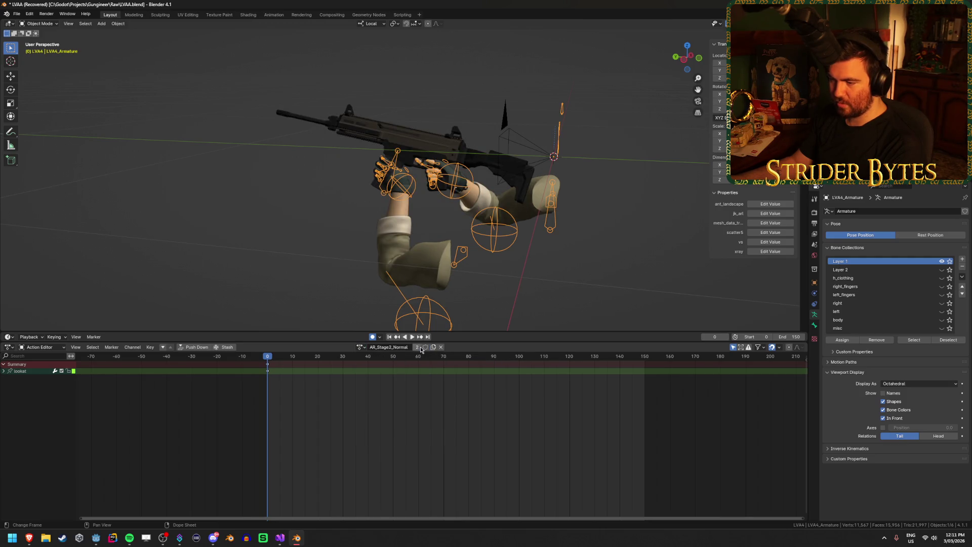
click(362, 347)
click(400, 390)
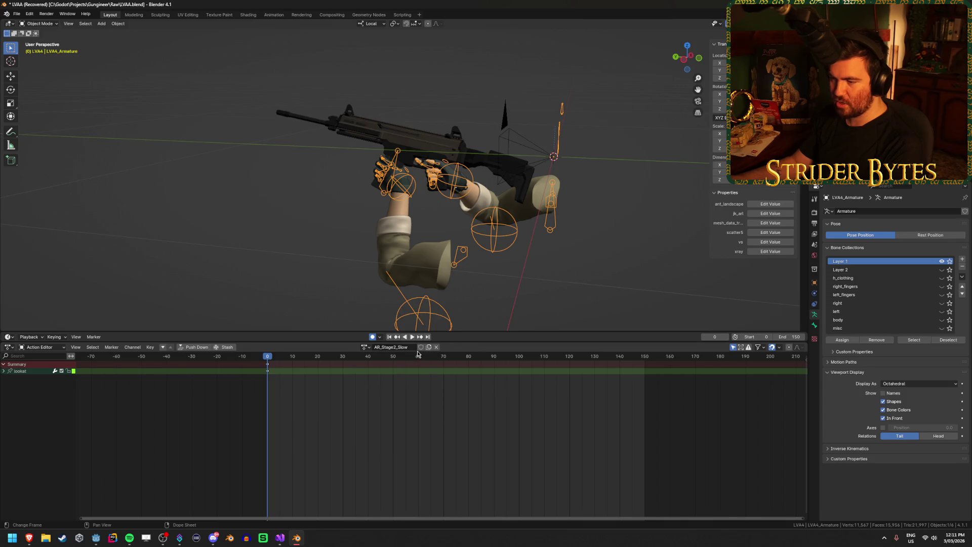
click(363, 348)
key(space)
key(Escape)
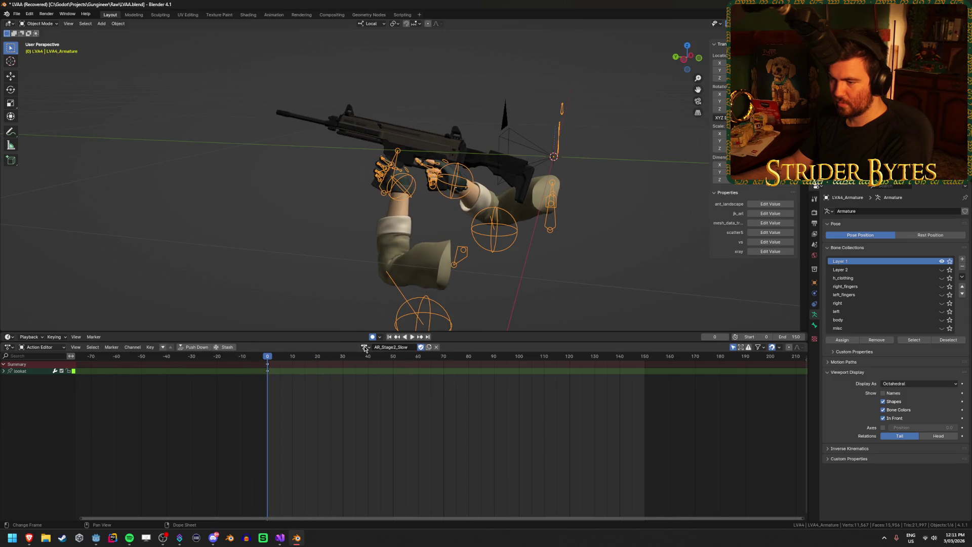
Cycle through AR_Stage3_Fast/Normal/Slow and AR_Stage4_Fast/Normal
click(364, 349)
click(393, 385)
click(365, 349)
click(392, 394)
click(363, 350)
click(392, 402)
click(366, 349)
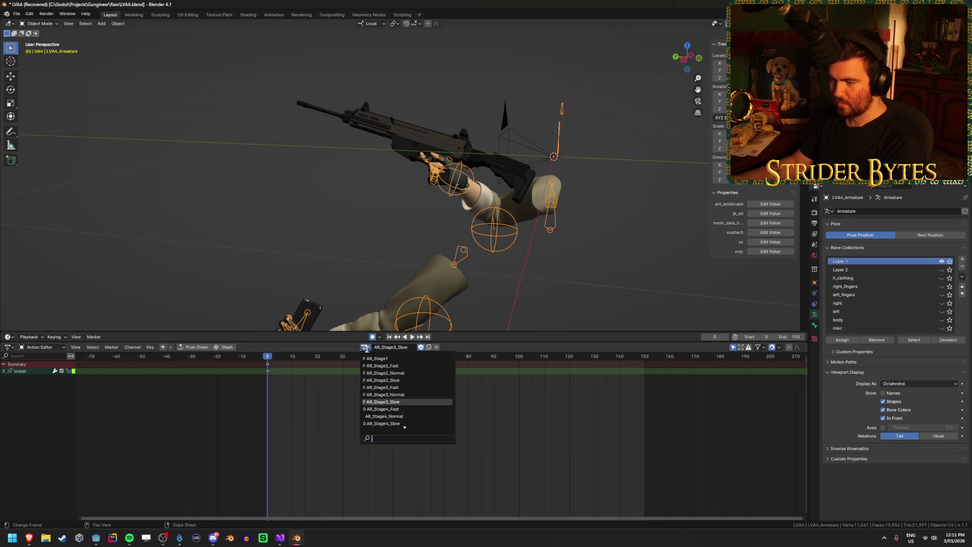
click(383, 409)
click(365, 347)
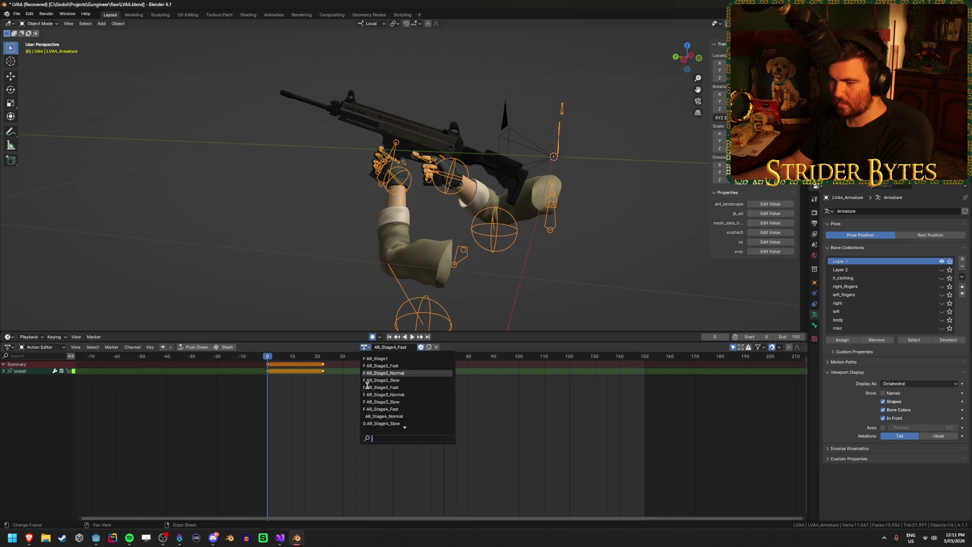
click(392, 415)
Give AR_Stage4_Slow a fake user, then assign the Drop action
click(364, 347)
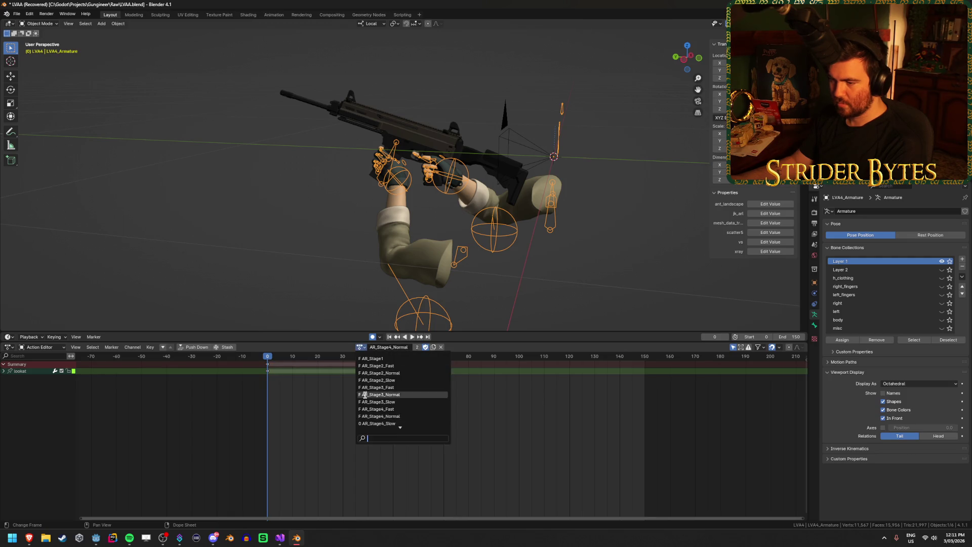
click(387, 423)
click(421, 349)
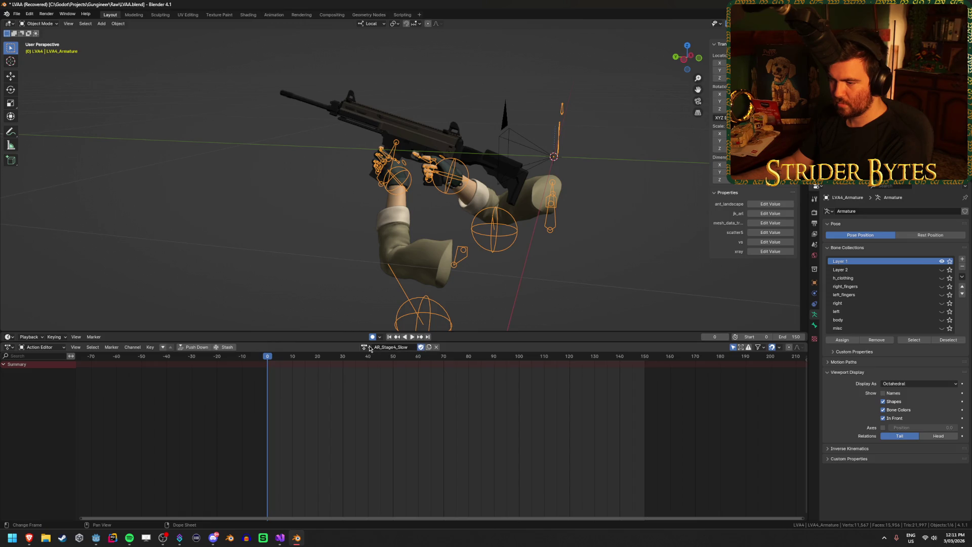
click(364, 348)
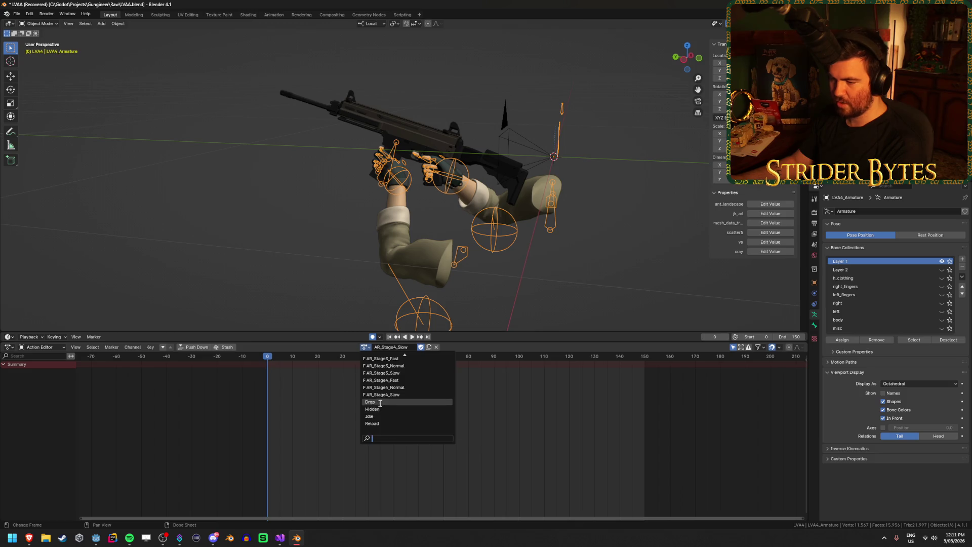
click(380, 402)
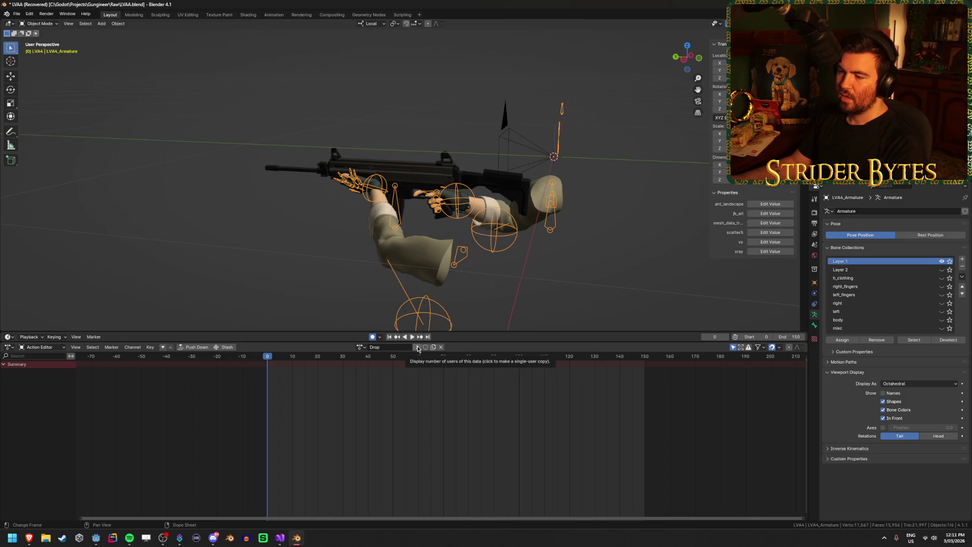
Unlink Drop, assign Hidden with a fake user, then reassign Drop
click(441, 346)
click(376, 347)
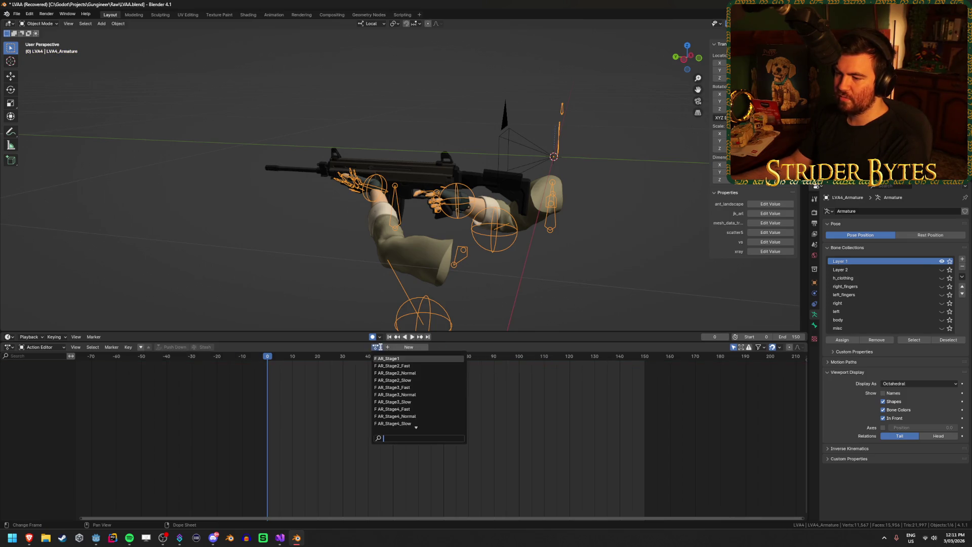
click(389, 409)
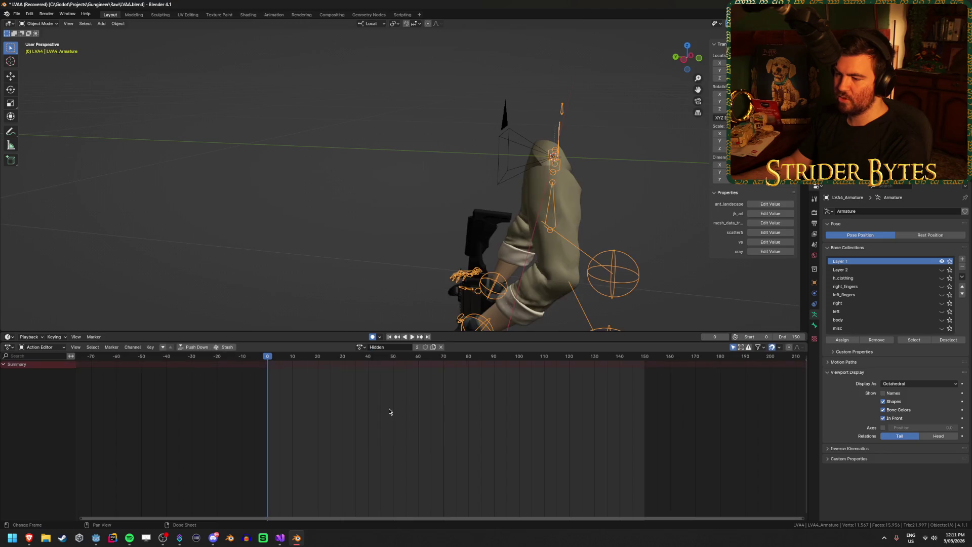
click(425, 346)
click(360, 347)
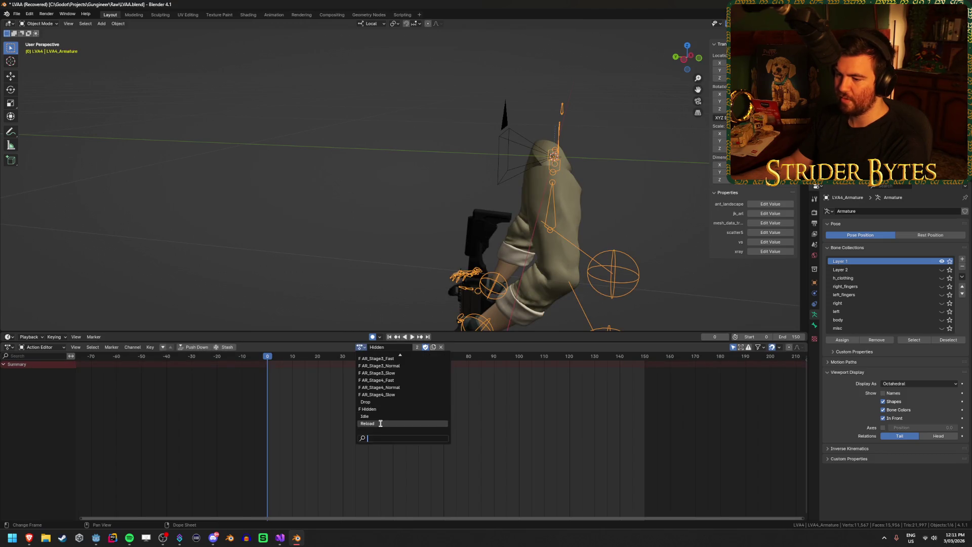
click(378, 401)
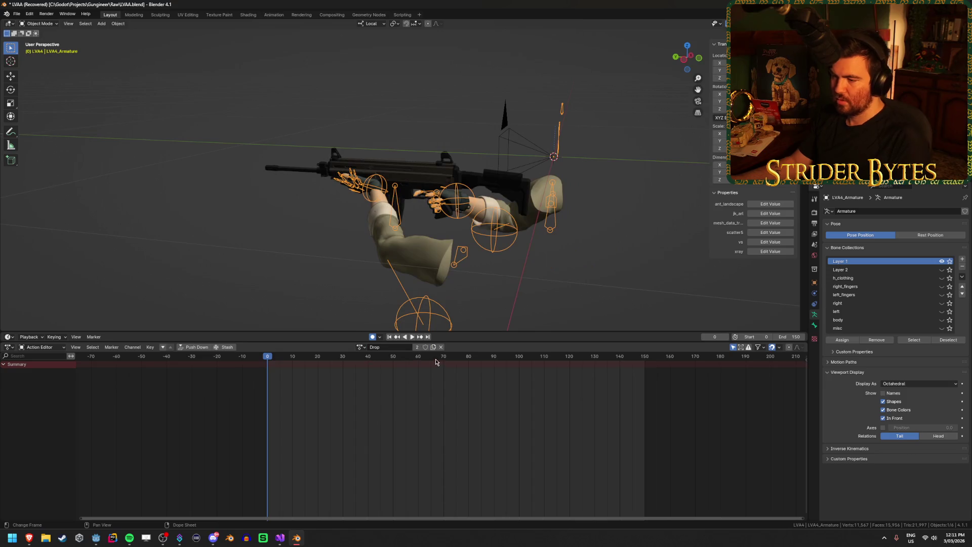
Unlink Drop and assign the Idle action to the armature
click(441, 348)
click(375, 347)
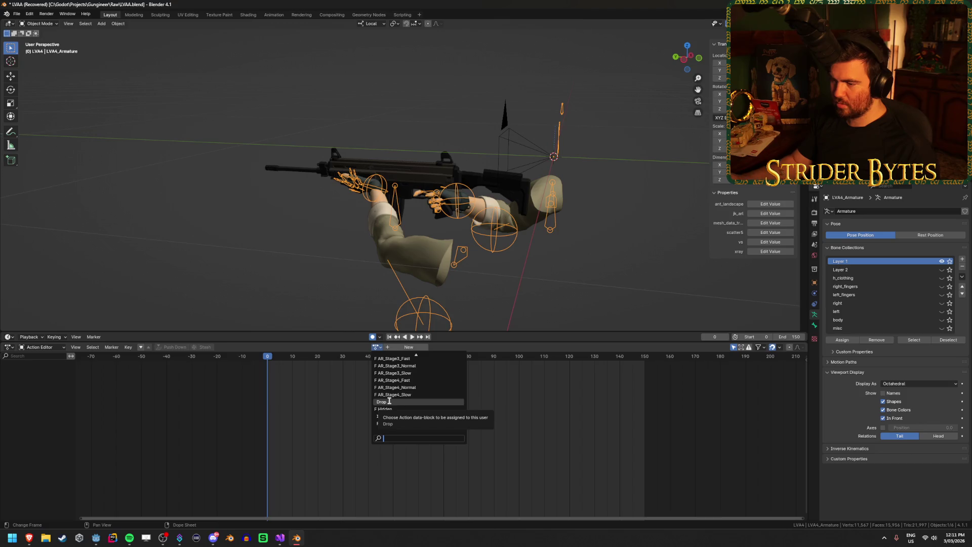
key(Escape)
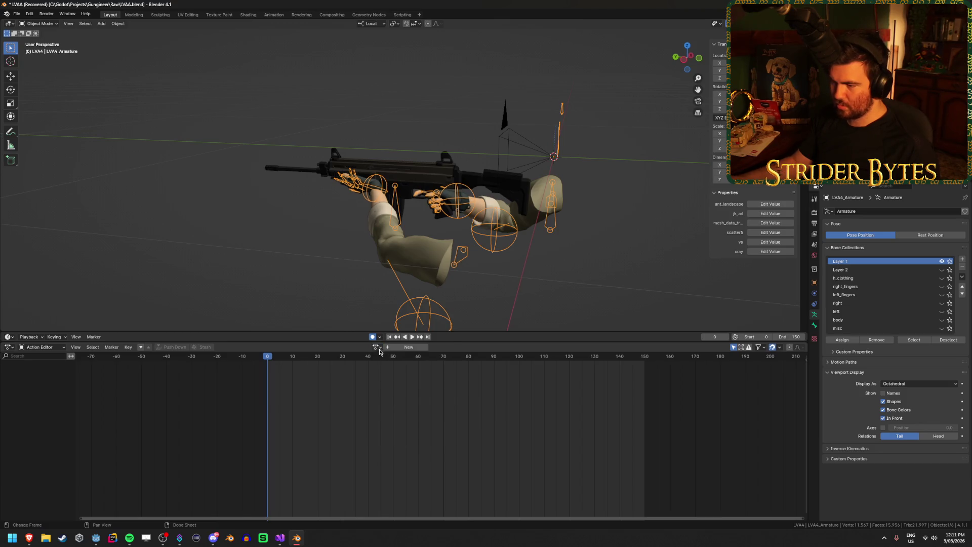
click(375, 348)
click(396, 417)
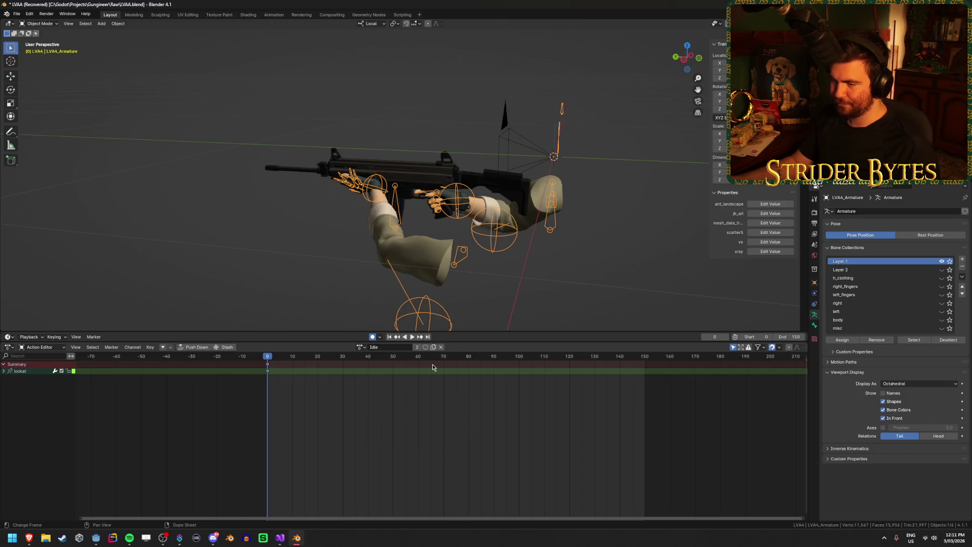
click(360, 347)
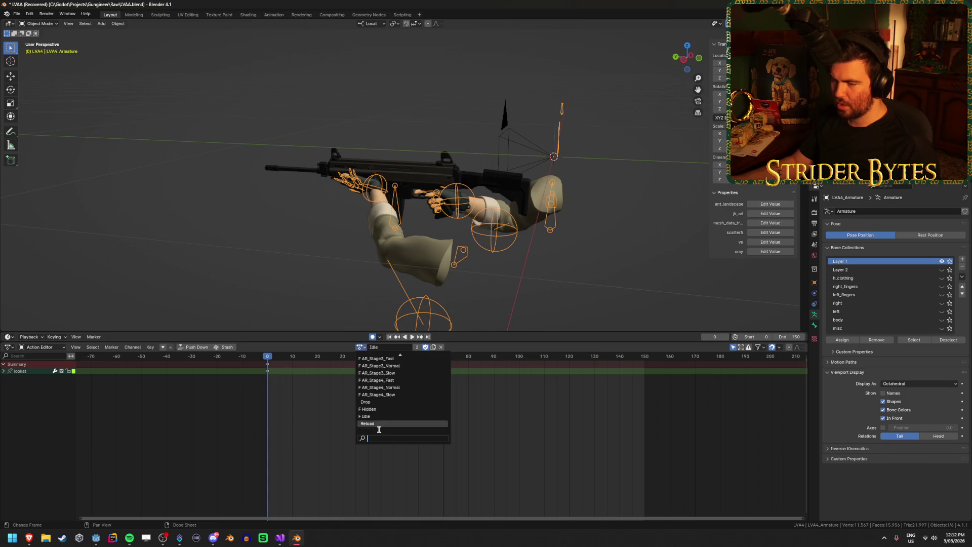
key(Escape)
Save LVAA.blend and deselect the armature
key(ctrl+s)
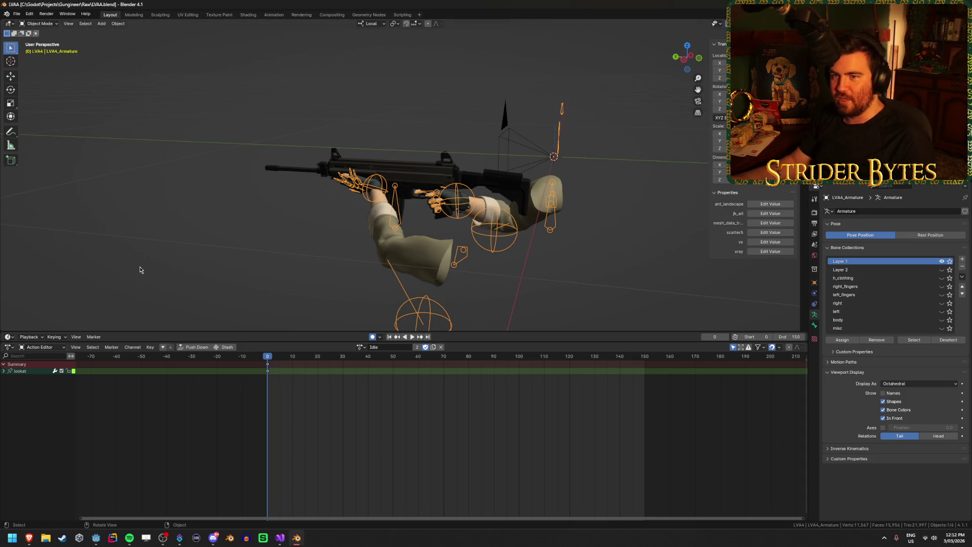
key(ctrl+s)
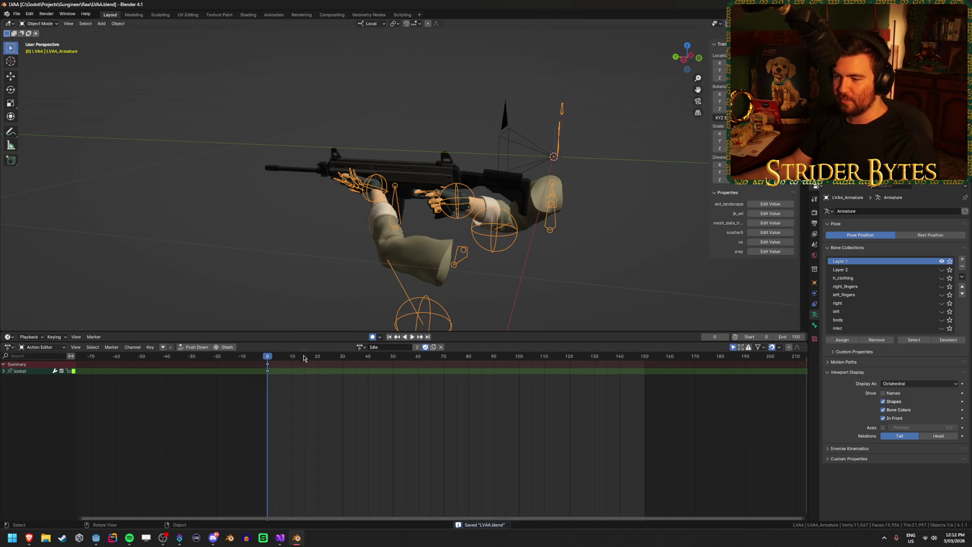
click(360, 346)
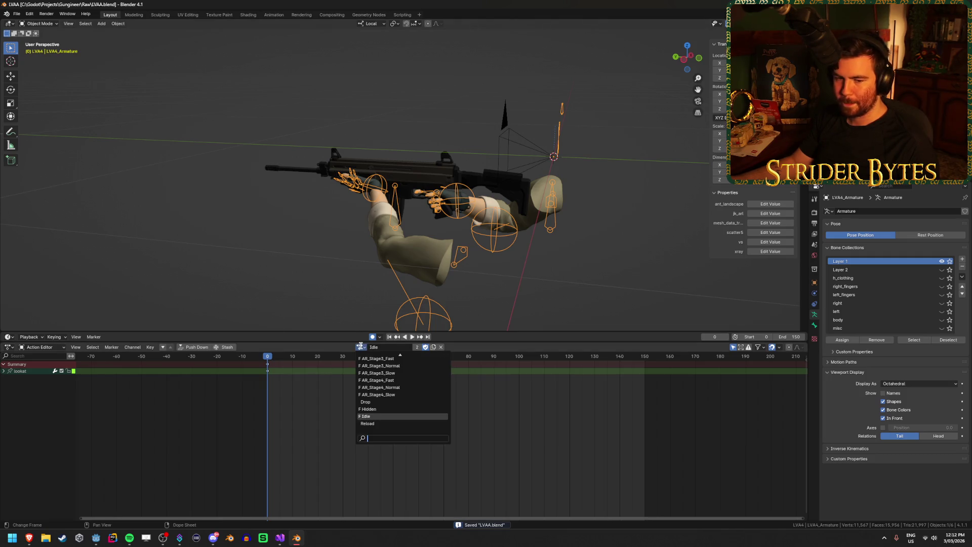
scroll(365, 385, up, 4)
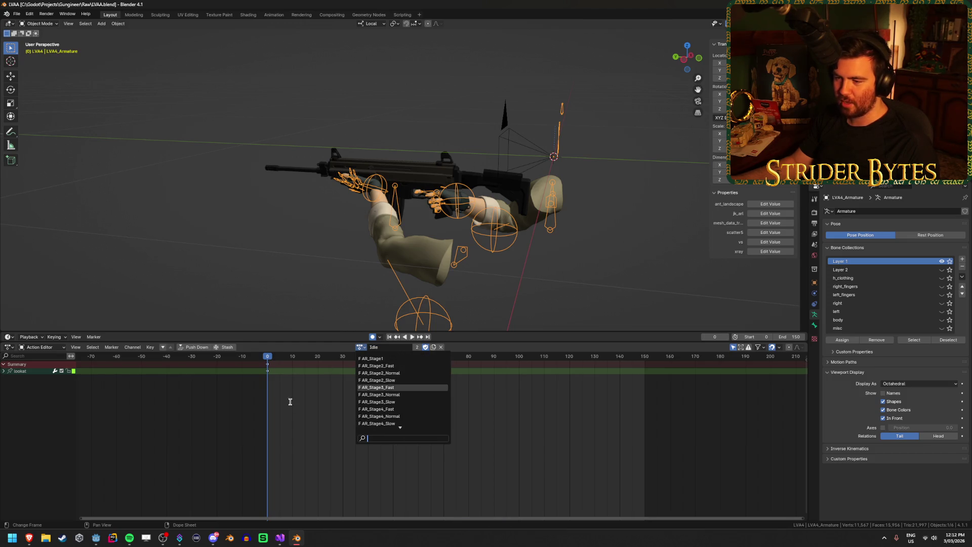
click(321, 420)
click(170, 184)
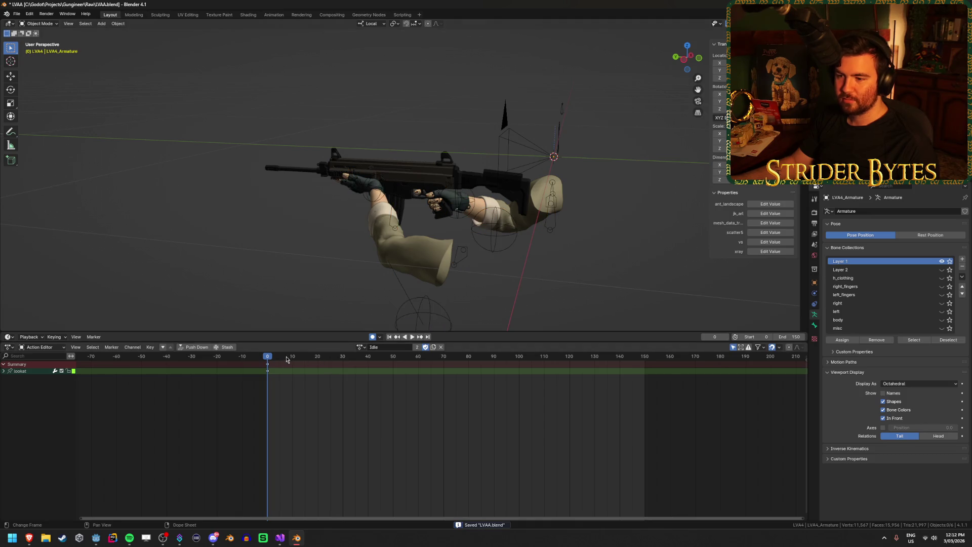
Preview AR_Stage1 and AR_Stage2_Normal playback, then save the file
click(361, 347)
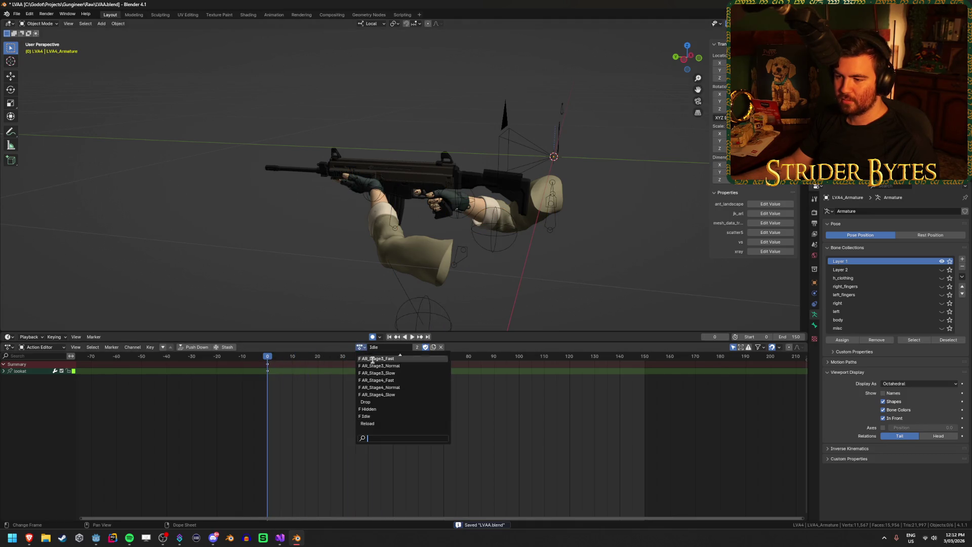
click(392, 364)
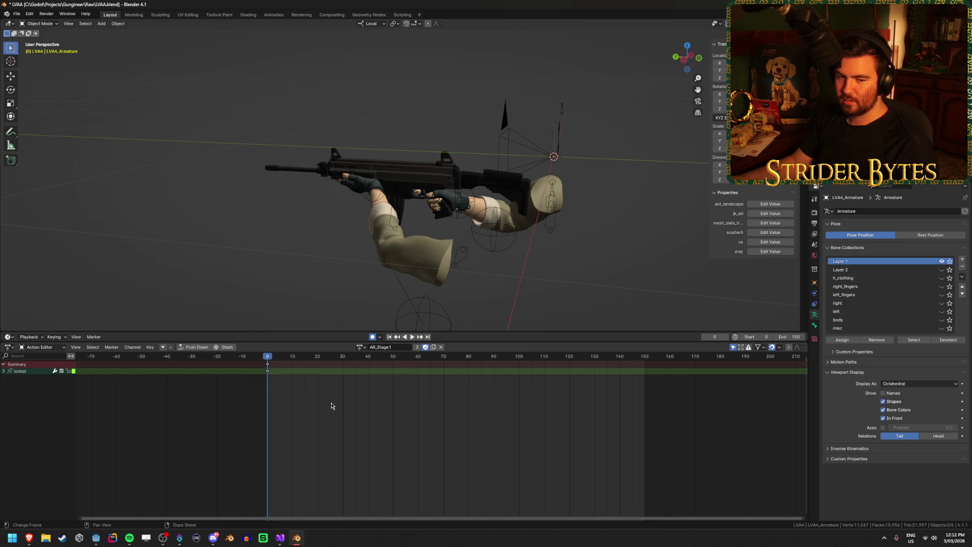
key(space)
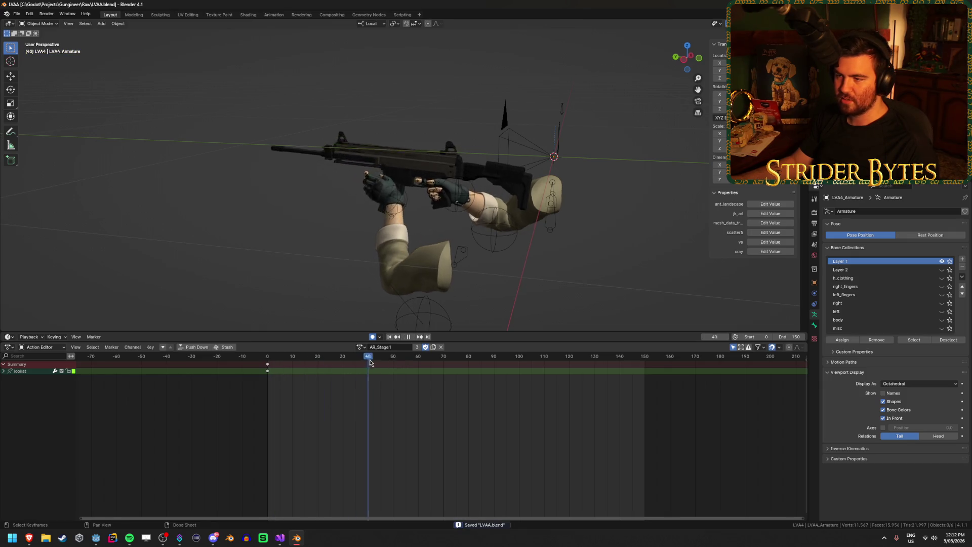
key(Escape)
click(361, 347)
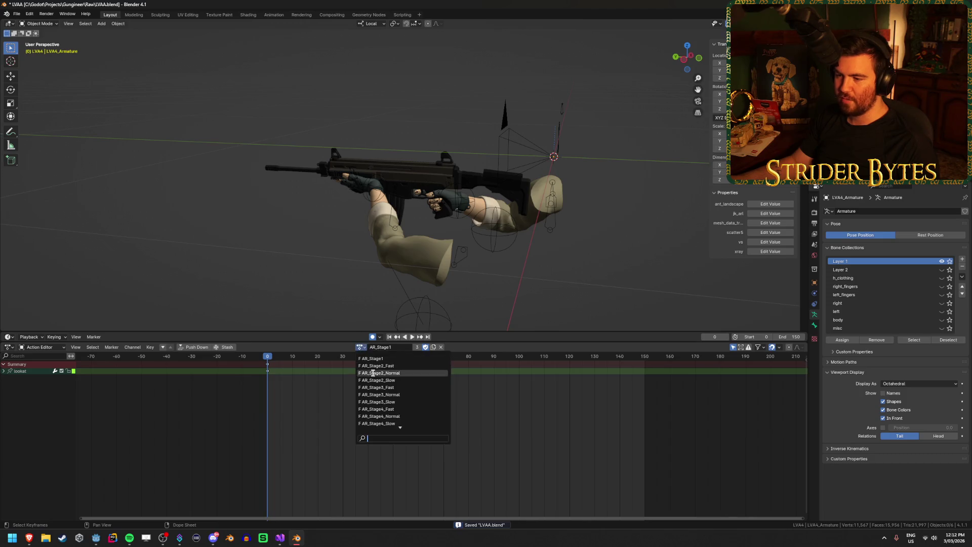
click(373, 372)
key(space)
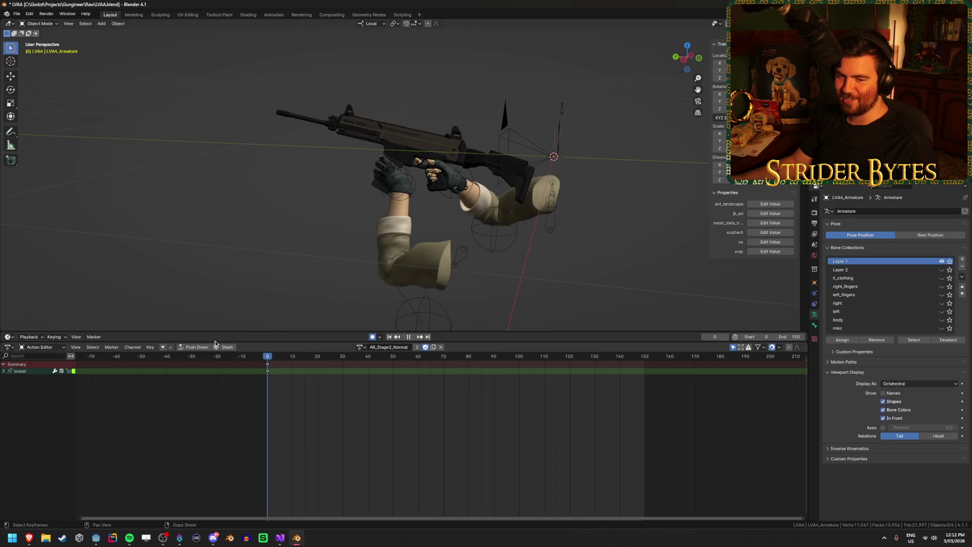
key(ctrl+s)
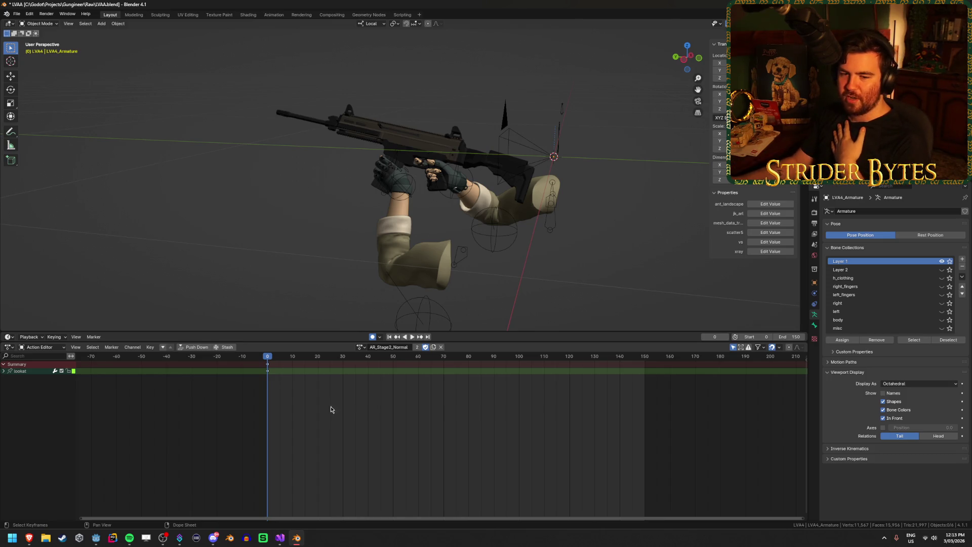
Re-save LVAA.blend after orbiting and scrubbing the arms, then switch to Godot
key(ctrl+s)
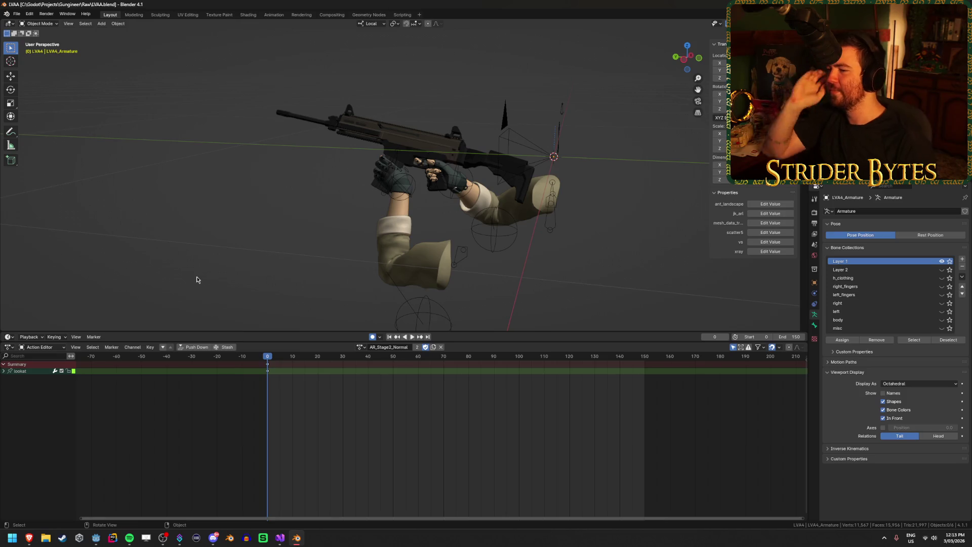
key(ctrl+s)
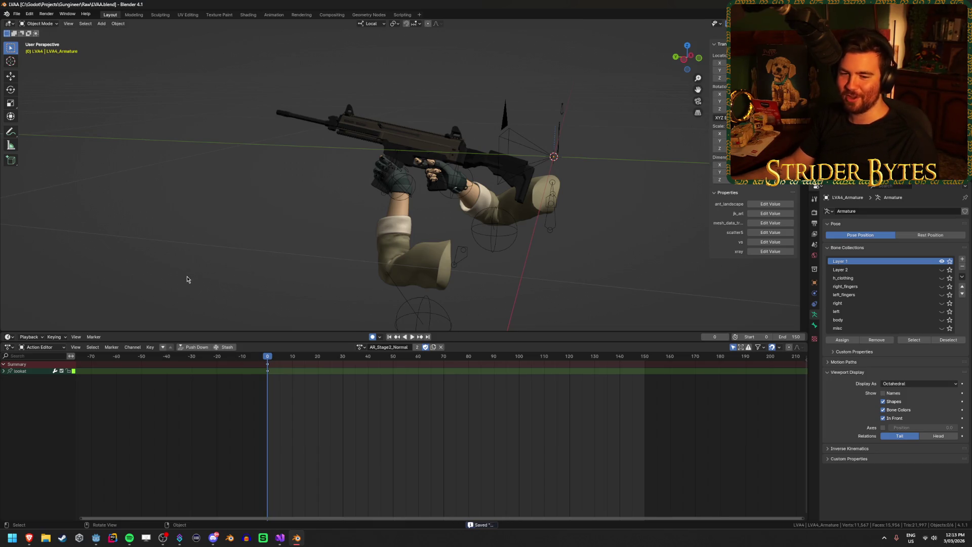
drag(190, 278, 266, 268)
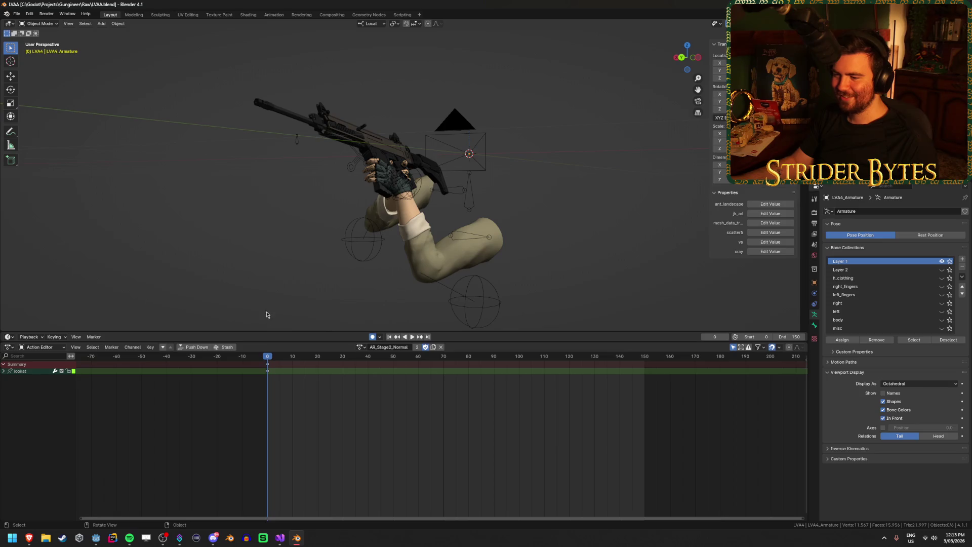
mouse_move(272, 358)
mouse_down()
mouse_move(325, 358)
mouse_move(270, 358)
mouse_up()
key(ctrl+s)
key(alt+Tab)
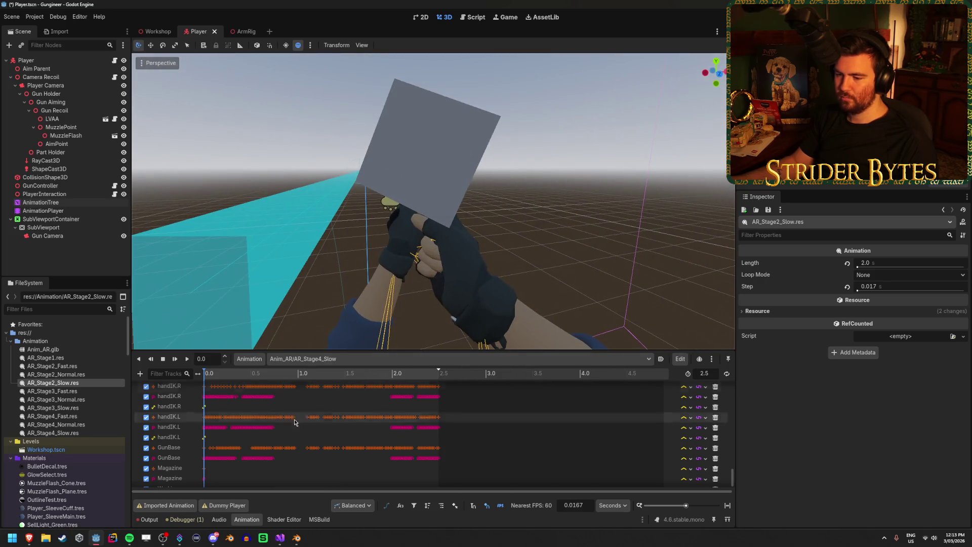
Close and delete the AnimationLibraryImportPlugin.cs script, then save the scene
click(278, 542)
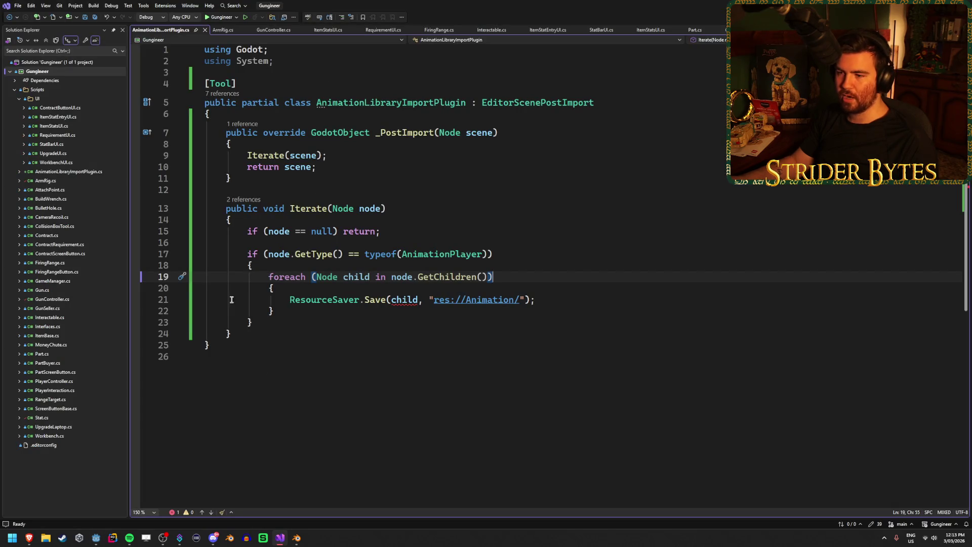
click(205, 30)
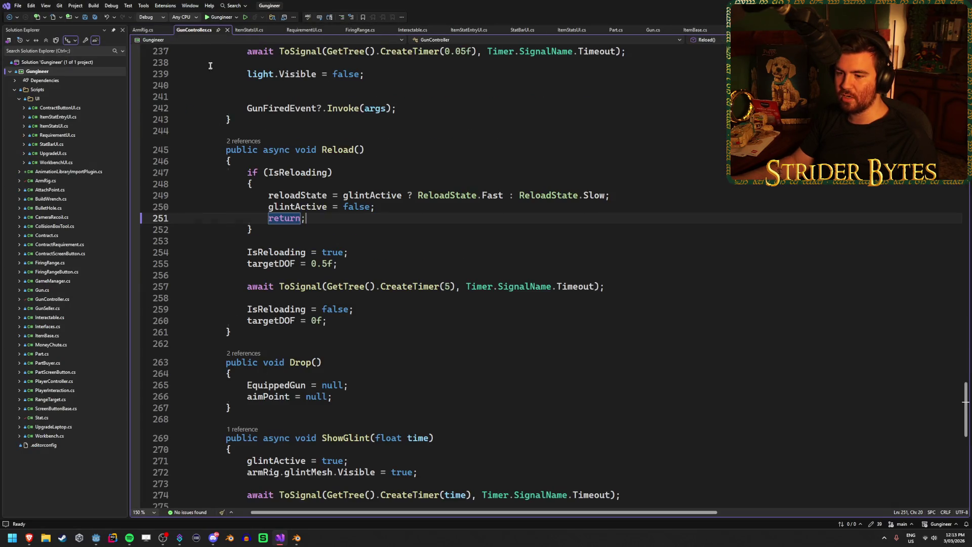
click(97, 538)
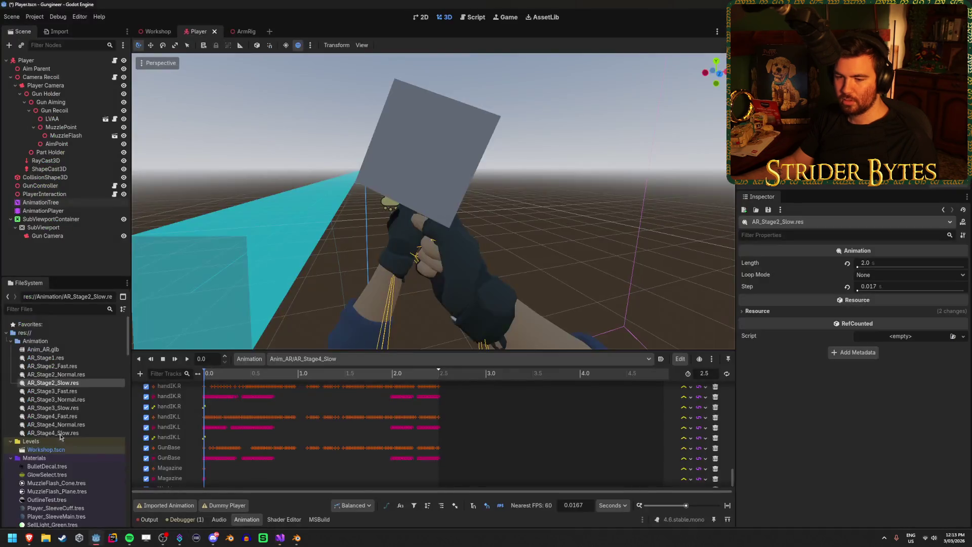
click(66, 448)
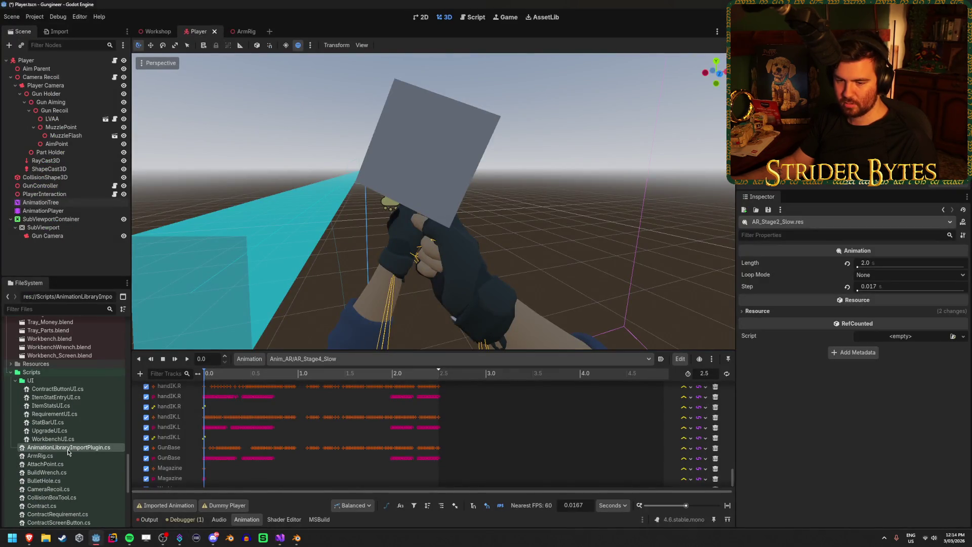
key(Delete)
key(Return)
key(ctrl+s)
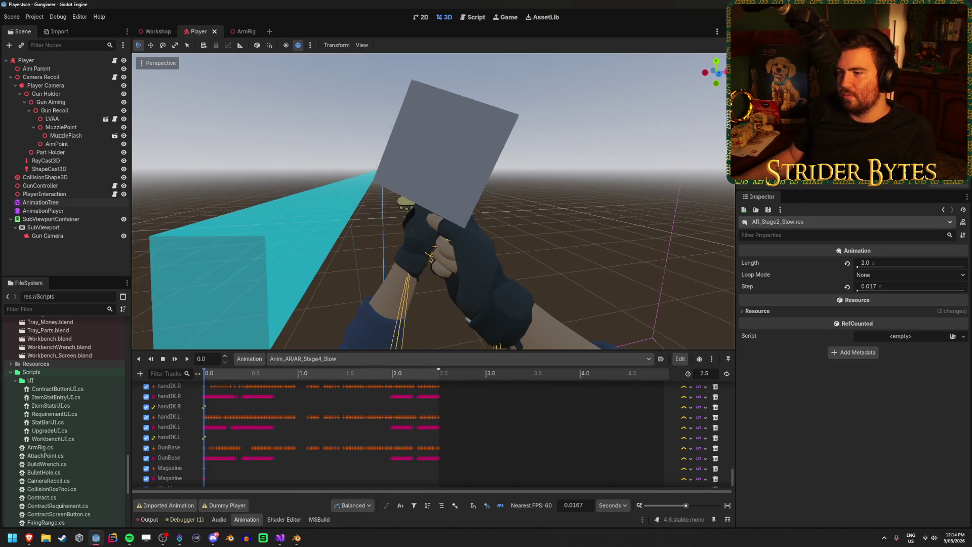
Show the list of Anim_AR animations in the Animation panel
scroll(477, 165, down, 5)
scroll(477, 165, up, 5)
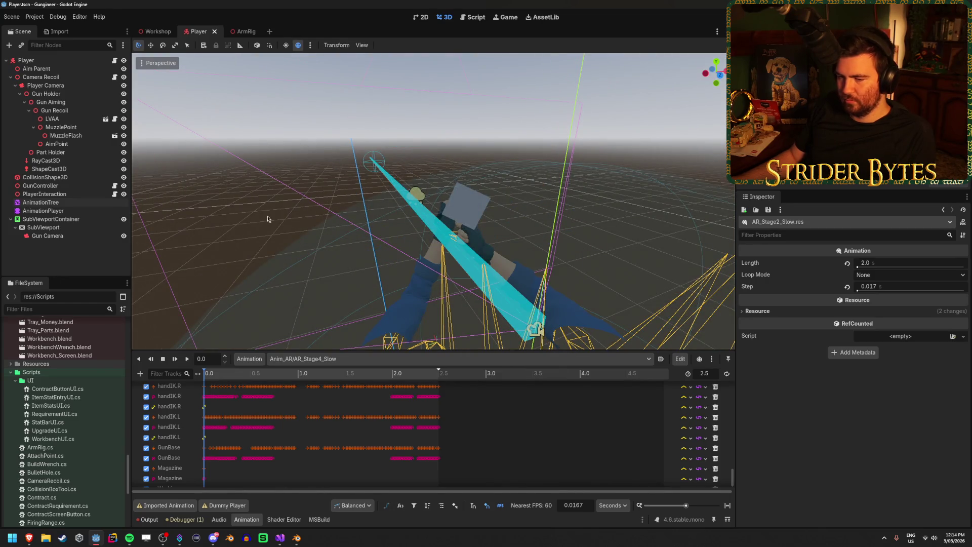
click(304, 359)
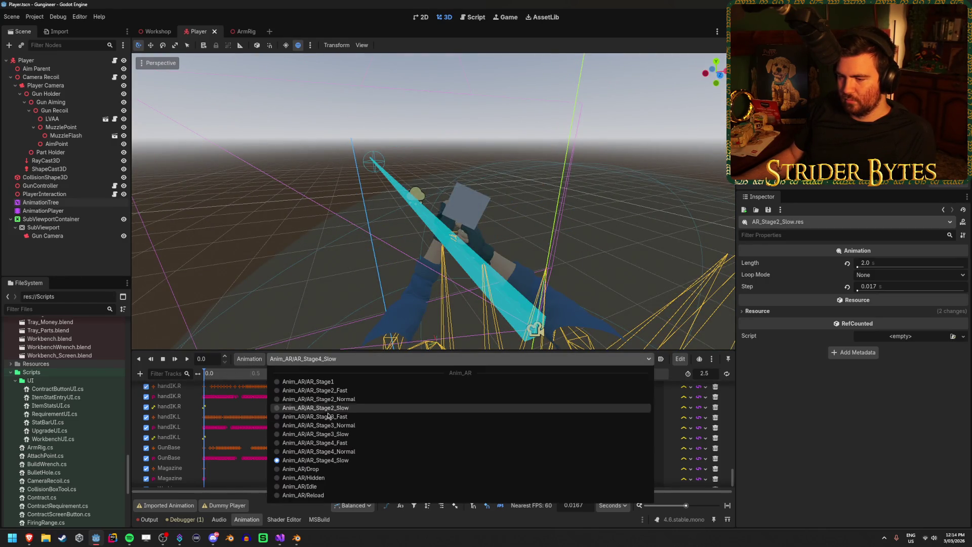
Pick AR_Stage3_Normal, inspect AnimationPlayer and AnimationTree, and return to the timeline
click(329, 450)
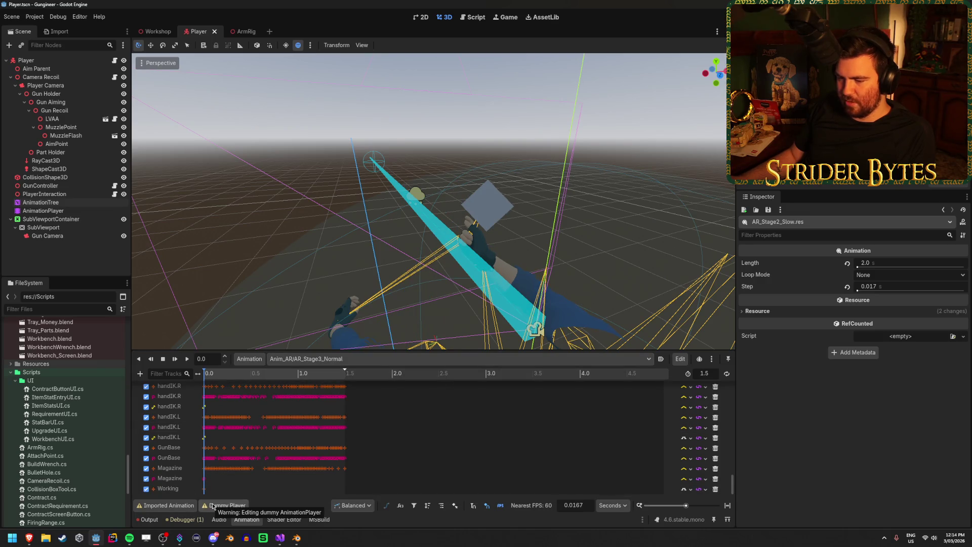
click(56, 210)
click(60, 203)
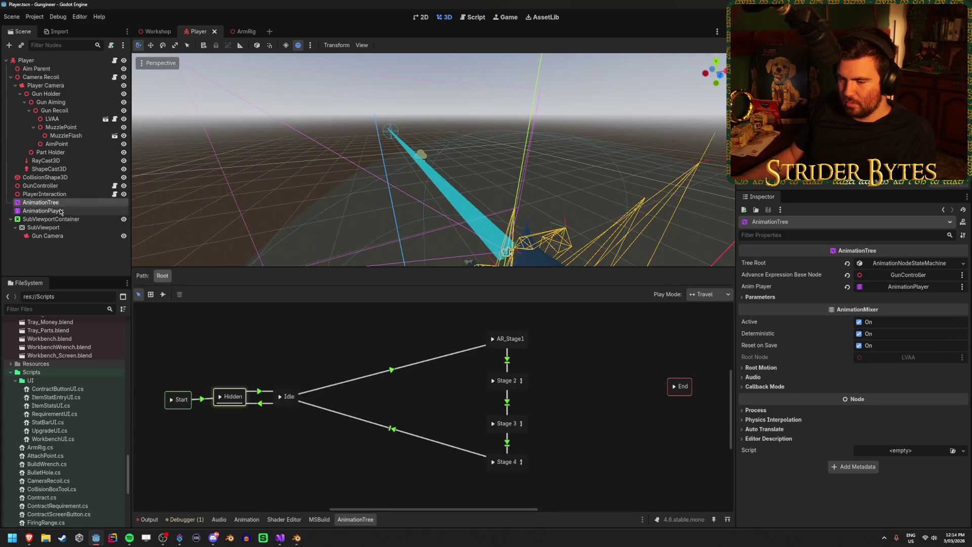
click(56, 210)
click(60, 203)
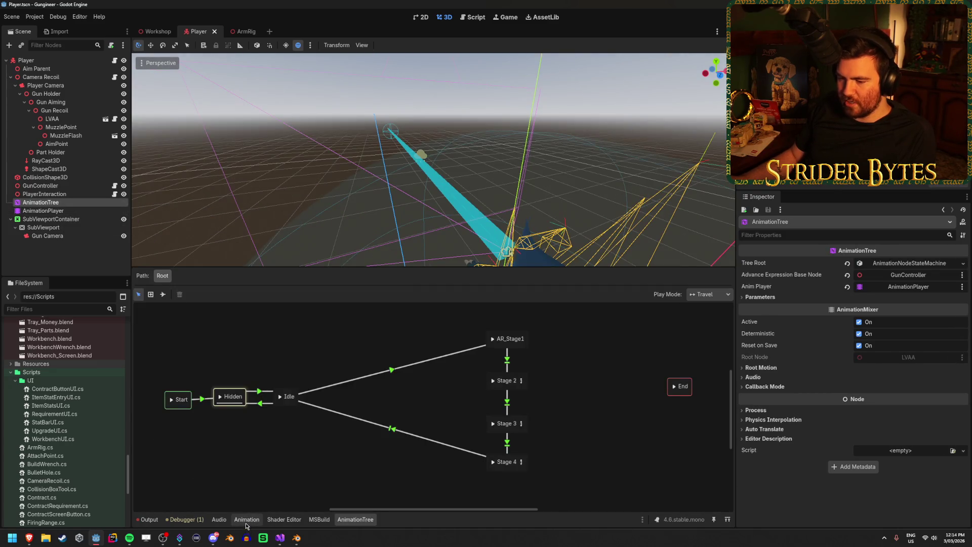
click(247, 519)
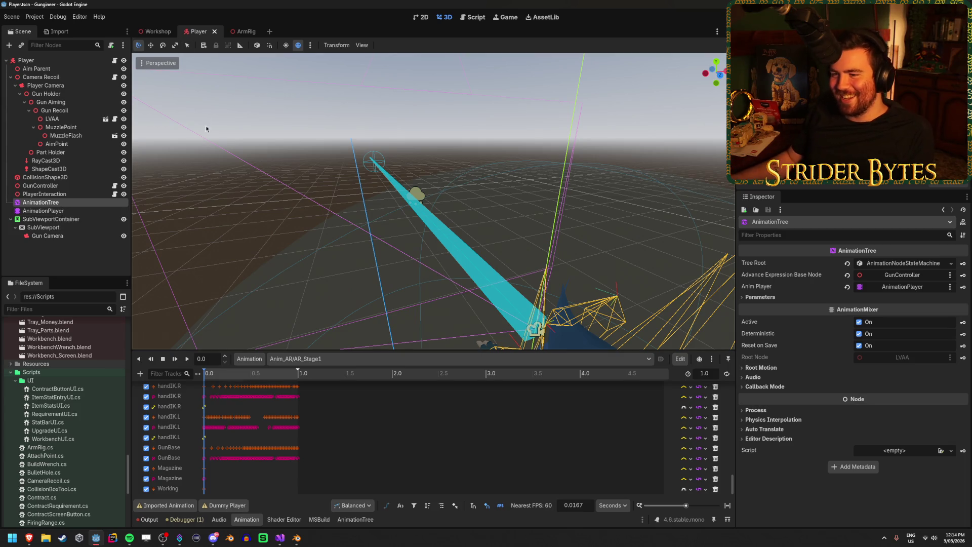
Save the scene and orbit the viewport to face the rig
click(214, 163)
key(ctrl+s)
drag(215, 163, 312, 171)
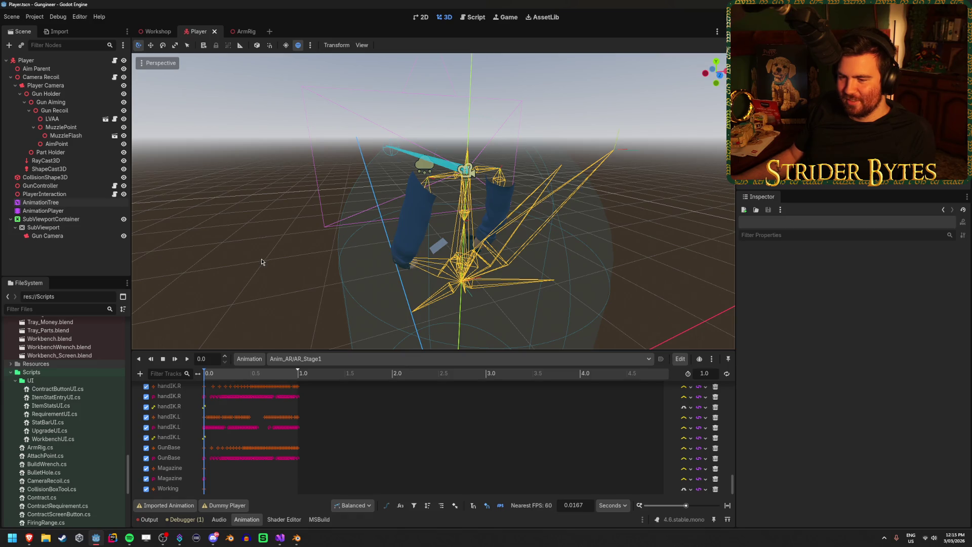
Keep AR_Stage1 selected and orbit the view around the arm rig
click(290, 359)
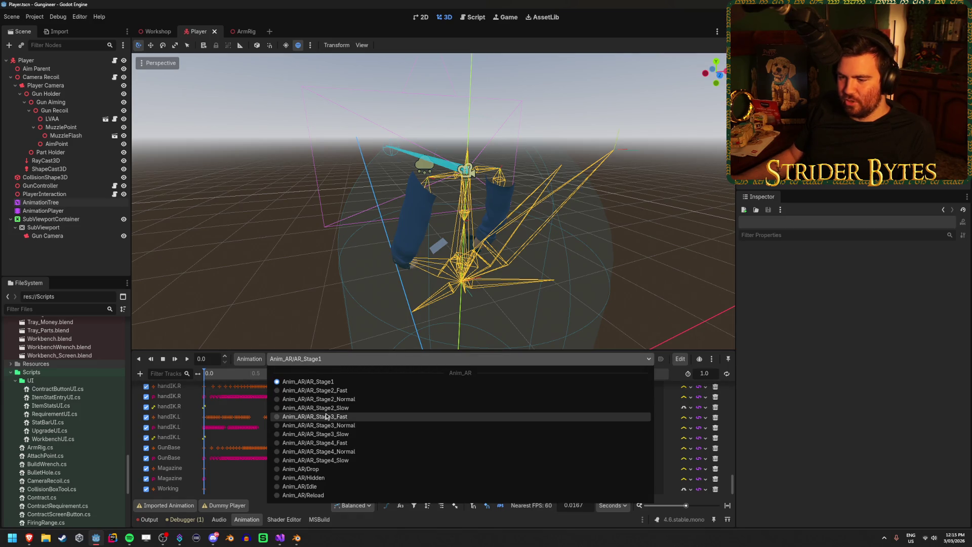
click(247, 271)
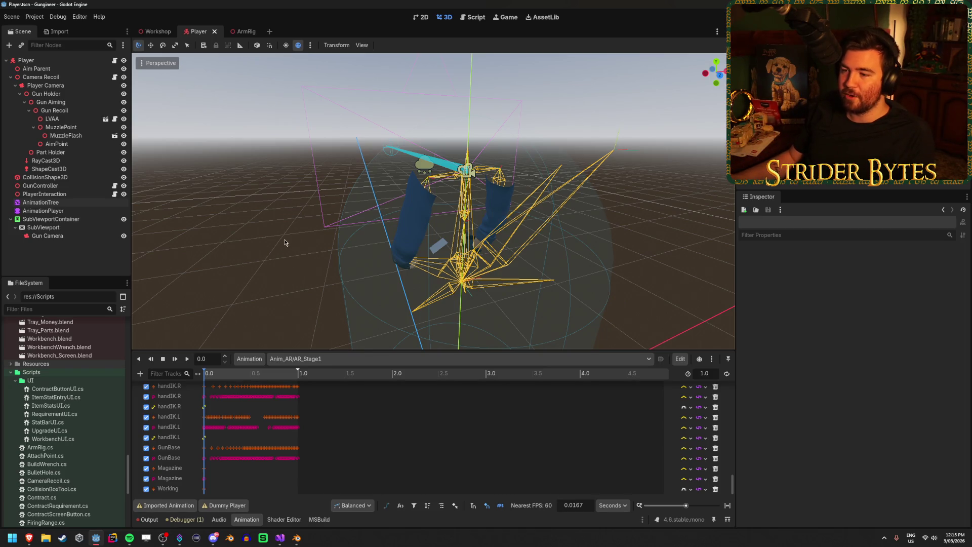
mouse_move(285, 238)
mouse_down()
mouse_move(364, 236)
mouse_move(289, 259)
mouse_move(318, 254)
mouse_up()
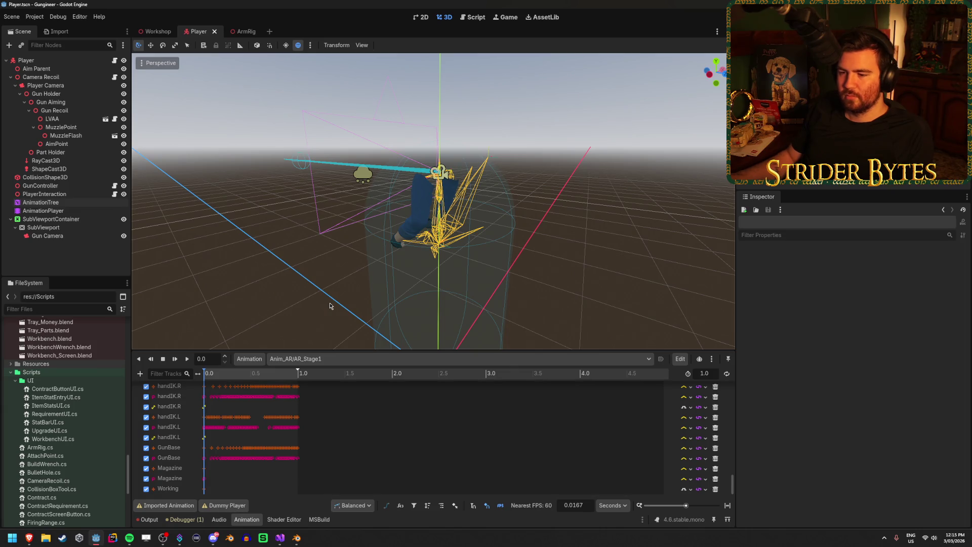
click(337, 358)
click(336, 358)
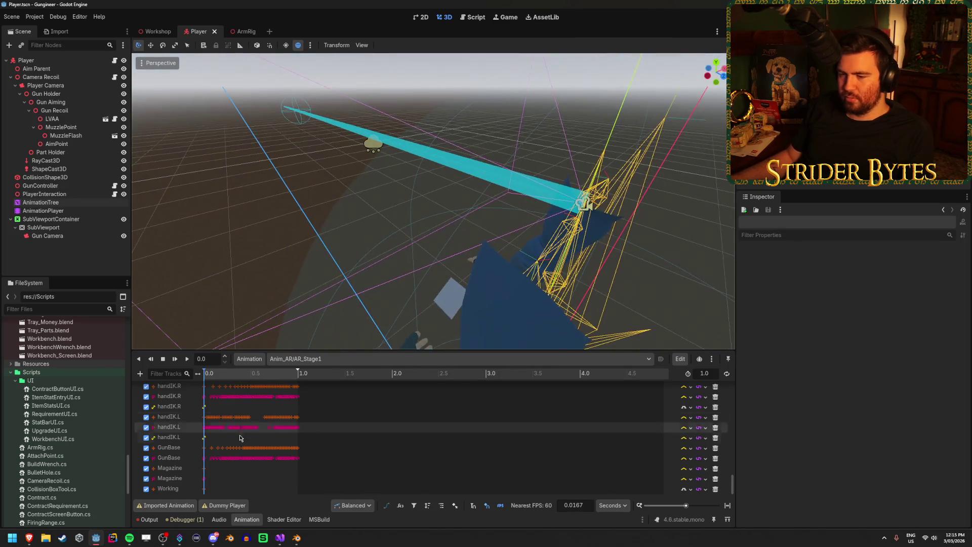
Scrub the AR_Stage1 playhead between about 0.76 s and 0.14 s, then select AnimationPlayer
click(277, 374)
mouse_move(276, 375)
mouse_down()
mouse_move(205, 375)
mouse_move(276, 381)
mouse_move(227, 396)
mouse_move(284, 399)
mouse_up()
click(73, 211)
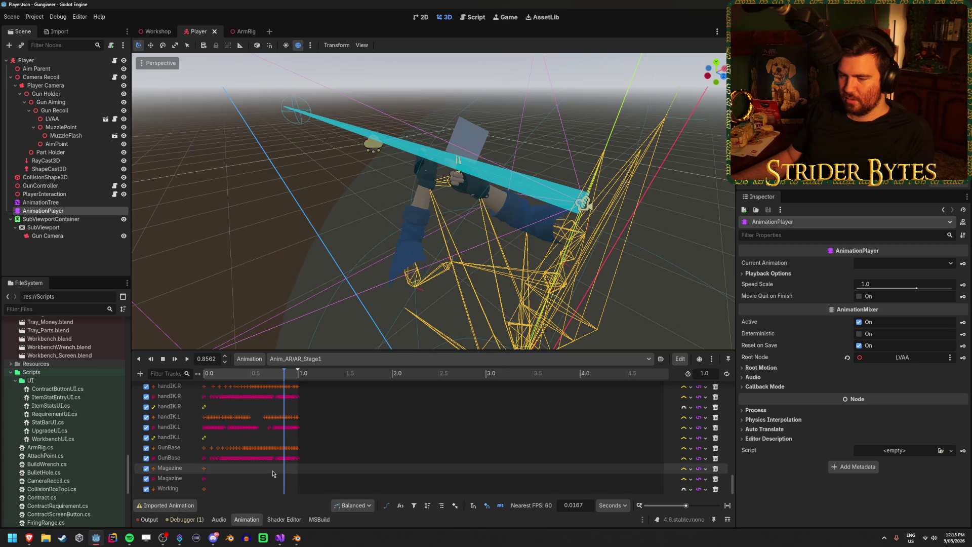
click(141, 373)
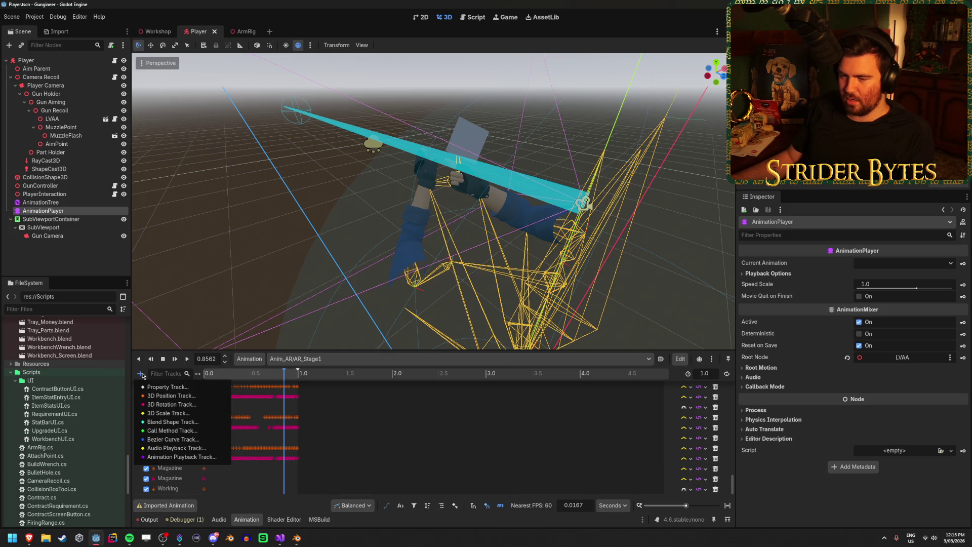
Add a Call Method track targeting the GunController node to AR_Stage1
click(162, 430)
click(466, 315)
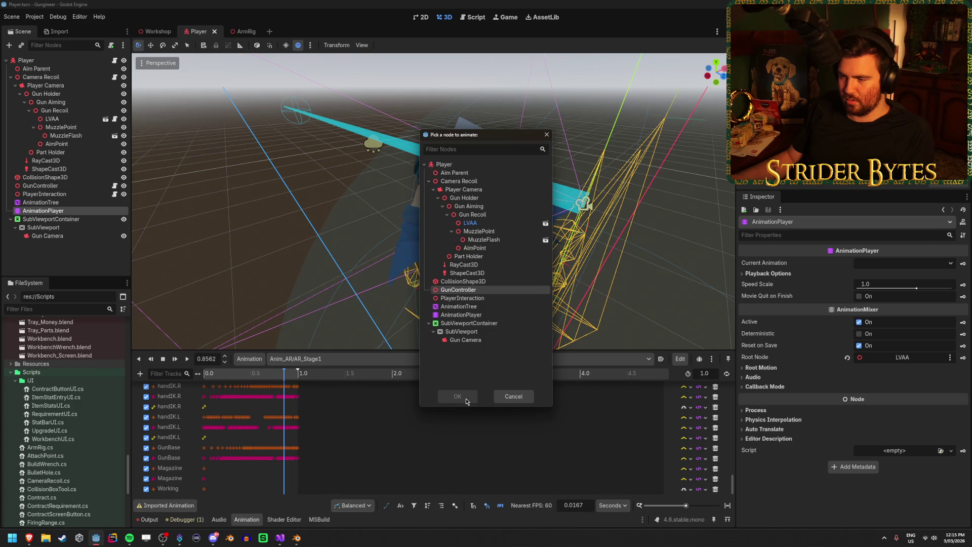
click(466, 398)
scroll(418, 439, up, 10)
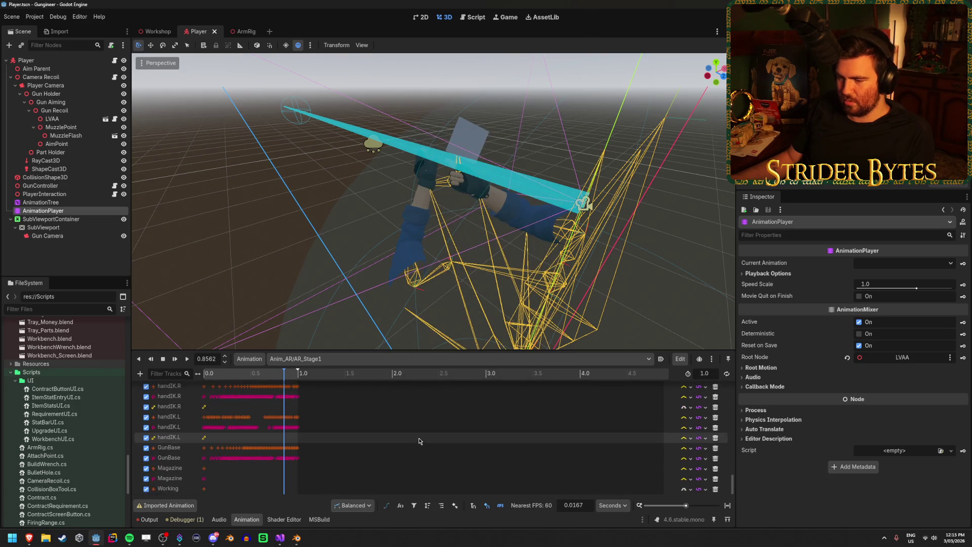
scroll(418, 439, down, 10)
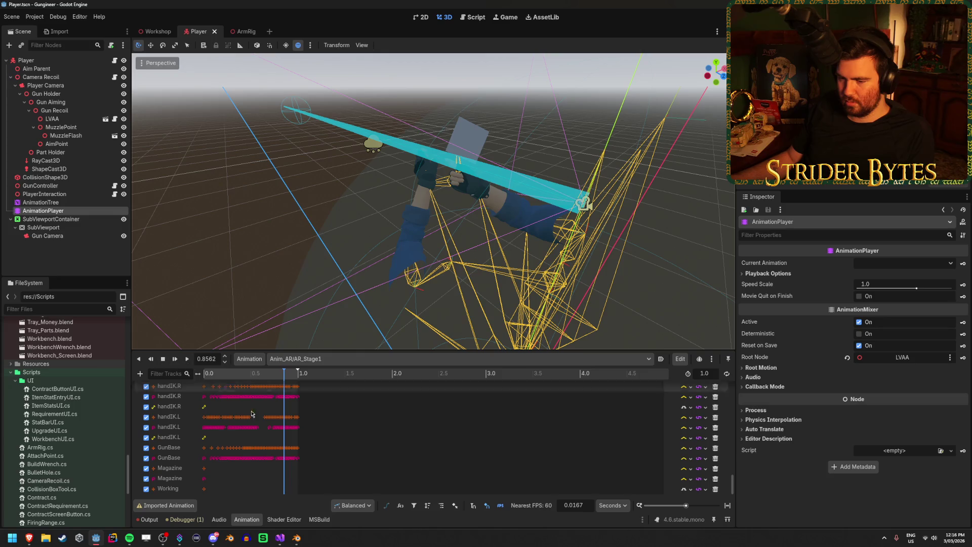
click(139, 374)
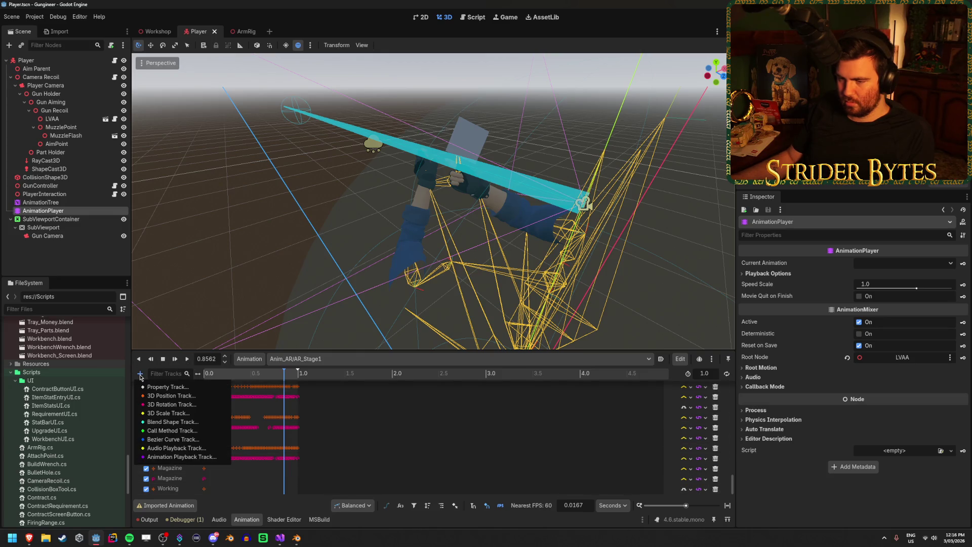
click(187, 423)
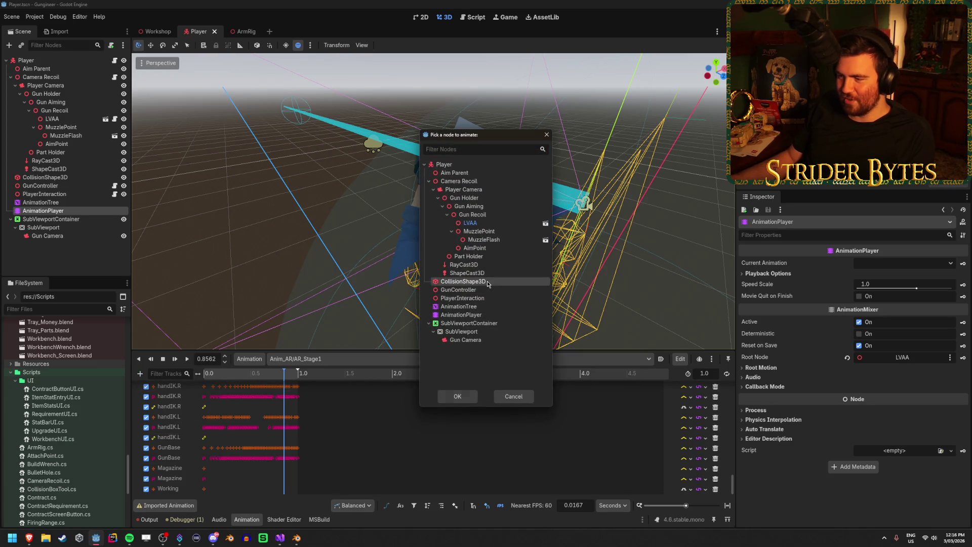
click(469, 397)
scroll(372, 442, down, 2)
Insert a ShowGlint call key on the GunController track
right_click(324, 489)
click(349, 497)
double_click(252, 234)
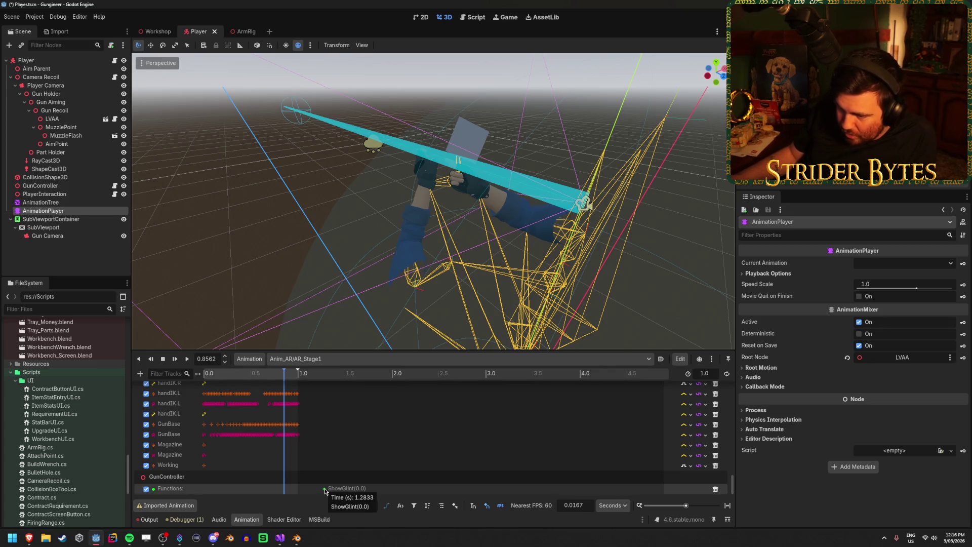
drag(325, 489, 286, 496)
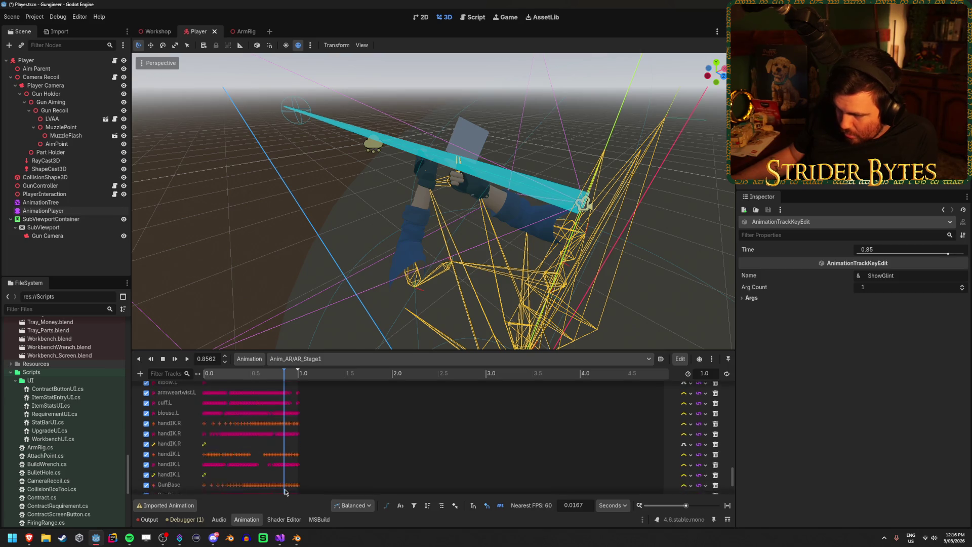
Retime the ShowGlint key to 0.85 s, then bring up GunController.cs in Visual Studio
scroll(285, 492, up, 3)
scroll(353, 491, up, 3)
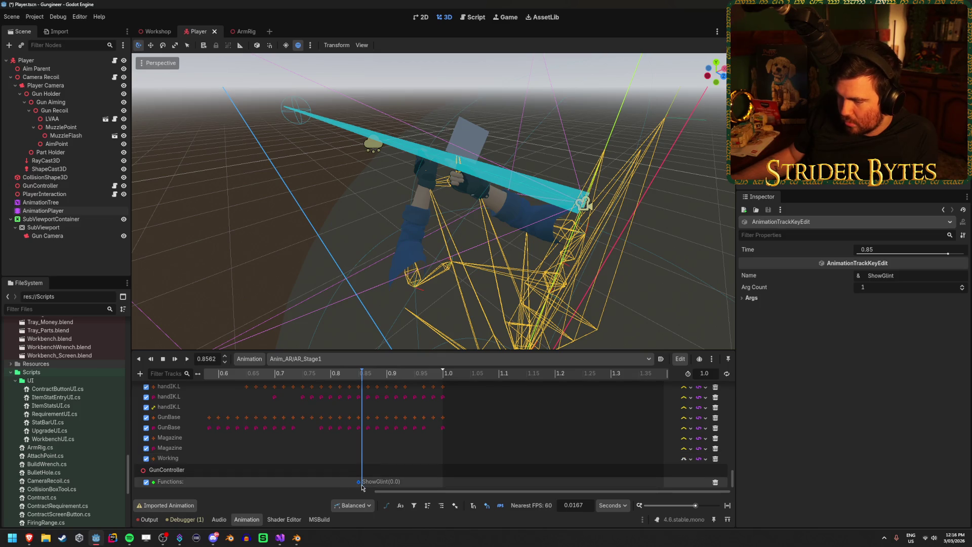
drag(365, 487, 362, 488)
scroll(365, 484, down, 4)
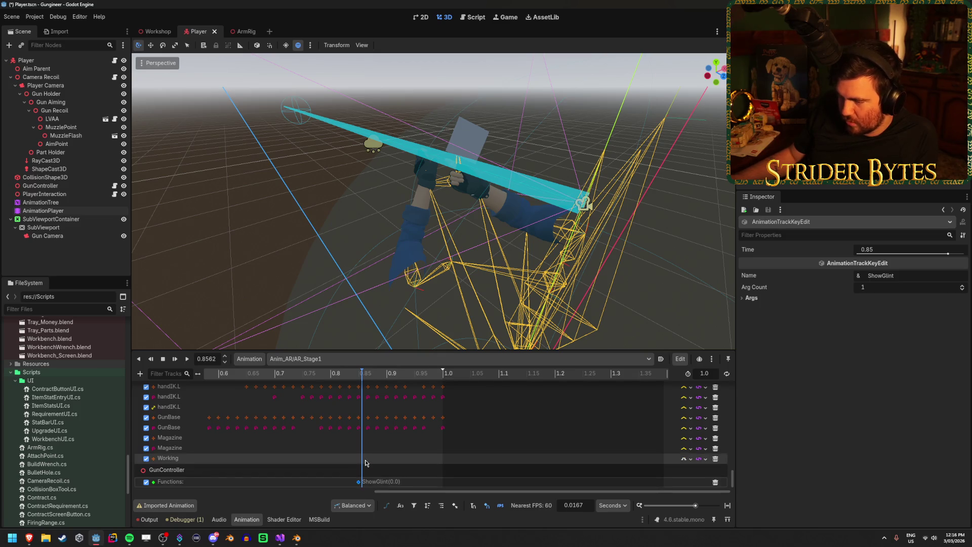
scroll(369, 480, down, 2)
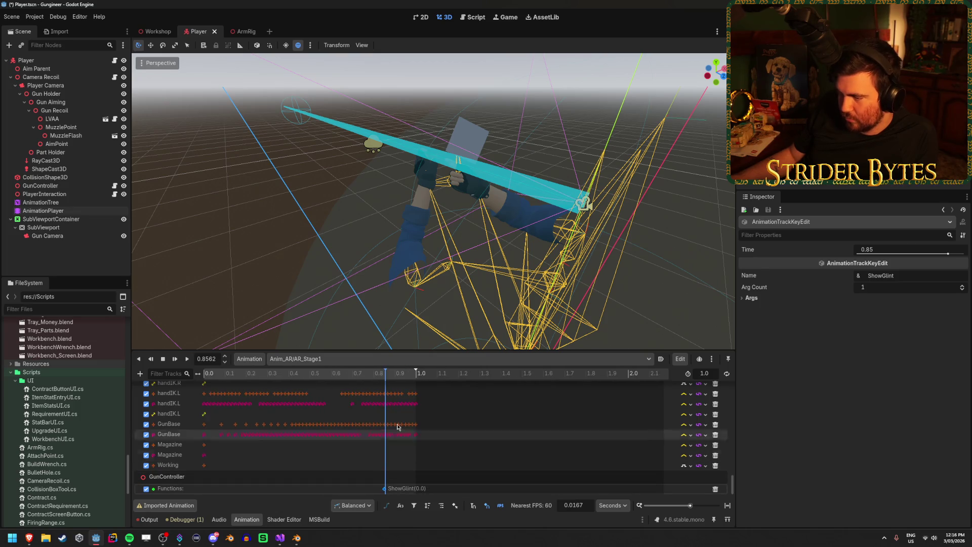
mouse_move(391, 387)
mouse_down()
mouse_move(288, 387)
mouse_move(407, 393)
mouse_up()
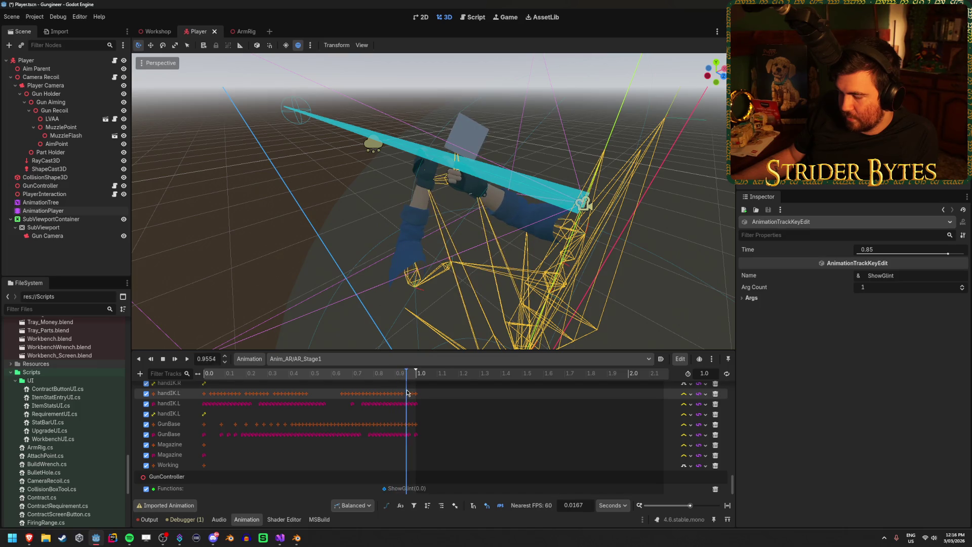
click(384, 488)
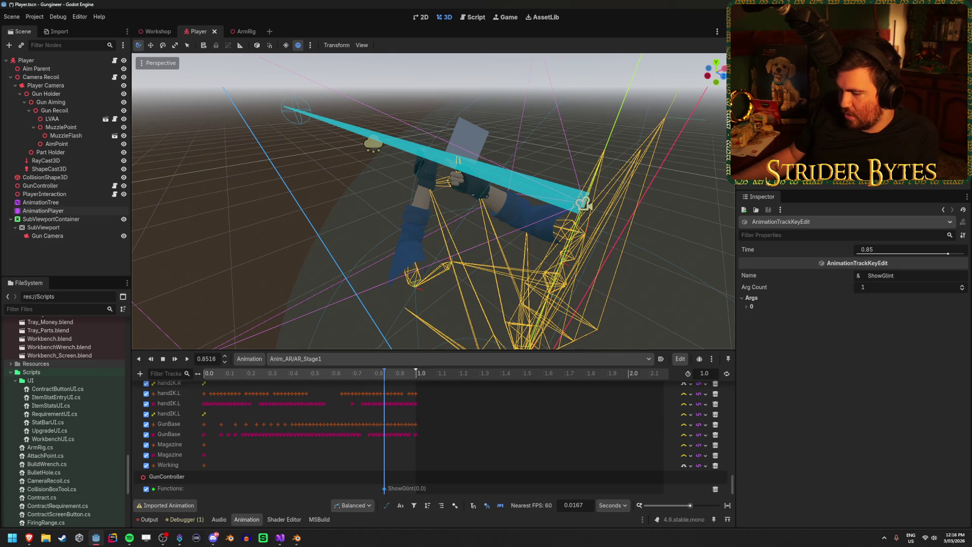
click(278, 536)
scroll(311, 150, down, 2)
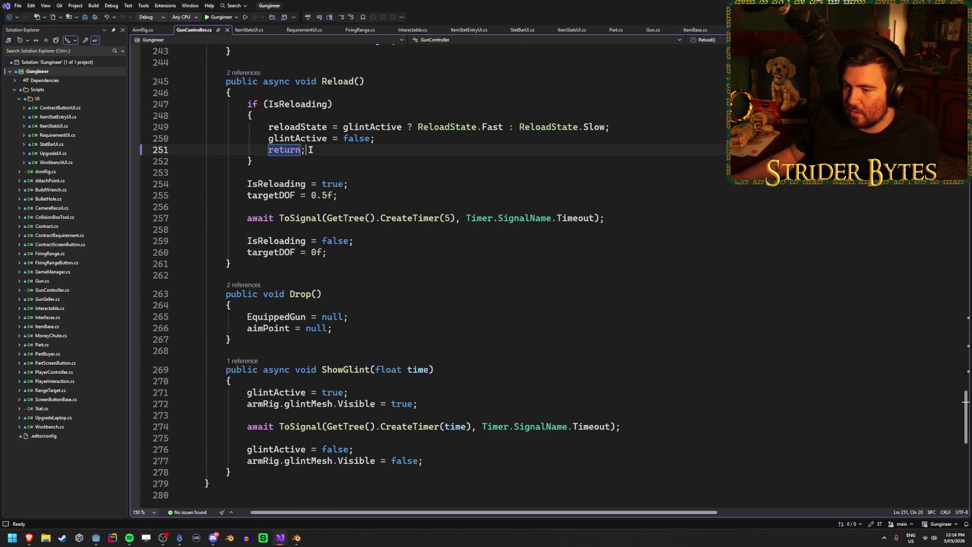
Check the ShowGlint(float time) method signature in GunController.cs, then return to Godot
scroll(311, 150, down, 2)
click(452, 302)
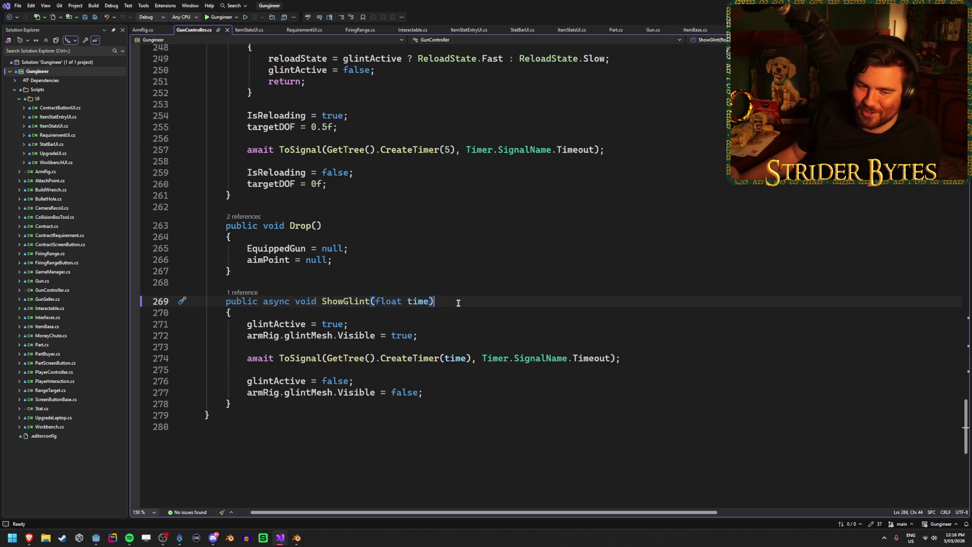
key(alt+Tab)
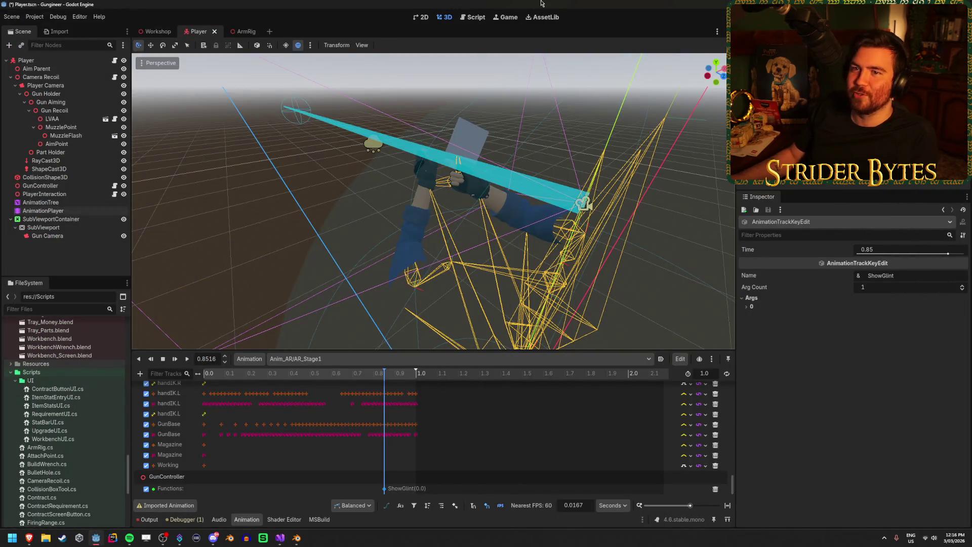
key(ctrl+s)
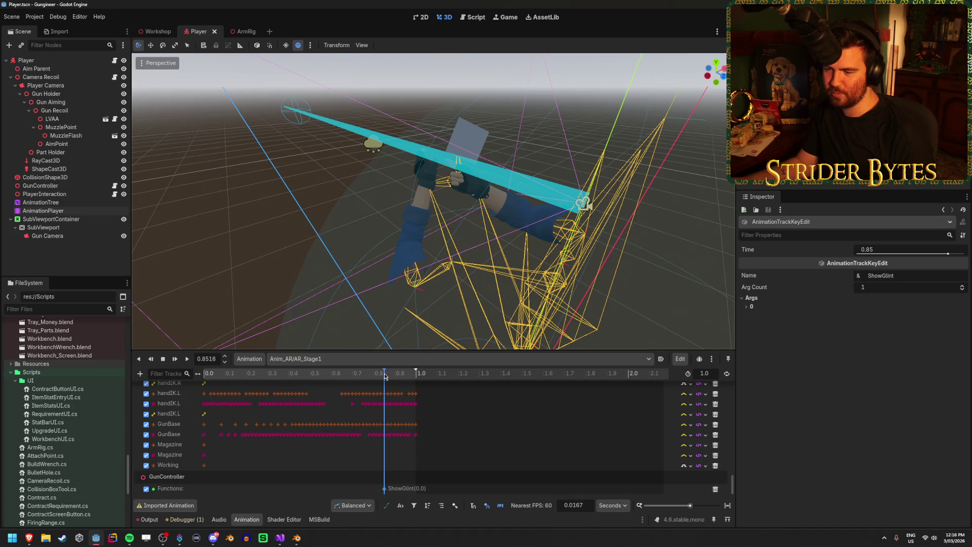
mouse_move(385, 376)
mouse_down()
mouse_move(406, 377)
mouse_move(385, 384)
mouse_up()
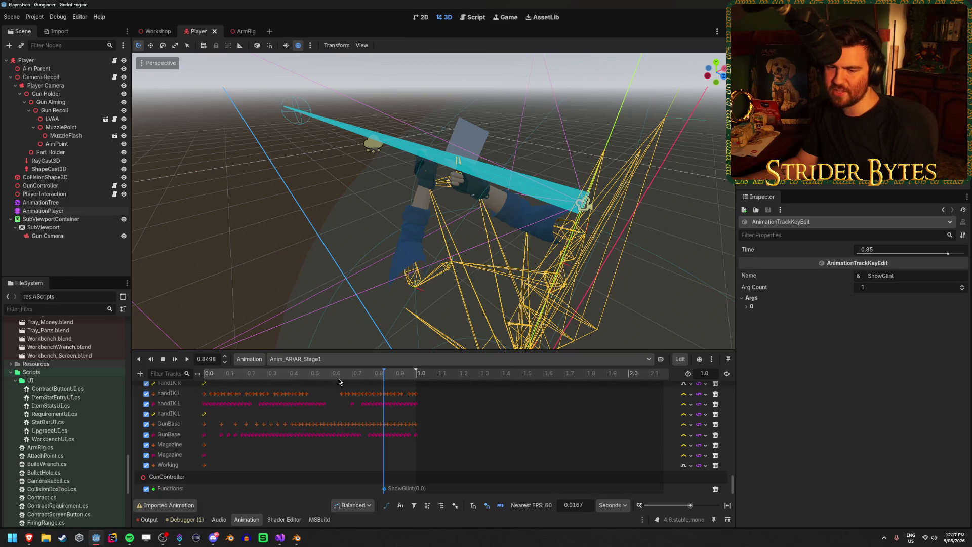
click(306, 377)
click(252, 377)
drag(252, 376, 385, 376)
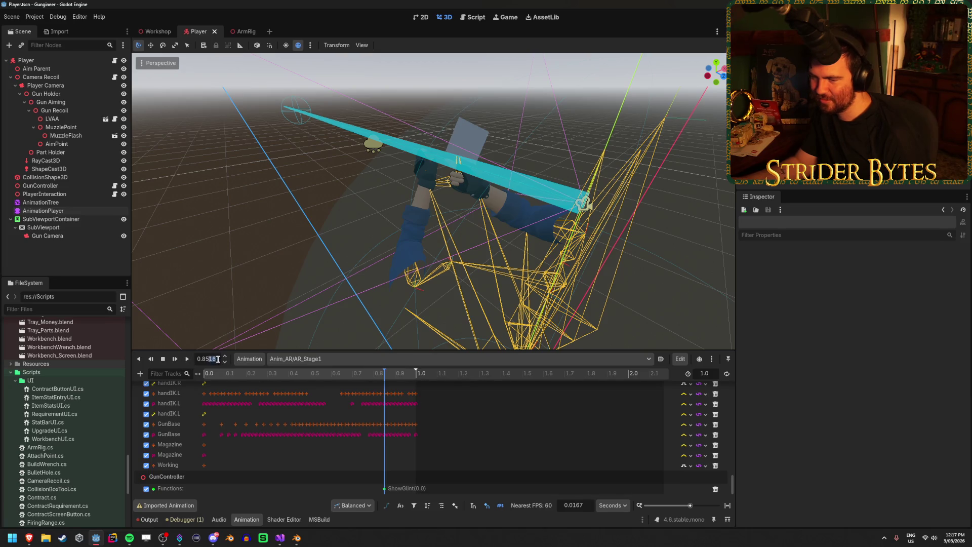
key(BackSpace)
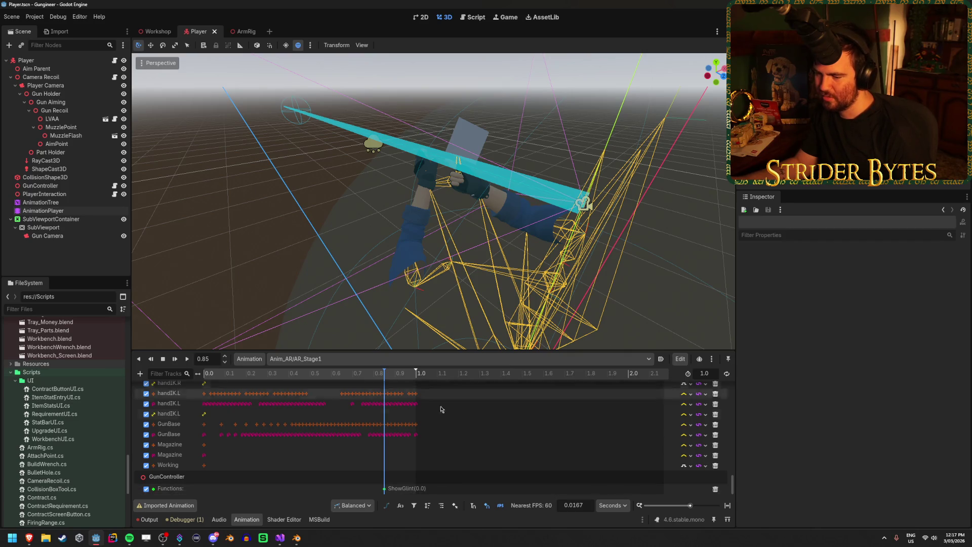
click(385, 490)
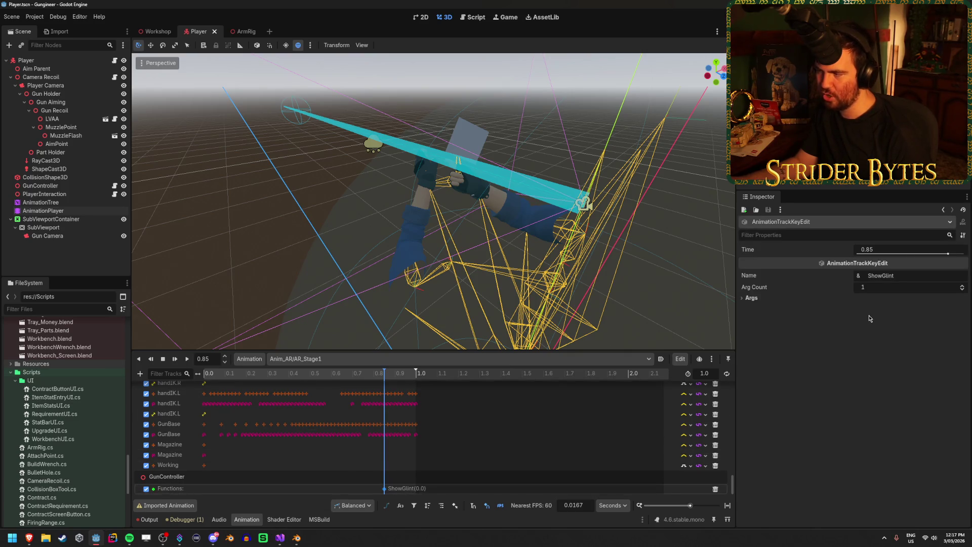
Set the ShowGlint key's first argument value to 0.1
click(781, 298)
click(921, 329)
text(0.1)
key(Return)
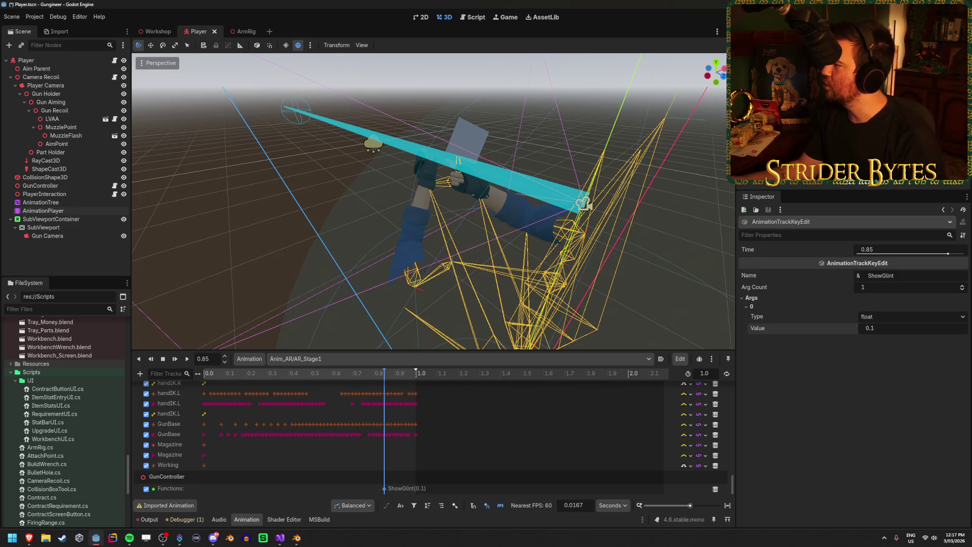
Save the scene with Ctrl+S
key(alt+Tab)
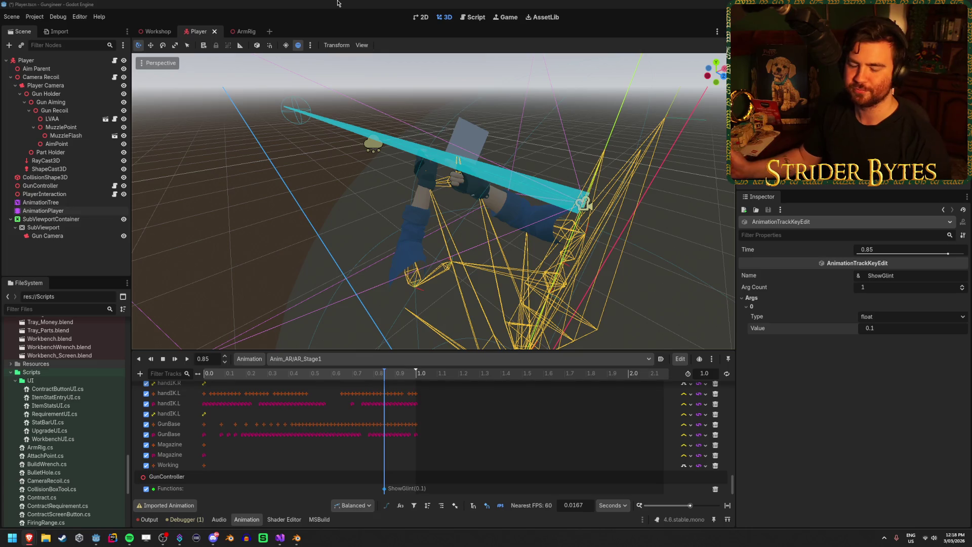
key(ctrl+s)
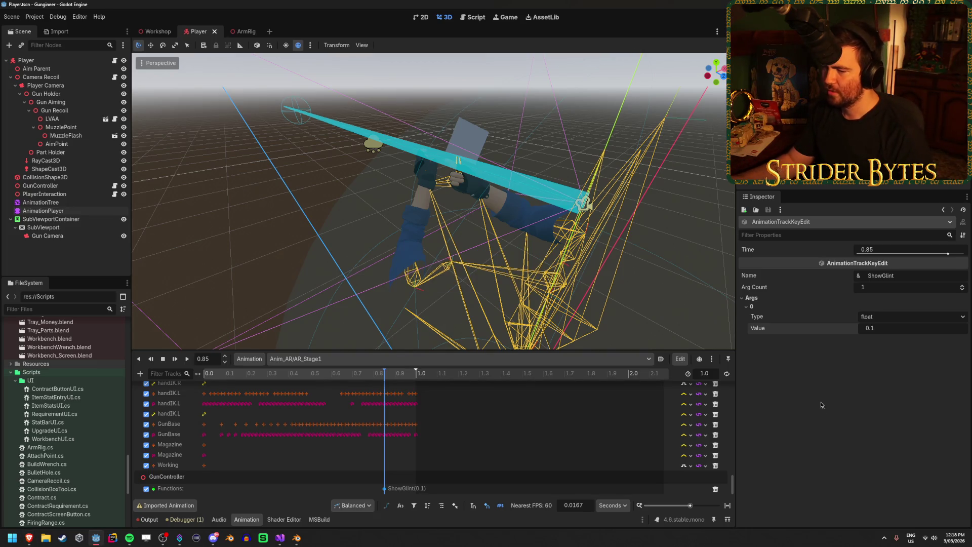
click(334, 358)
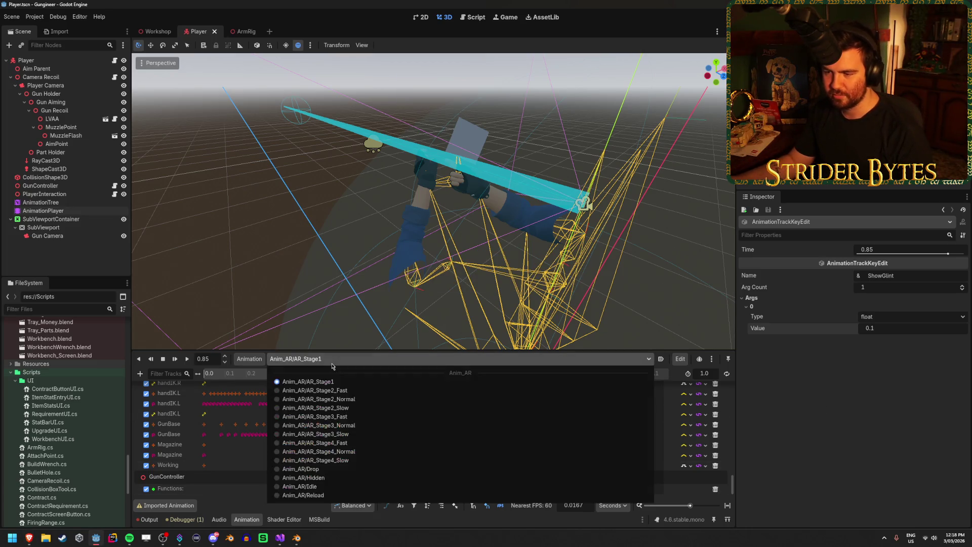
Switch to AR_Stage2_Fast and add a Call Method track targeting GunController
click(335, 393)
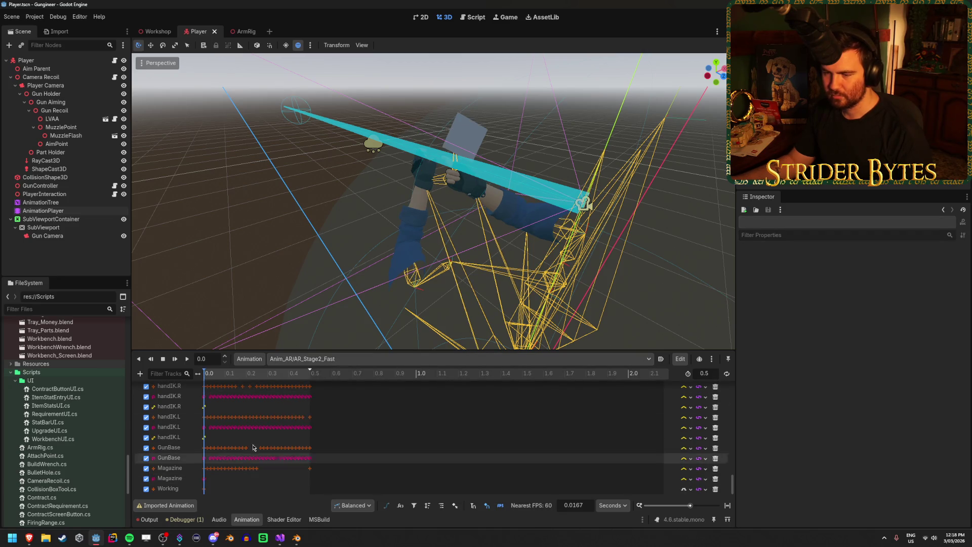
click(140, 373)
click(183, 431)
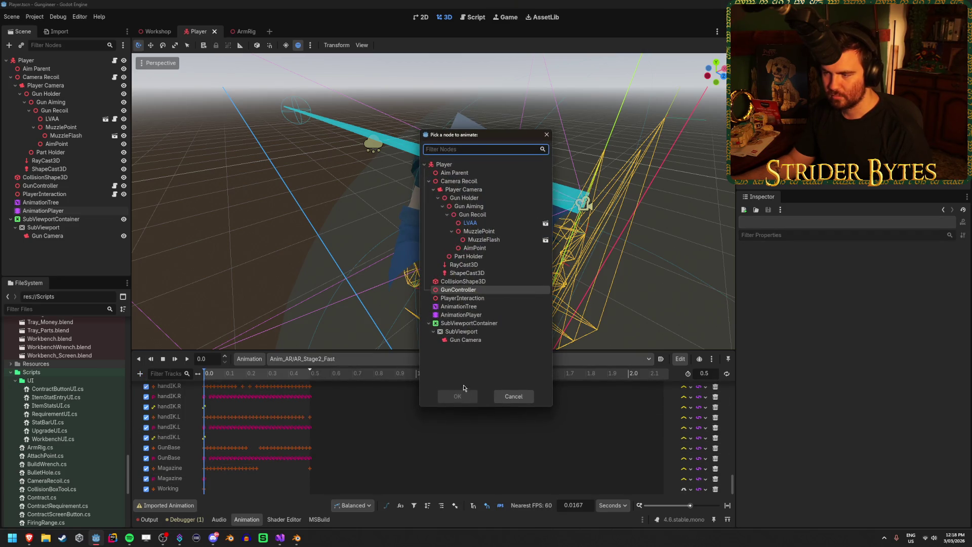
click(460, 299)
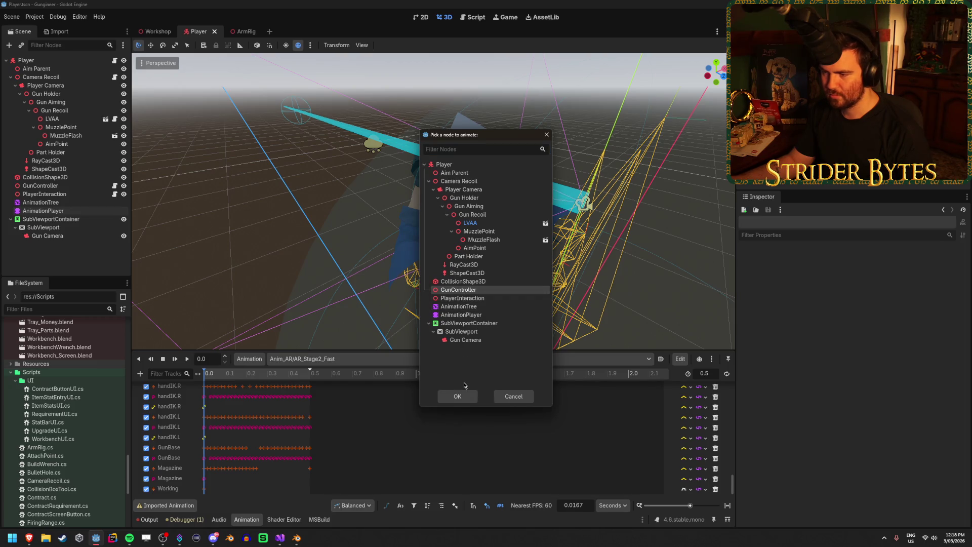
click(457, 396)
scroll(412, 425, down, 2)
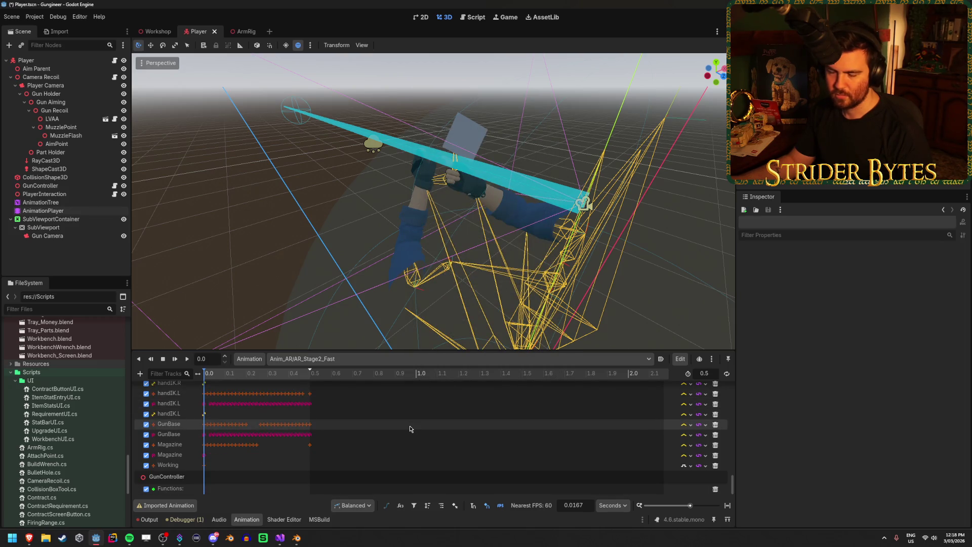
mouse_move(256, 375)
mouse_down()
mouse_move(299, 377)
mouse_move(223, 377)
mouse_move(299, 377)
mouse_move(215, 378)
mouse_move(311, 378)
mouse_move(218, 377)
mouse_move(285, 378)
mouse_up()
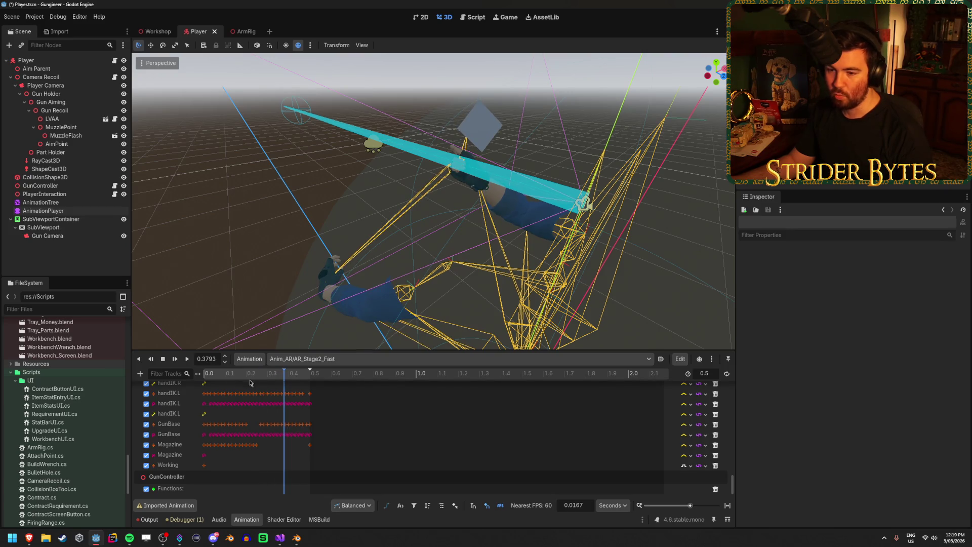
click(319, 358)
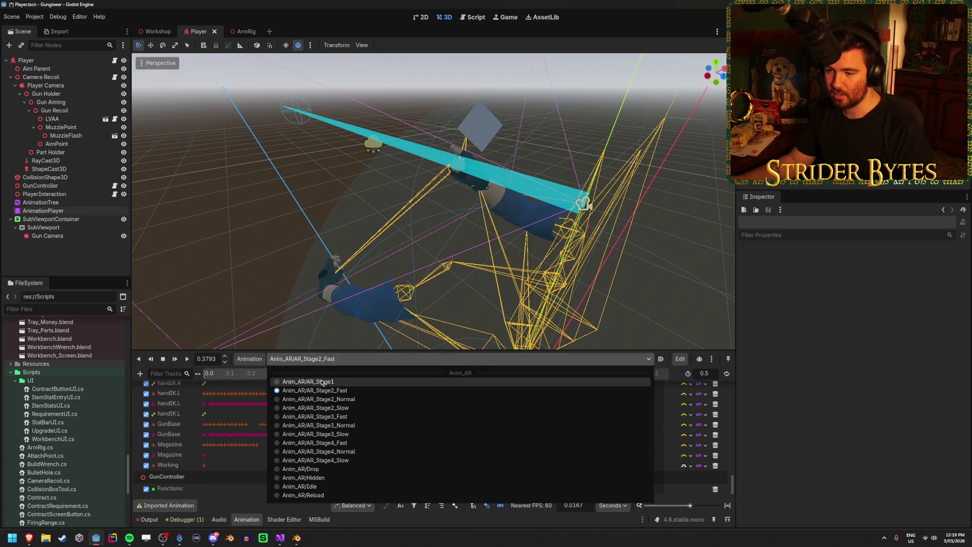
Return to AR_Stage1, save the scene, and dismiss the Imported Animation tracks warning
click(321, 382)
mouse_move(365, 377)
mouse_down()
mouse_move(321, 378)
mouse_move(405, 378)
mouse_move(232, 377)
mouse_move(388, 373)
mouse_move(356, 377)
mouse_up()
key(ctrl+s)
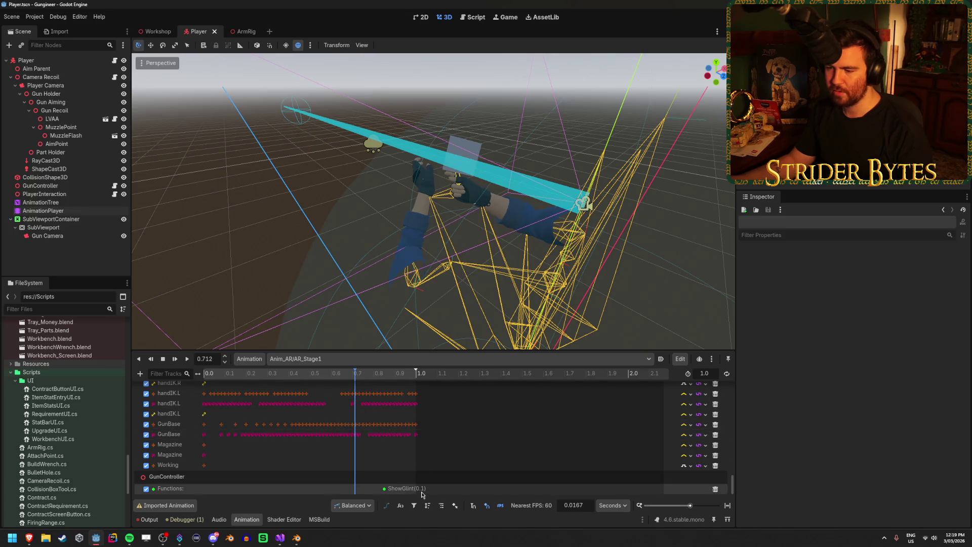
click(151, 505)
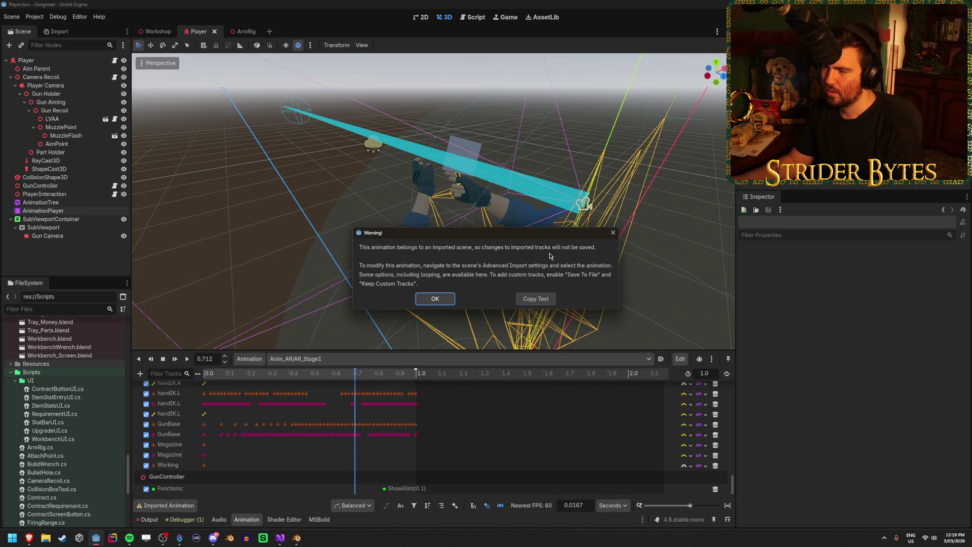
click(612, 234)
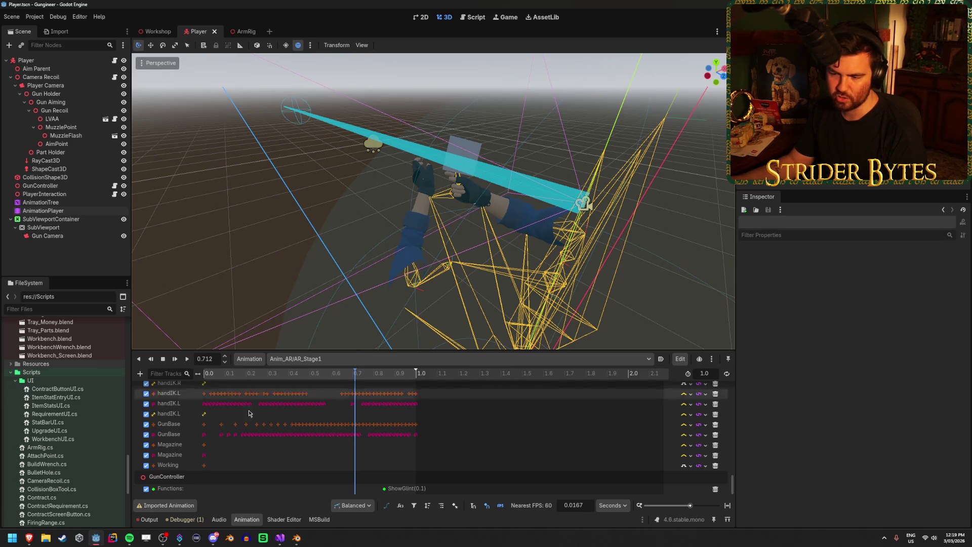
mouse_move(348, 373)
mouse_down()
mouse_move(385, 372)
mouse_move(293, 373)
mouse_move(387, 374)
mouse_move(379, 373)
mouse_up()
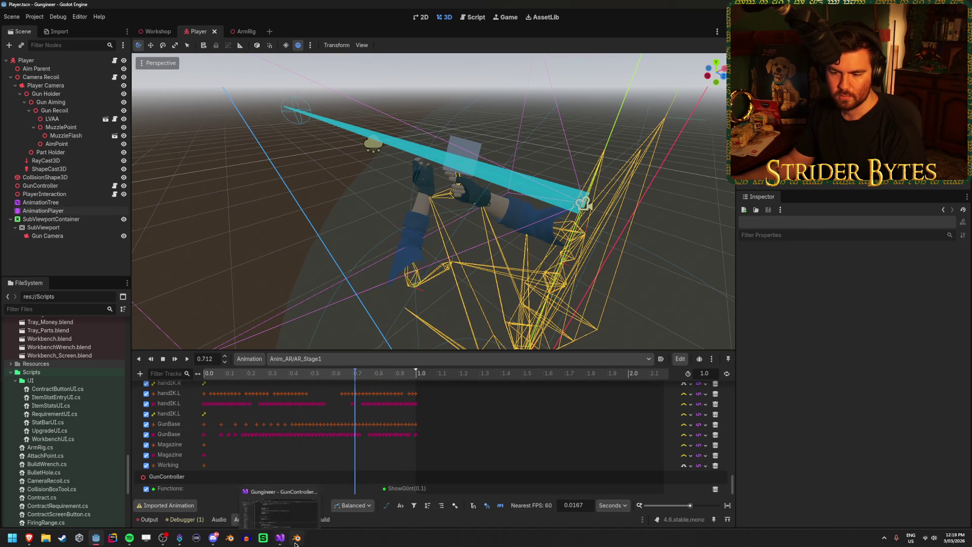
In Blender, load the AR_Stage1 action, set the end frame to 60, and save
click(297, 538)
click(359, 347)
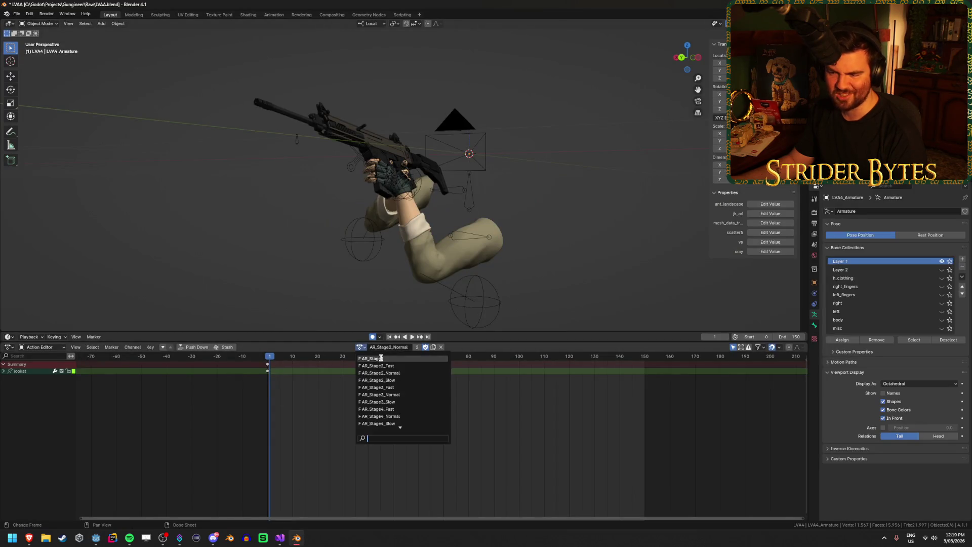
click(385, 359)
drag(344, 244, 342, 400)
key(space)
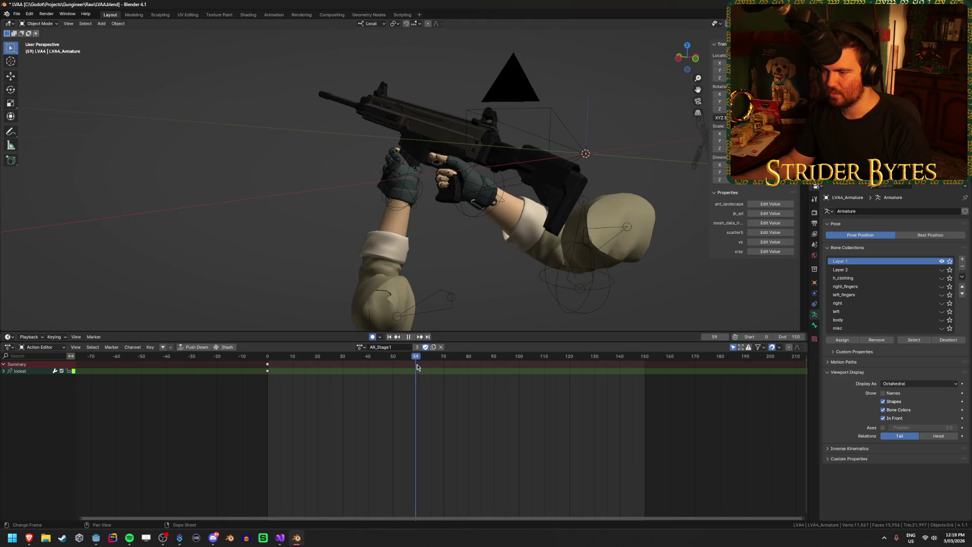
key(space)
click(789, 337)
text(60)
key(Return)
key(ctrl+s)
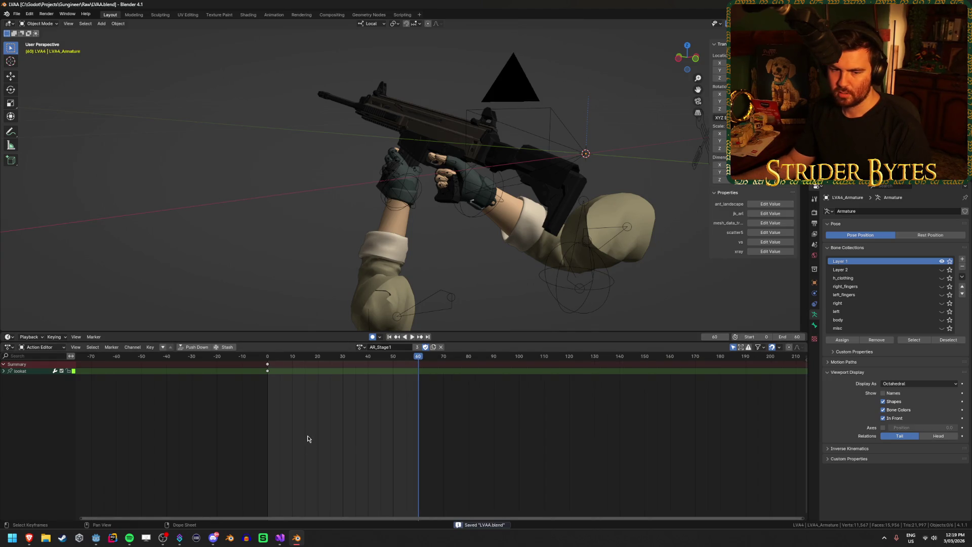
Put the arm armature in Pose Mode and reveal the hidden bones to inspect the gun rig
scroll(306, 439, left, 5)
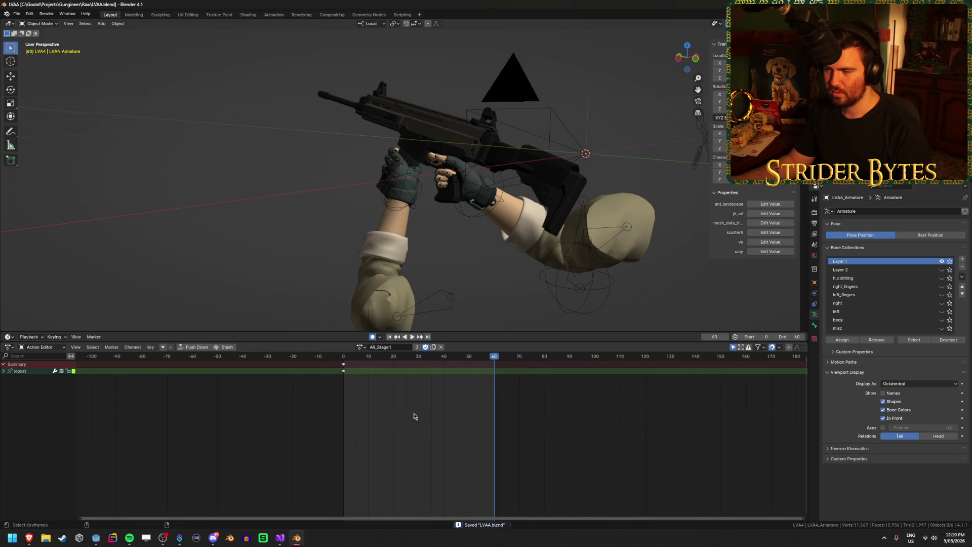
key(Left)
click(491, 190)
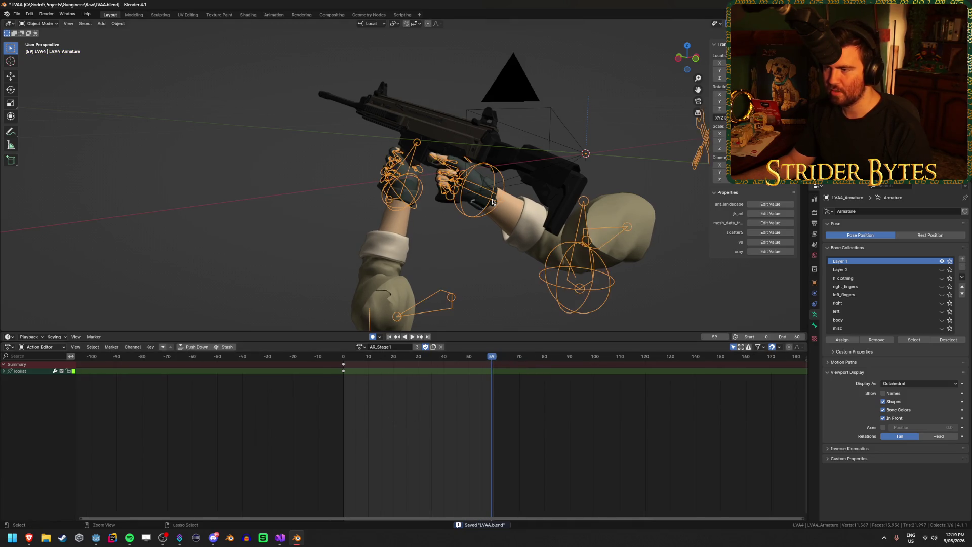
key(ctrl+Tab)
click(491, 190)
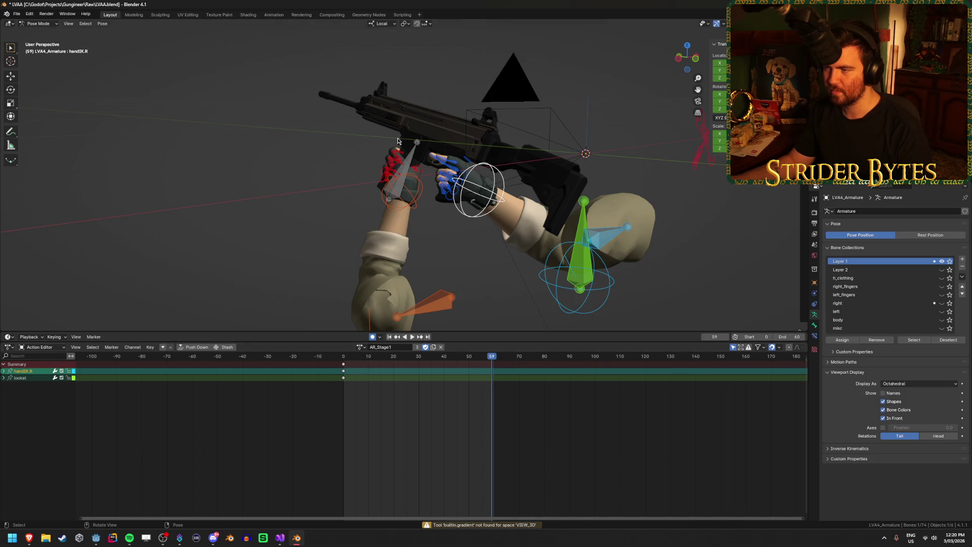
key(alt+h)
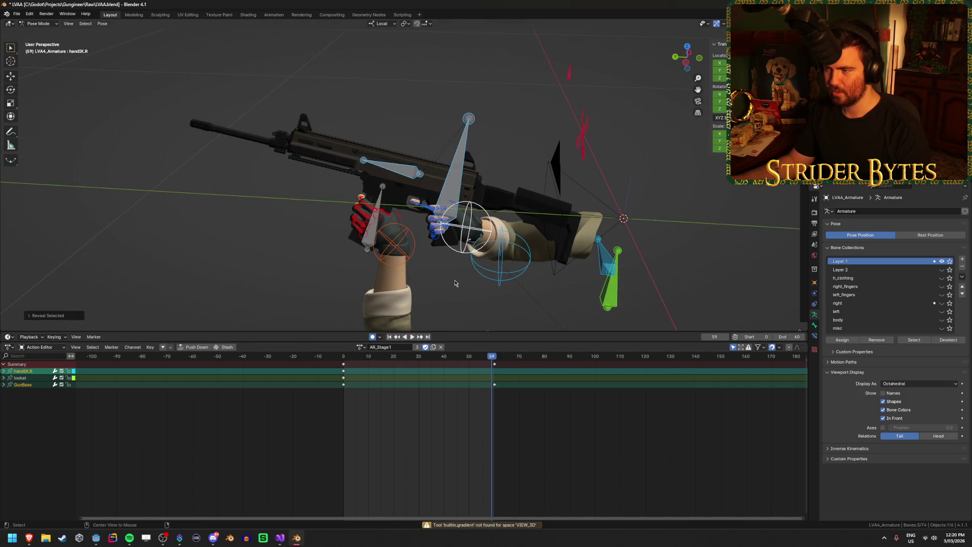
click(460, 171)
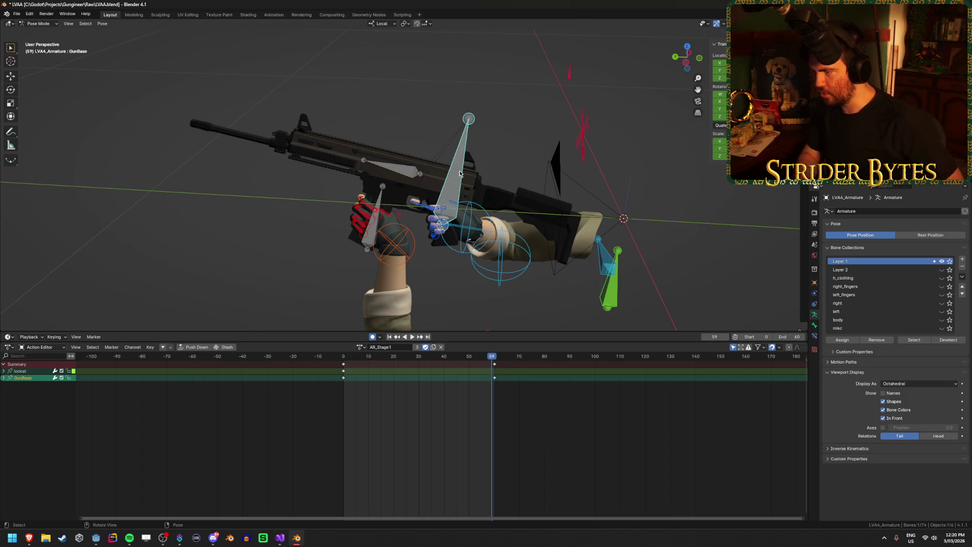
drag(464, 173, 466, 177)
key(space)
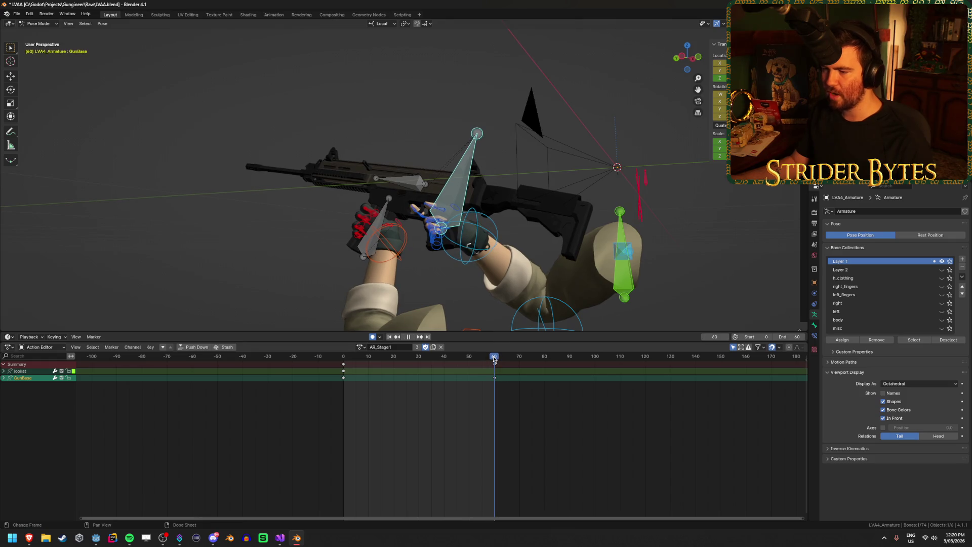
drag(493, 358, 344, 366)
key(Escape)
Move the handIK.R bone further along the rifle at frame 60 and save LVAA.blend
click(475, 233)
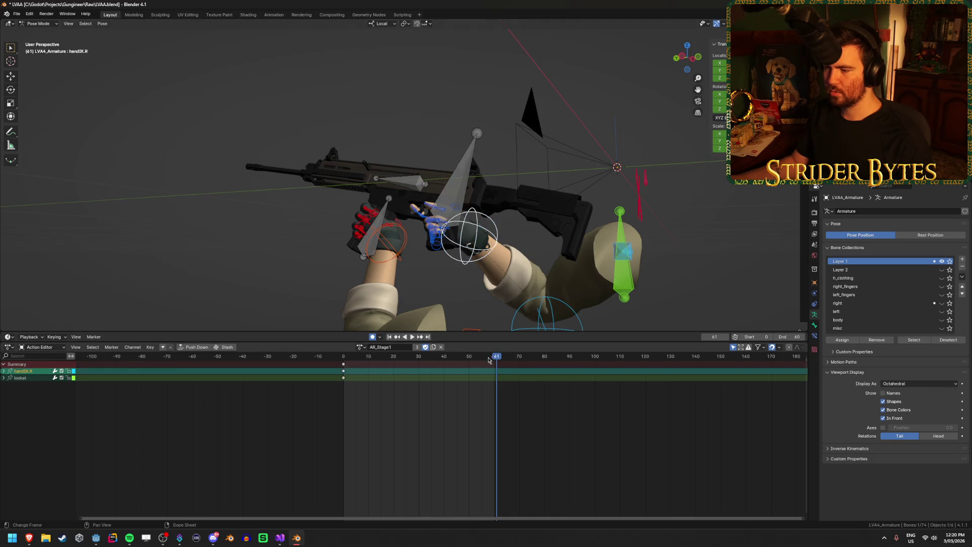
click(494, 361)
mouse_move(455, 263)
mouse_down()
mouse_move(479, 280)
mouse_move(456, 286)
mouse_up()
key(g)
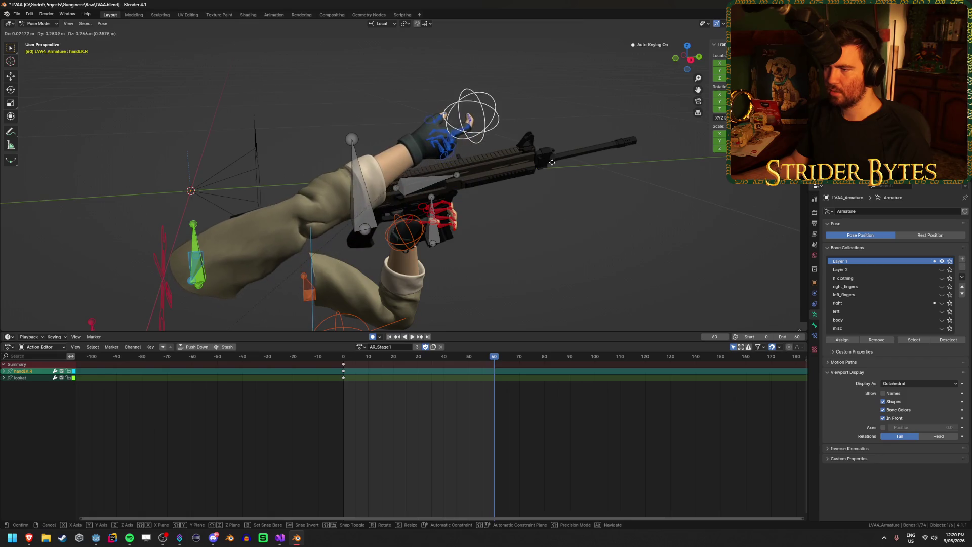
click(424, 293)
key(space)
click(496, 365)
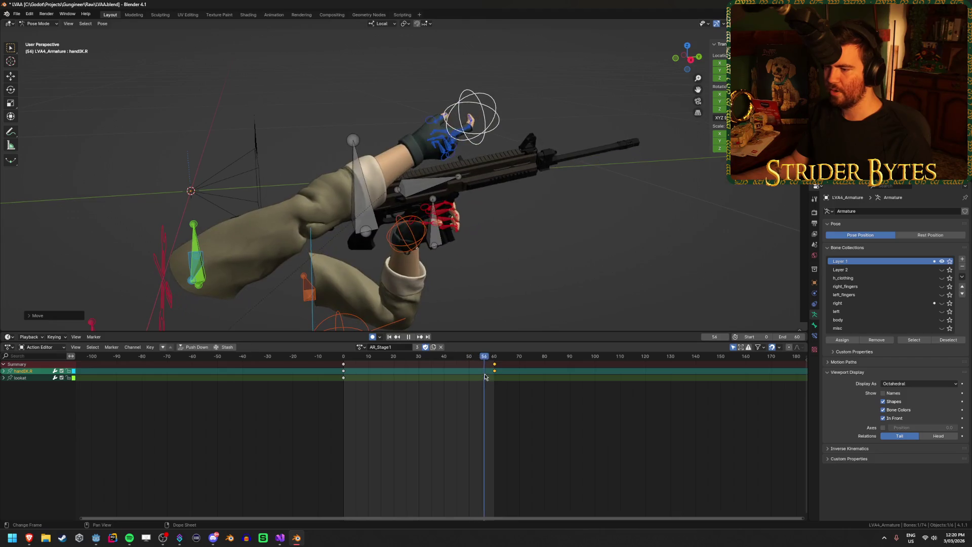
key(space)
drag(486, 218, 518, 208)
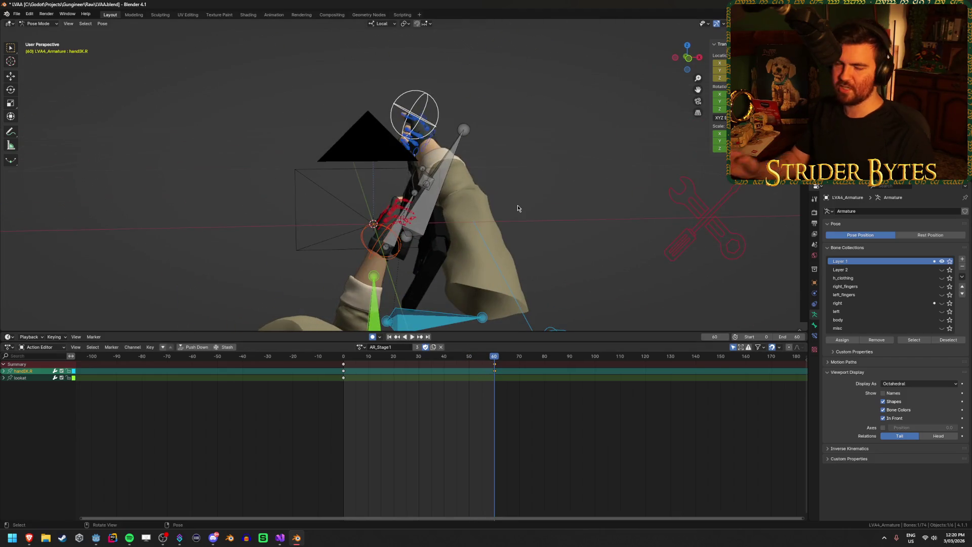
key(ctrl+s)
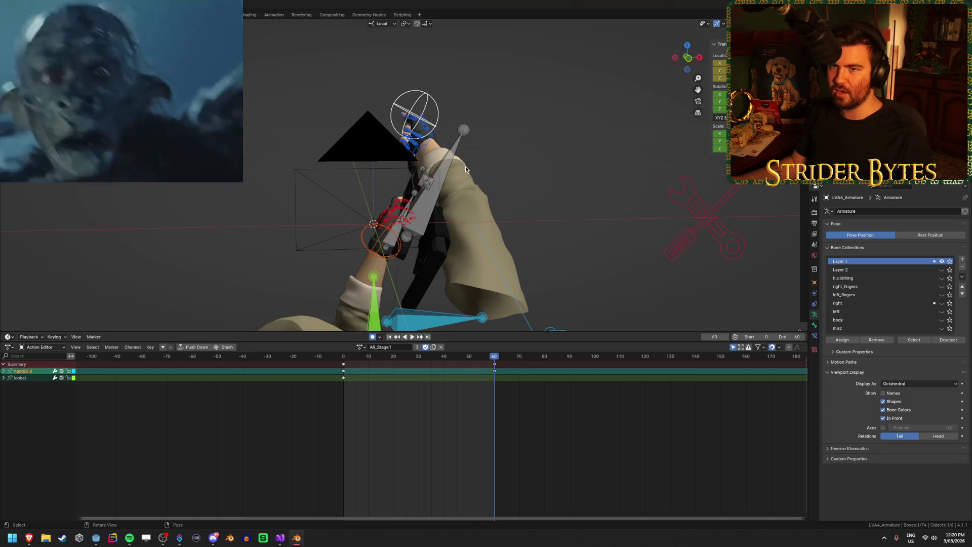
key(ctrl+shift+e)
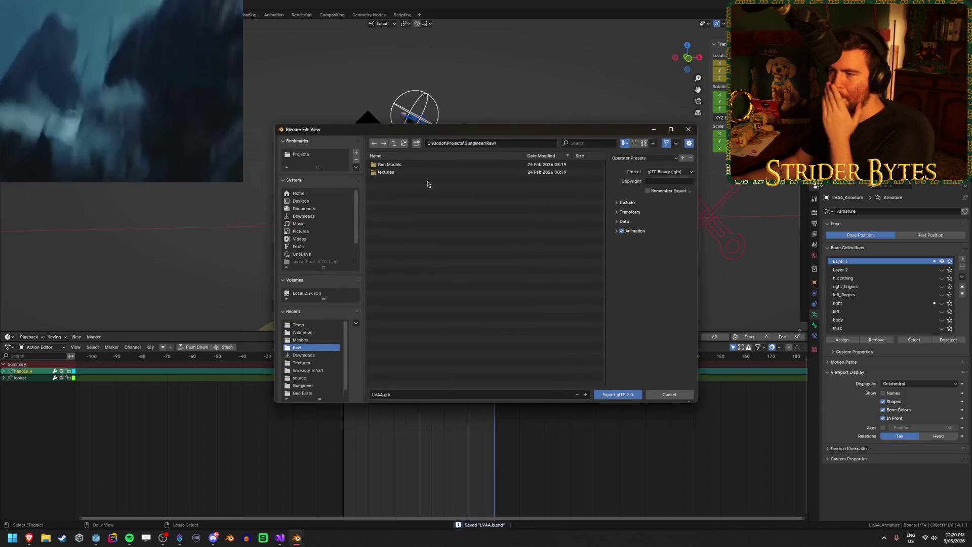
Choose Anim_AR.glb in the Gungineer/Animation folder as the glTF export target
click(394, 144)
click(390, 180)
click(411, 165)
Review the animation, include, transform, data, mesh, shape key and armature export options
click(616, 231)
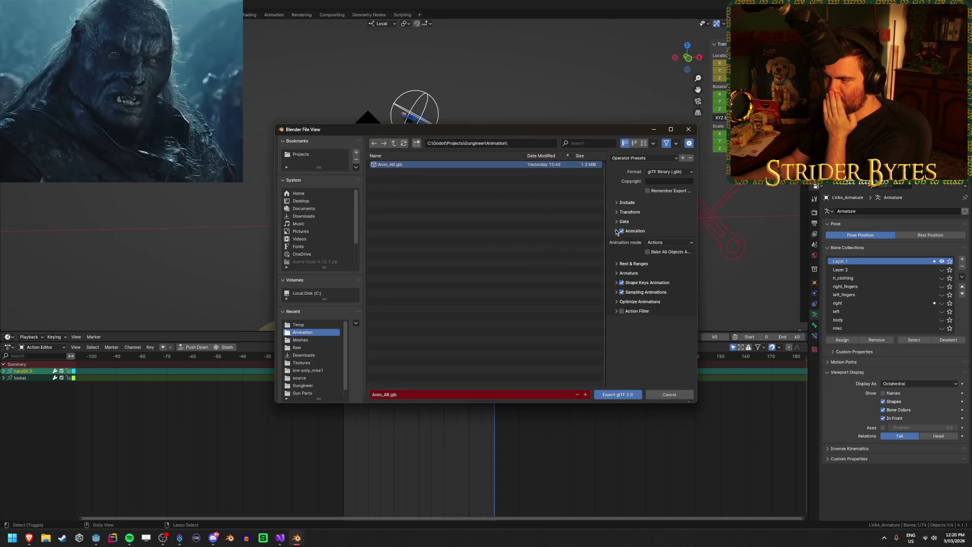
click(616, 231)
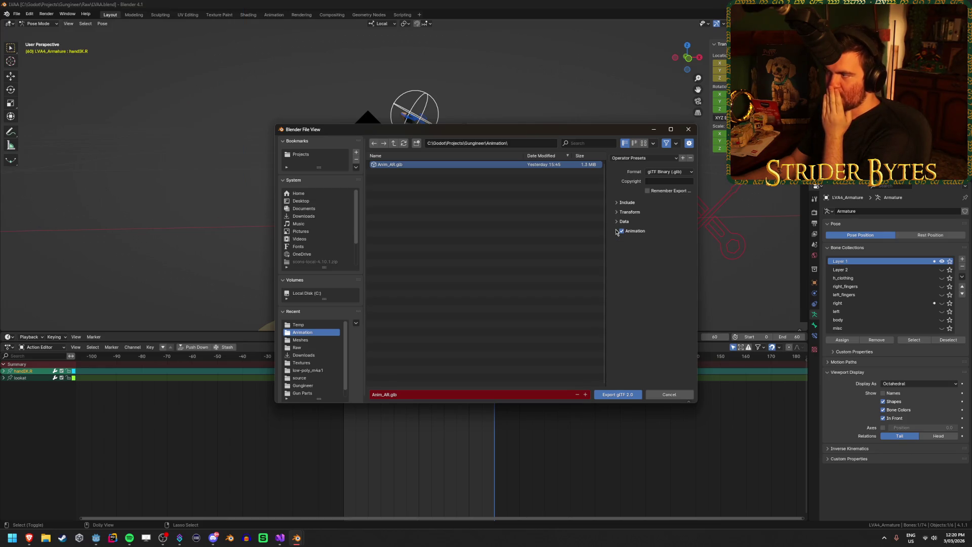
click(627, 202)
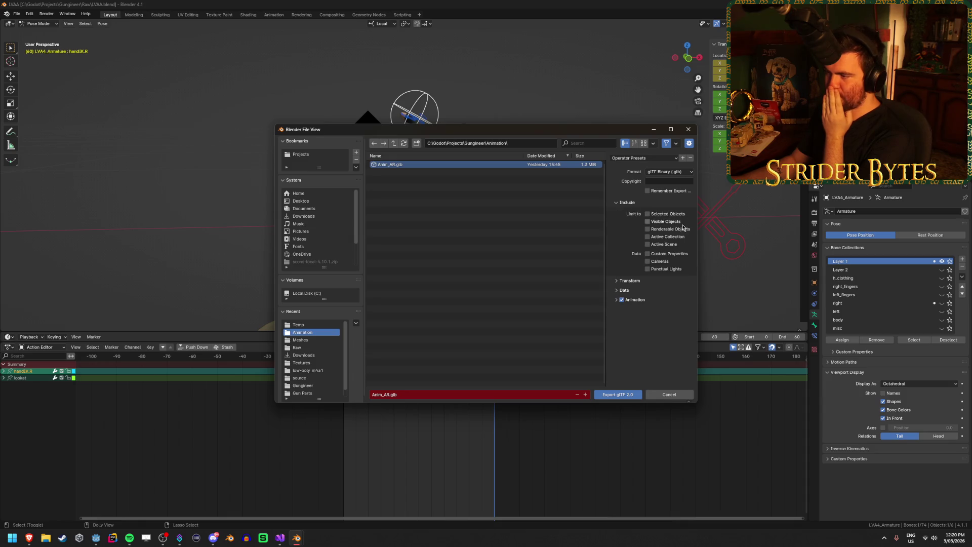
click(677, 202)
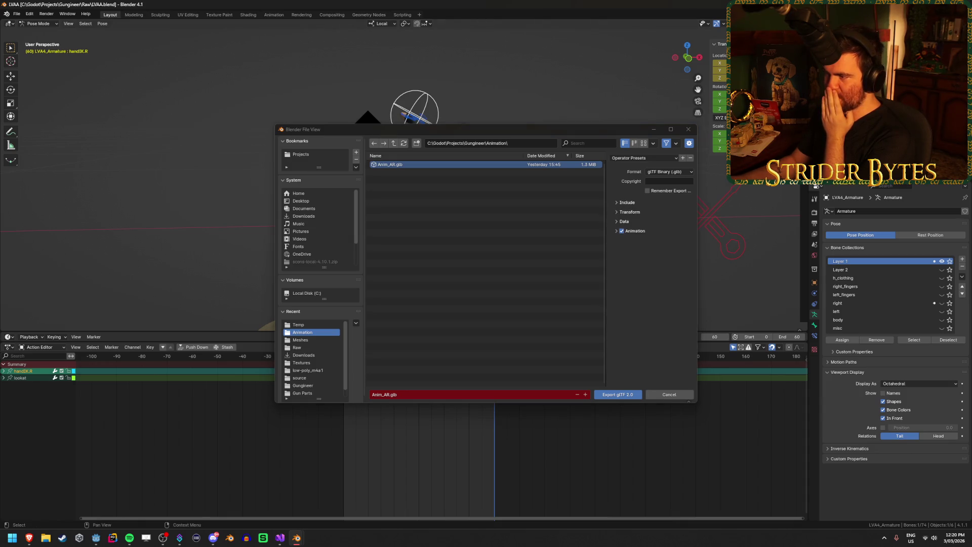
click(629, 212)
click(627, 235)
click(633, 213)
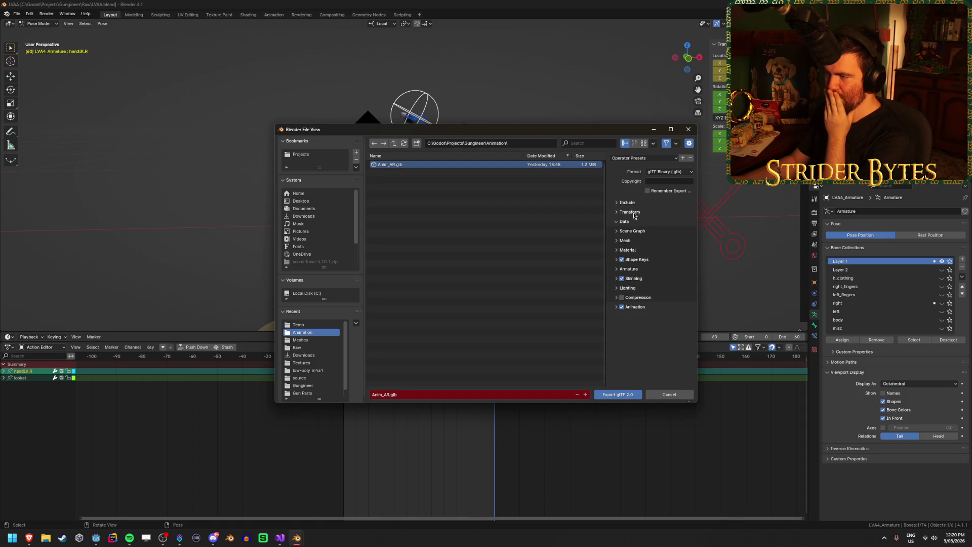
click(626, 241)
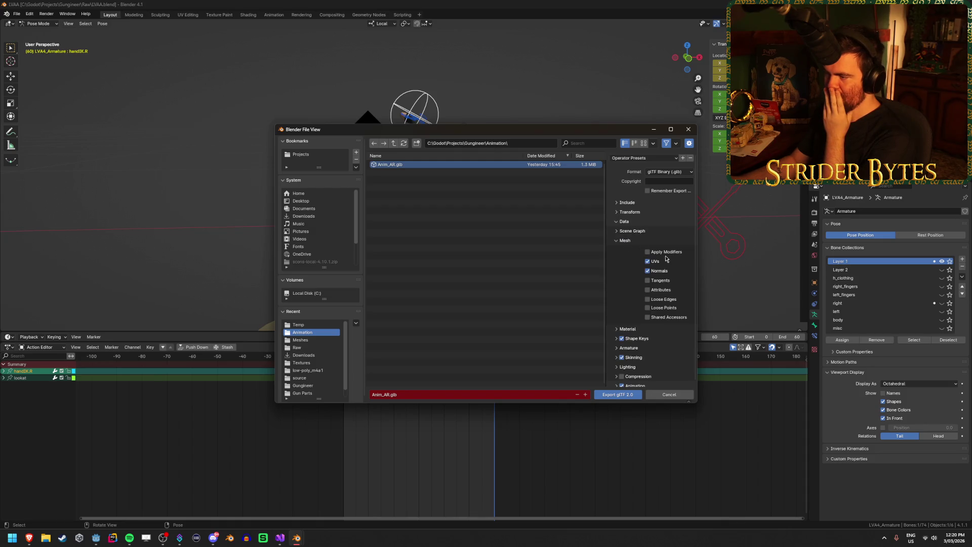
click(623, 240)
click(635, 259)
click(635, 260)
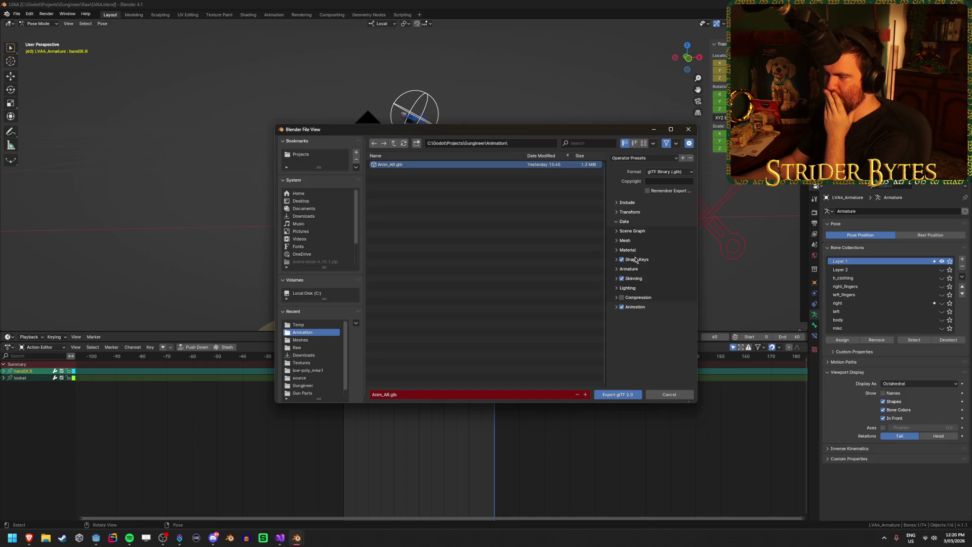
click(635, 270)
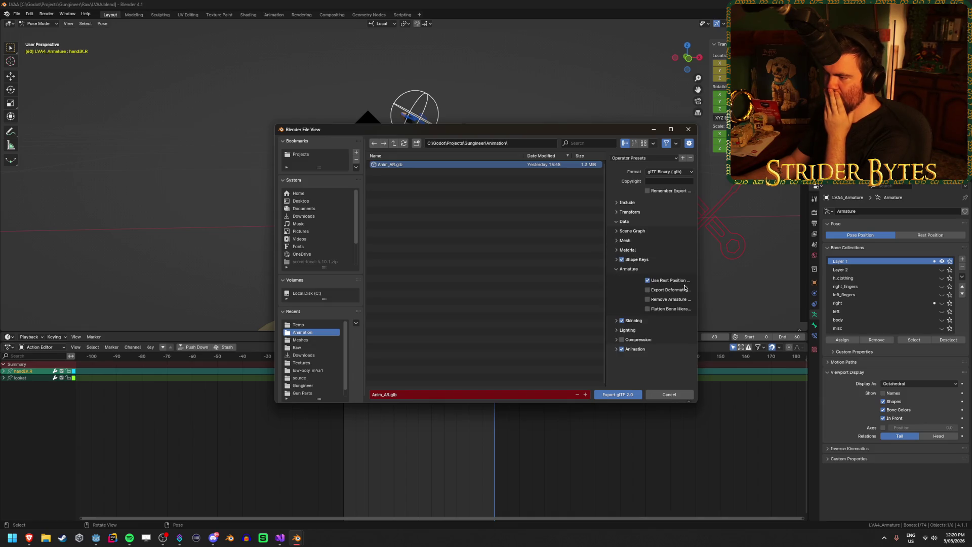
click(632, 271)
click(633, 270)
click(634, 270)
click(635, 270)
click(635, 269)
click(634, 307)
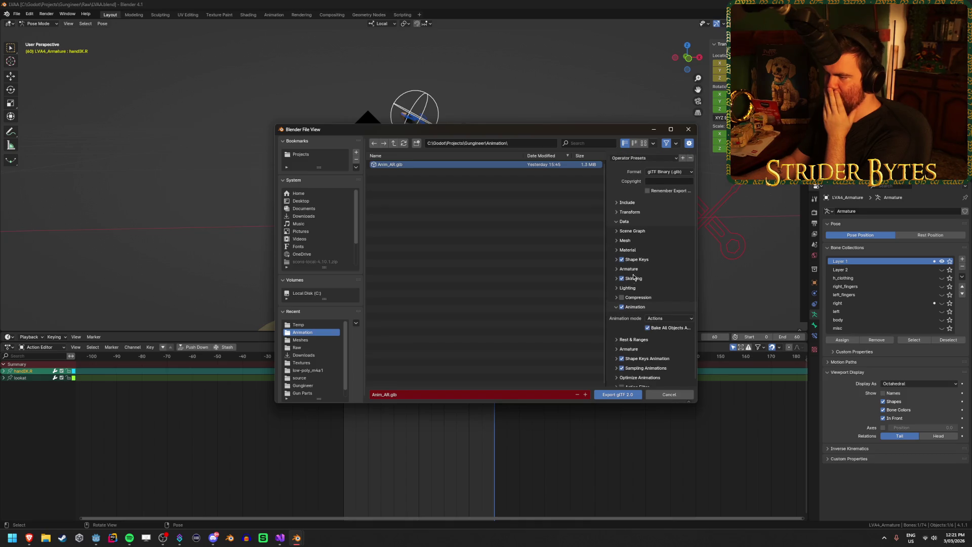
click(633, 241)
click(633, 241)
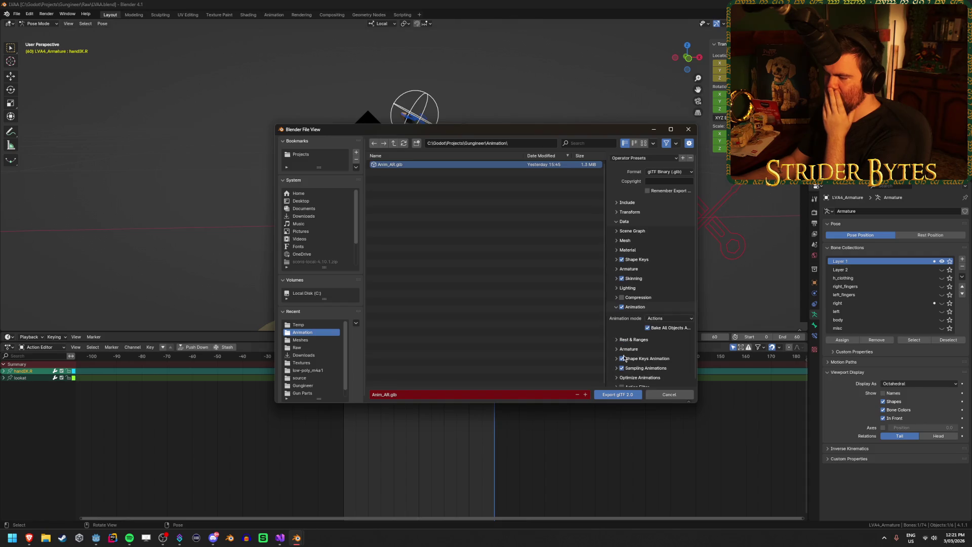
Export over Anim_AR.glb, return the armature to Object Mode, and switch to Godot
click(623, 397)
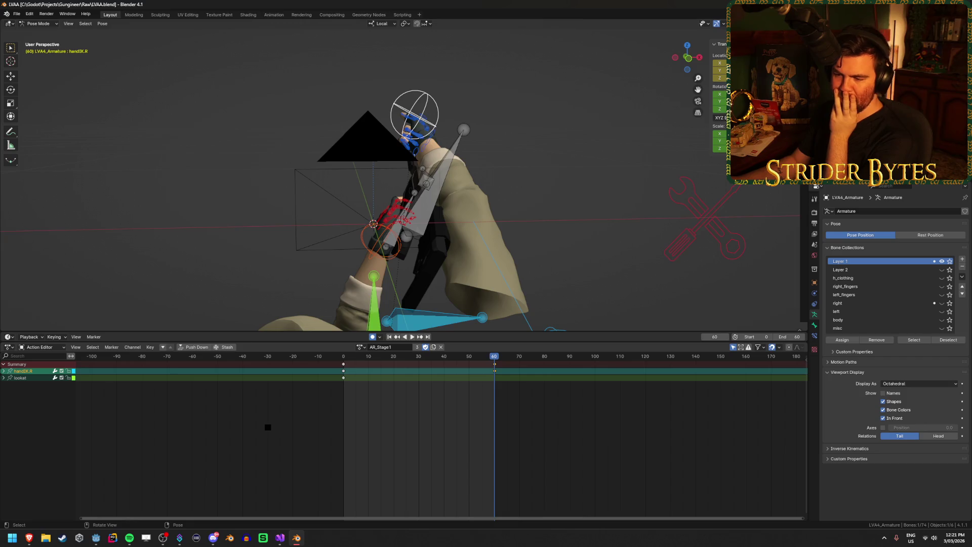
key(ctrl+Tab)
click(96, 538)
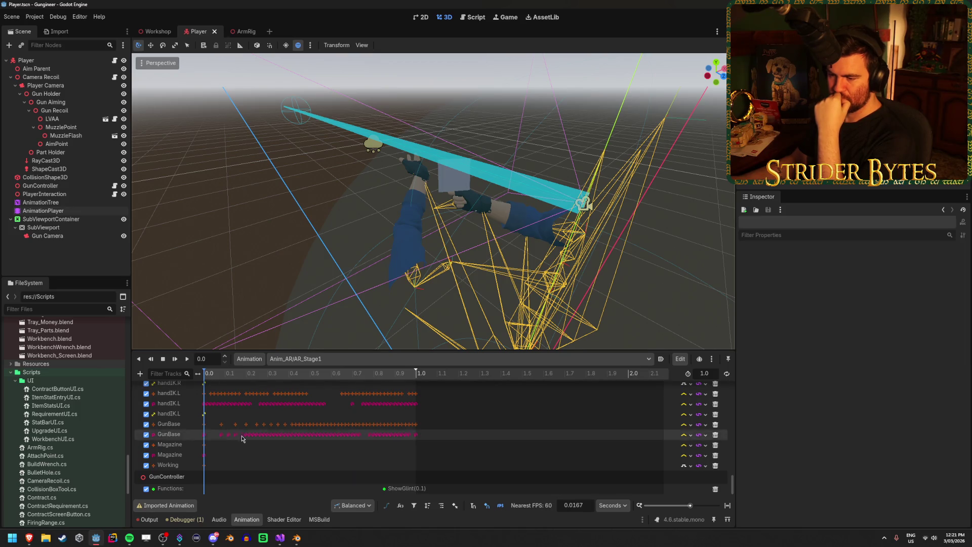
click(236, 375)
mouse_move(243, 377)
mouse_down()
mouse_move(416, 390)
mouse_move(215, 400)
mouse_move(397, 405)
mouse_move(206, 408)
mouse_move(393, 406)
mouse_move(184, 401)
mouse_up()
scroll(64, 425, up, 5)
scroll(64, 425, up, 10)
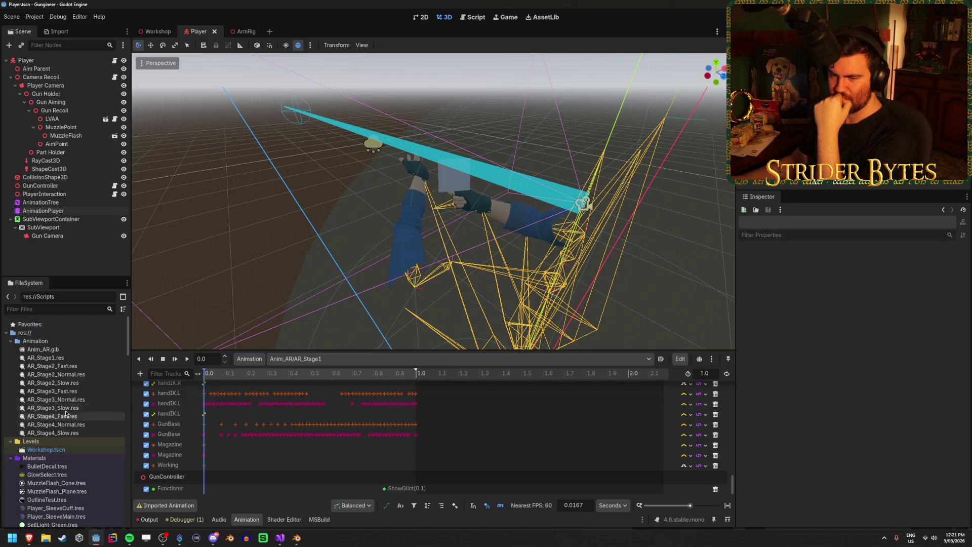
double_click(64, 352)
click(142, 128)
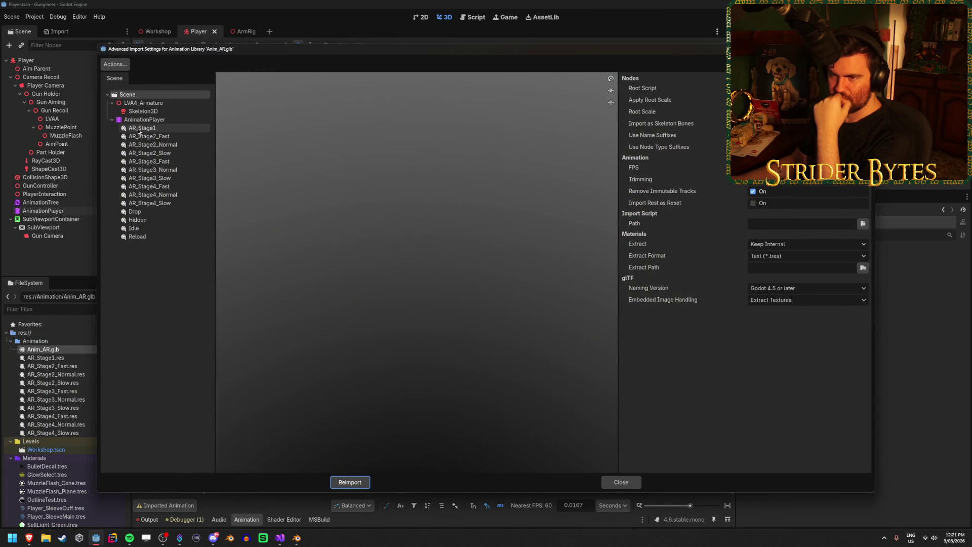
click(147, 136)
click(147, 153)
click(149, 177)
click(151, 194)
click(155, 202)
click(622, 482)
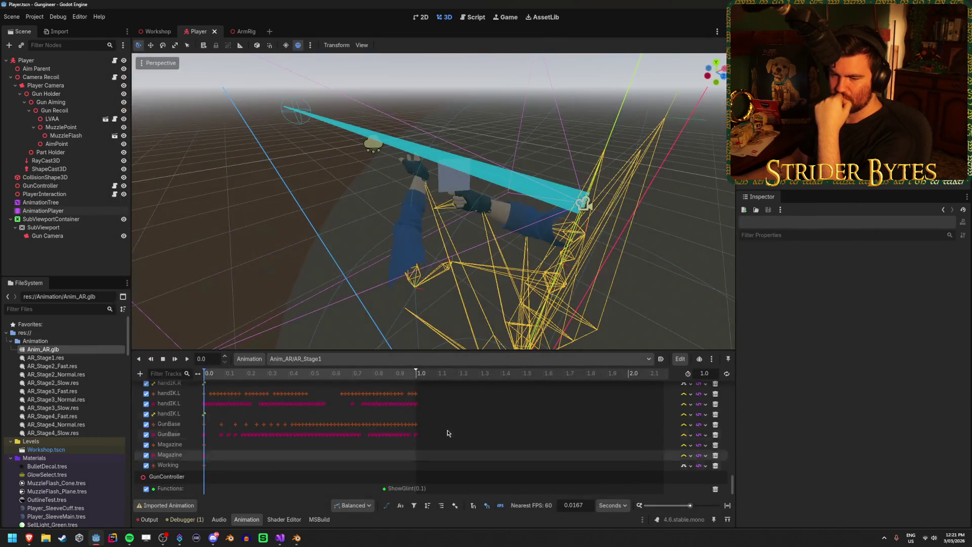
mouse_move(215, 376)
mouse_down()
mouse_move(408, 388)
mouse_move(214, 395)
mouse_move(414, 400)
mouse_move(310, 404)
mouse_move(393, 405)
mouse_move(192, 383)
mouse_up()
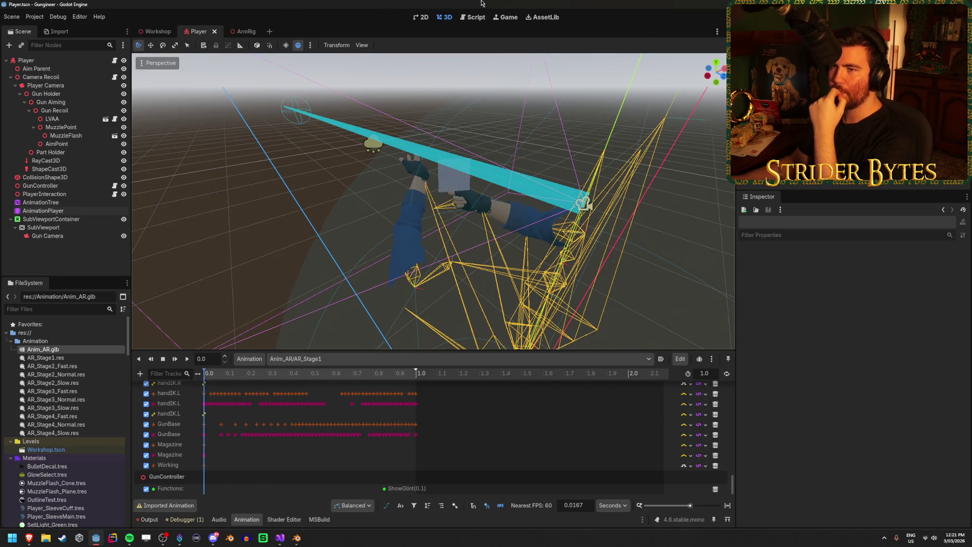
Run the game, walk to the workbench, reload the rifle with R, then stop the game
key(F5)
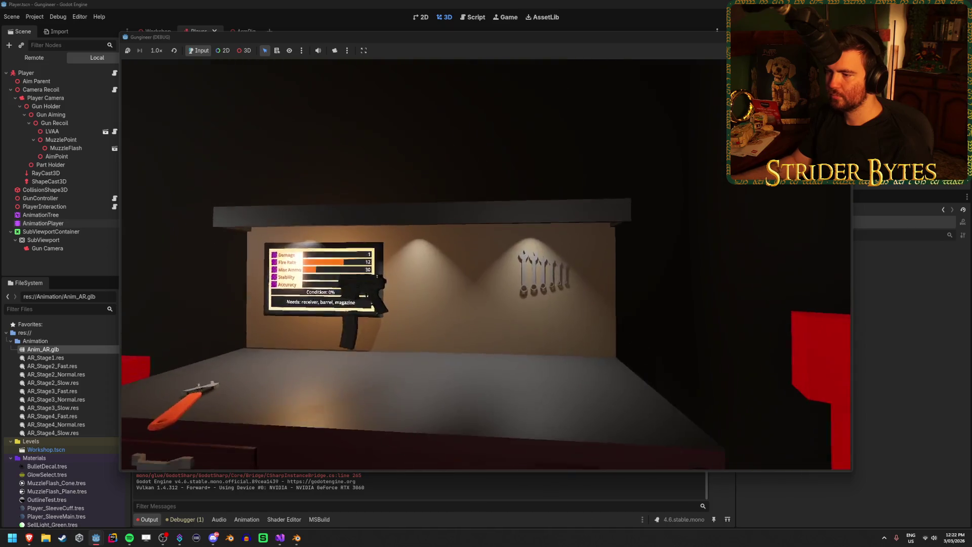
key(w)
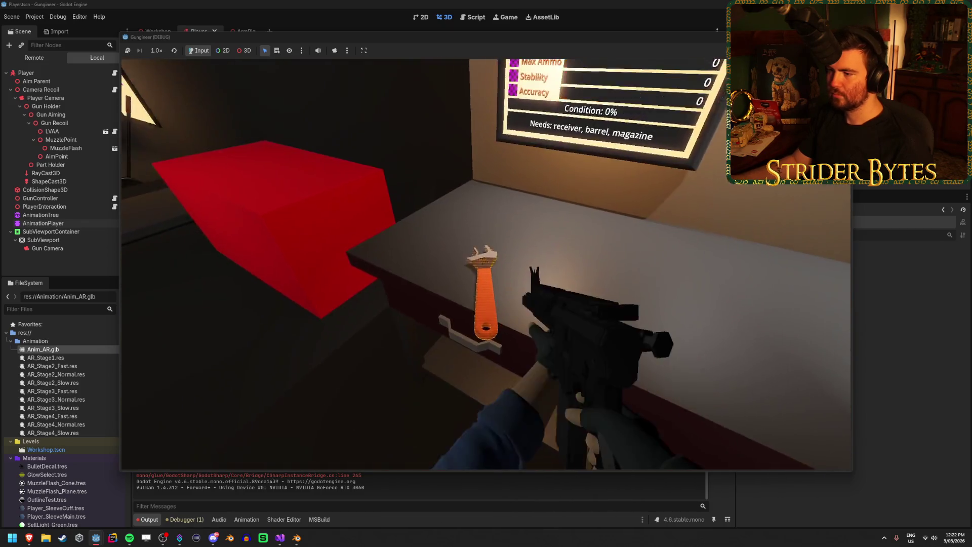
key(r)
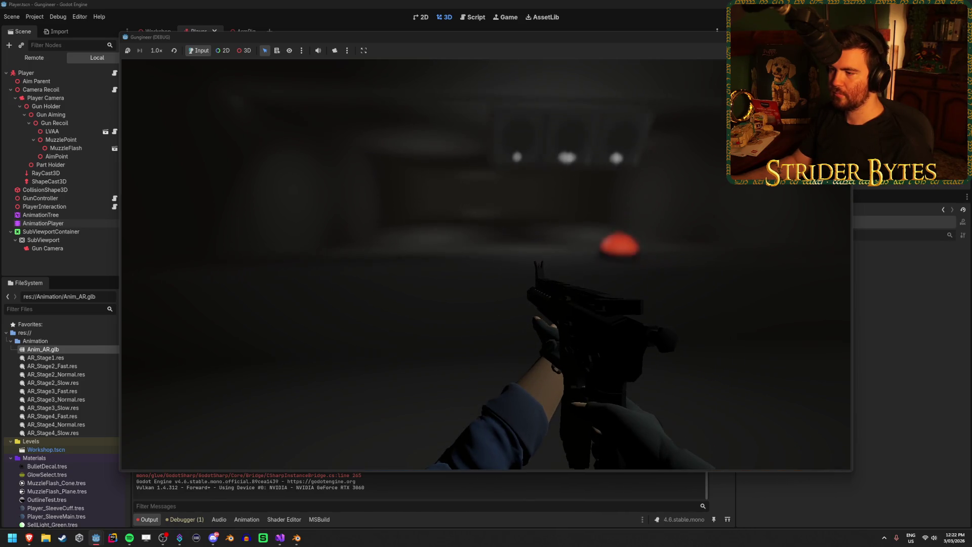
key(F8)
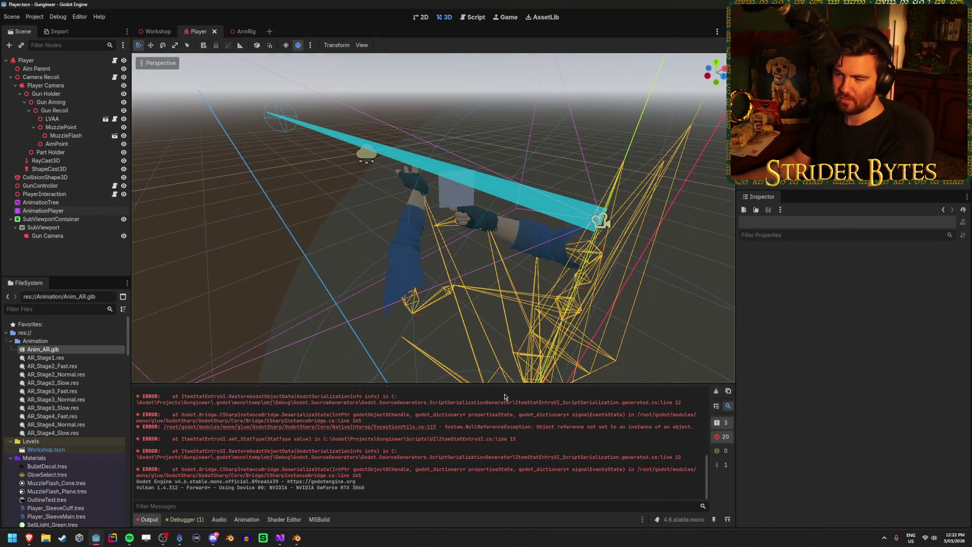
Clear the output log and inspect the AnimationTree and AnimationPlayer nodes
scroll(504, 395, up, 2)
click(716, 392)
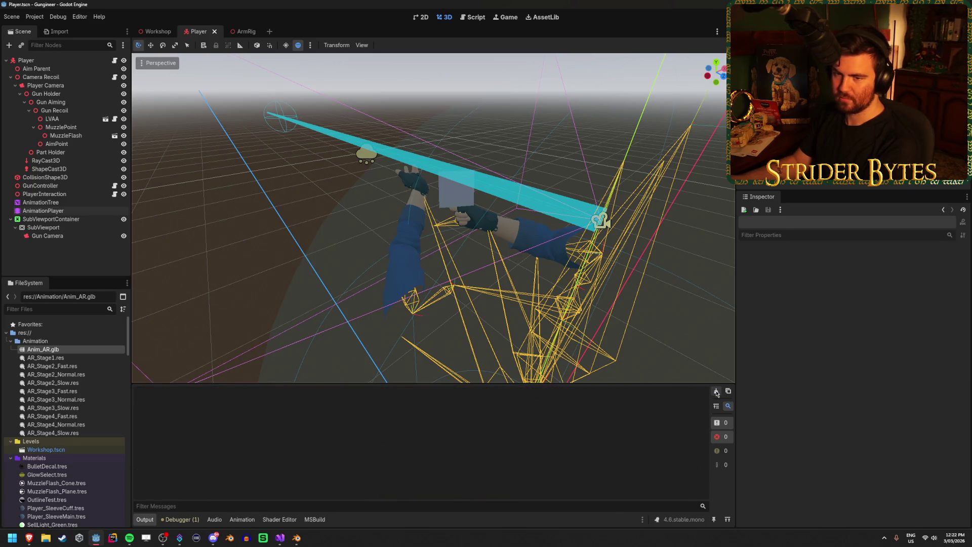
click(41, 202)
click(50, 211)
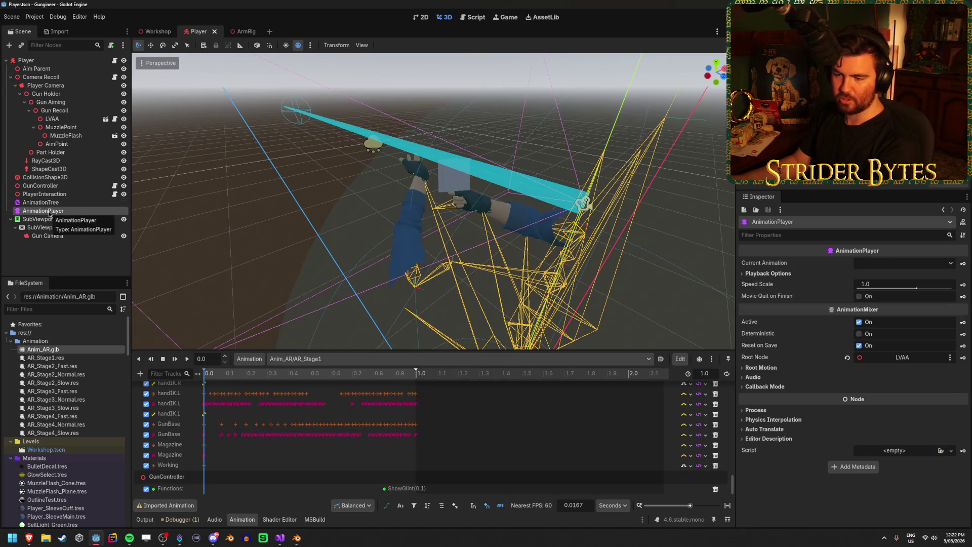
click(50, 203)
click(50, 210)
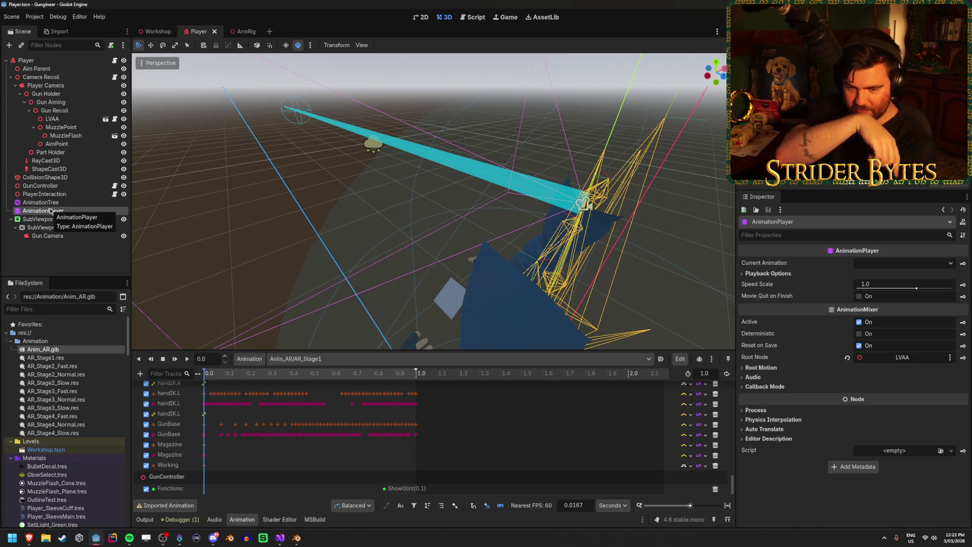
Browse the AR_Stage1, AR_Stage2_Fast.res and Anim_AR.glb animation files
click(45, 358)
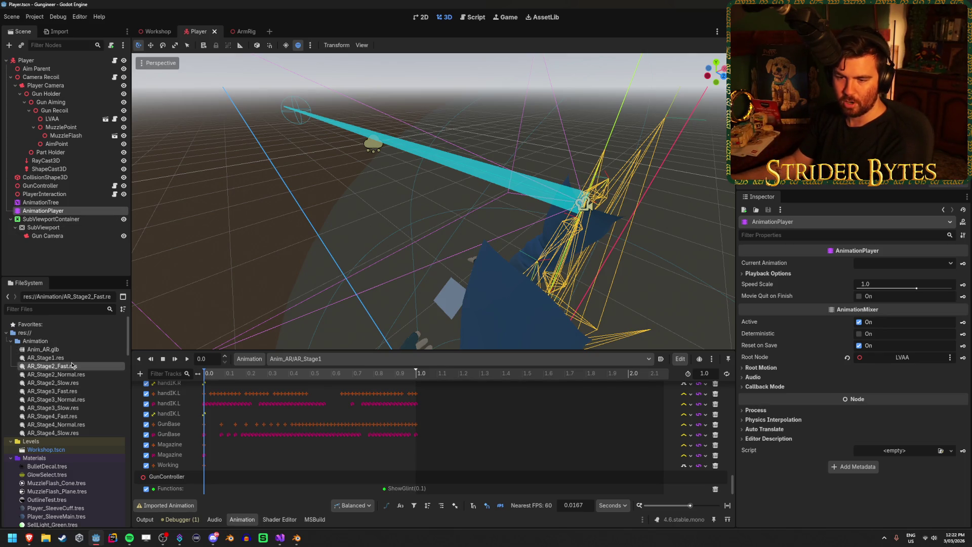
click(58, 366)
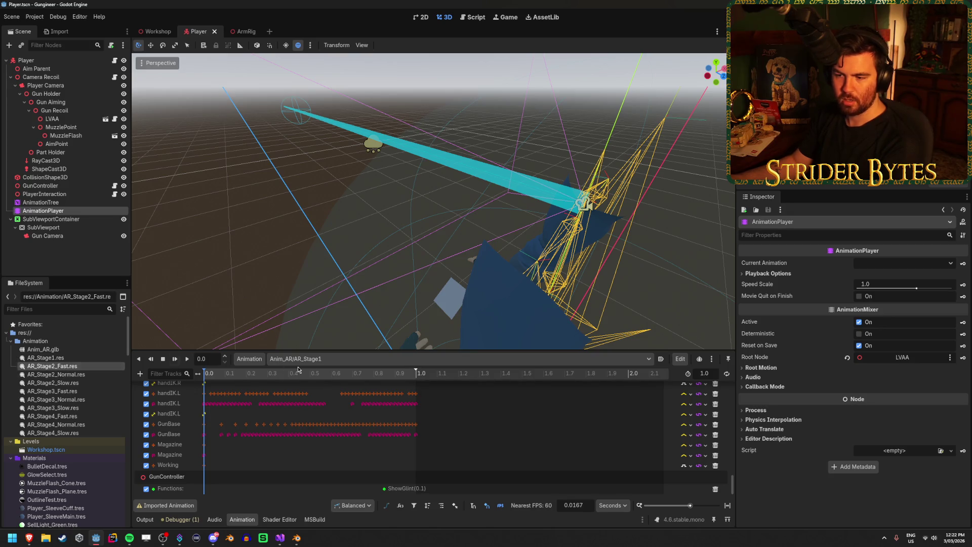
click(333, 358)
click(333, 358)
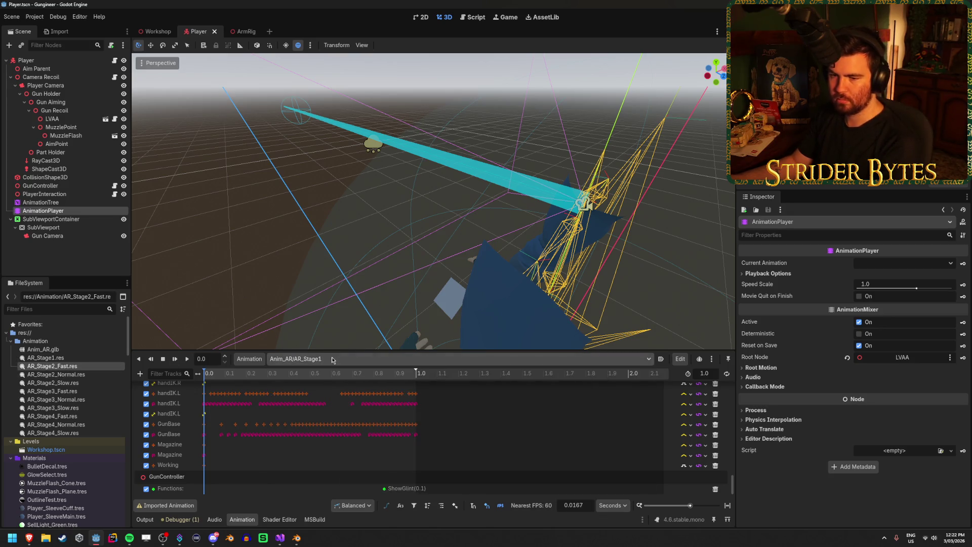
click(62, 353)
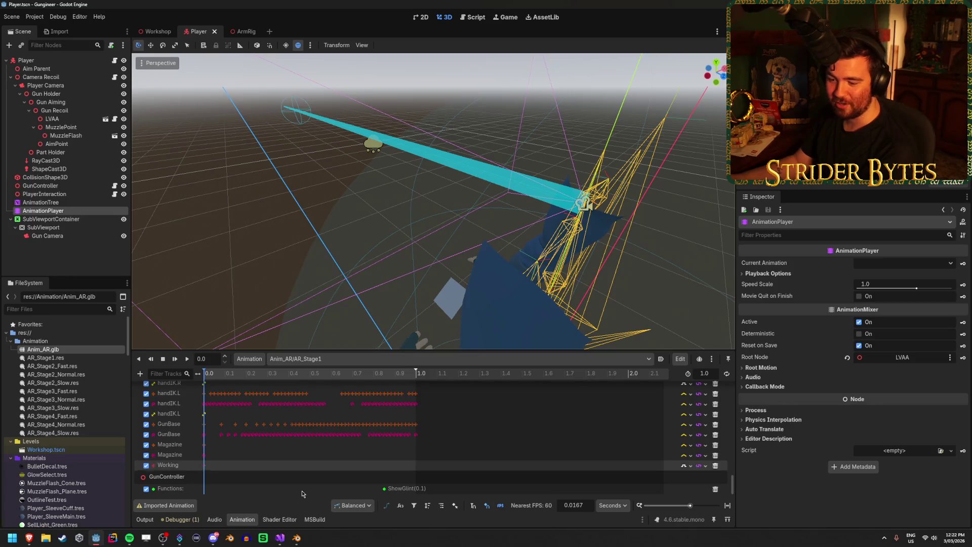
Glance at GunController in Visual Studio, then select the handIK frame-60 key in Blender
click(281, 540)
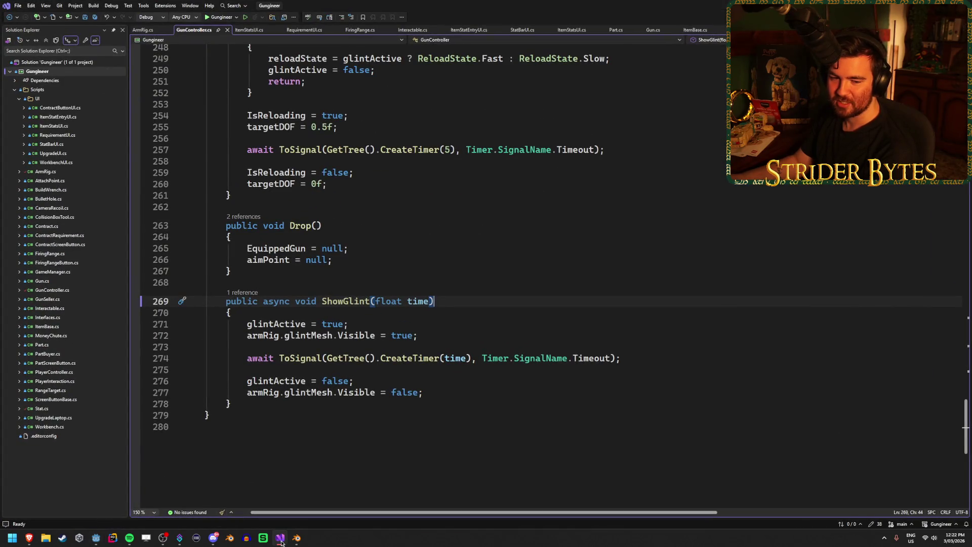
click(296, 540)
click(496, 371)
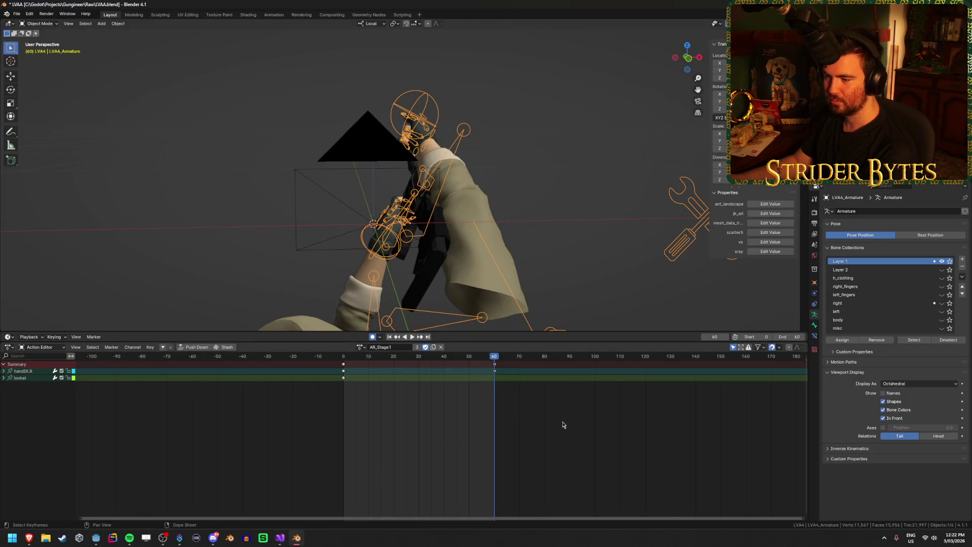
Delete the frame-60 hand IK keyframe and save LVAA.blend
drag(354, 152, 387, 140)
key(ctrl+Tab)
key(x)
click(537, 425)
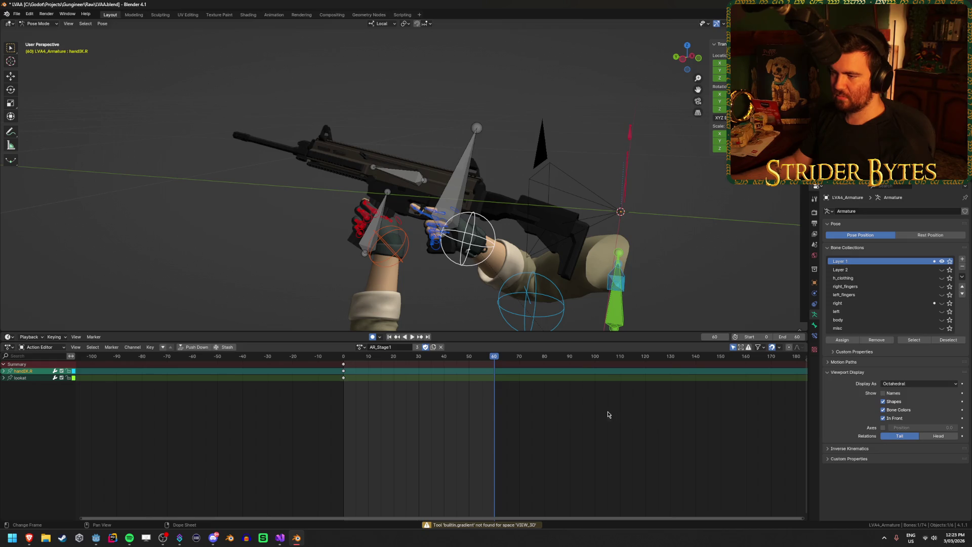
key(ctrl+s)
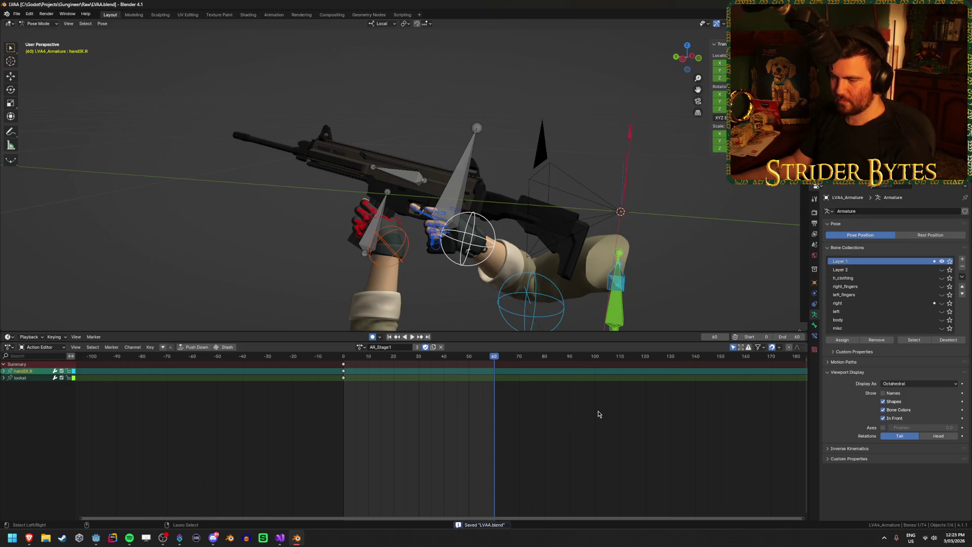
Re-export the animations to Anim_AR.glb via glTF
key(ctrl+e)
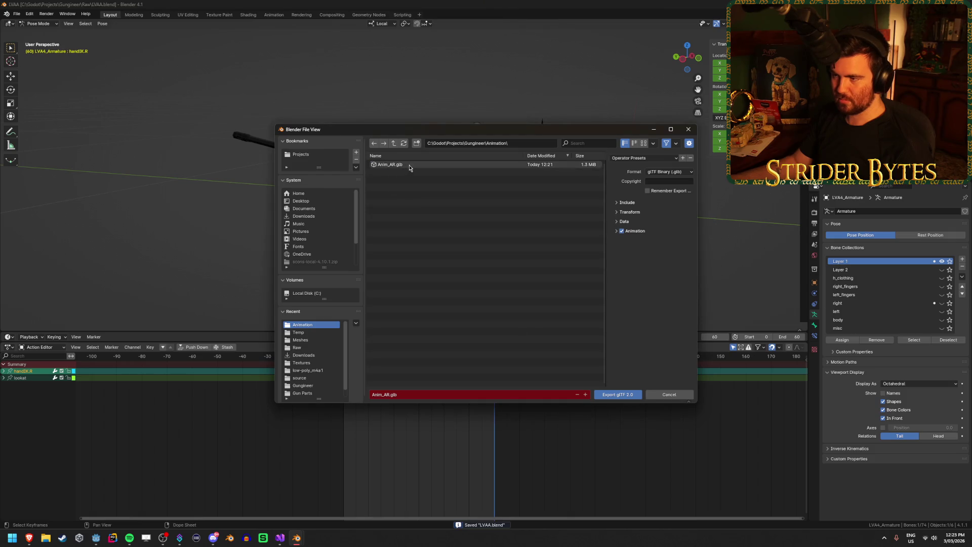
click(630, 212)
click(629, 212)
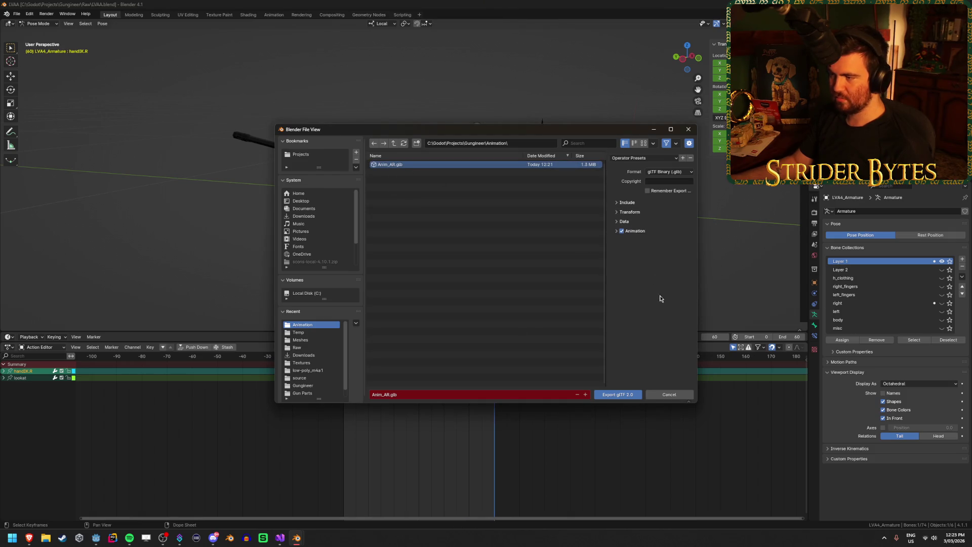
click(623, 394)
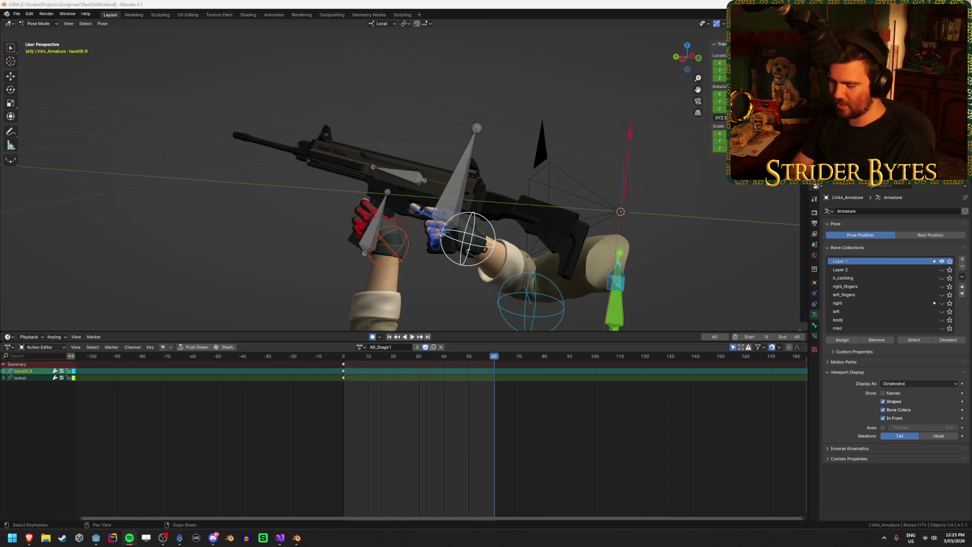
Return to Object Mode, deselect the armature, save LVAA.blend again, and switch to Godot
key(ctrl+Tab)
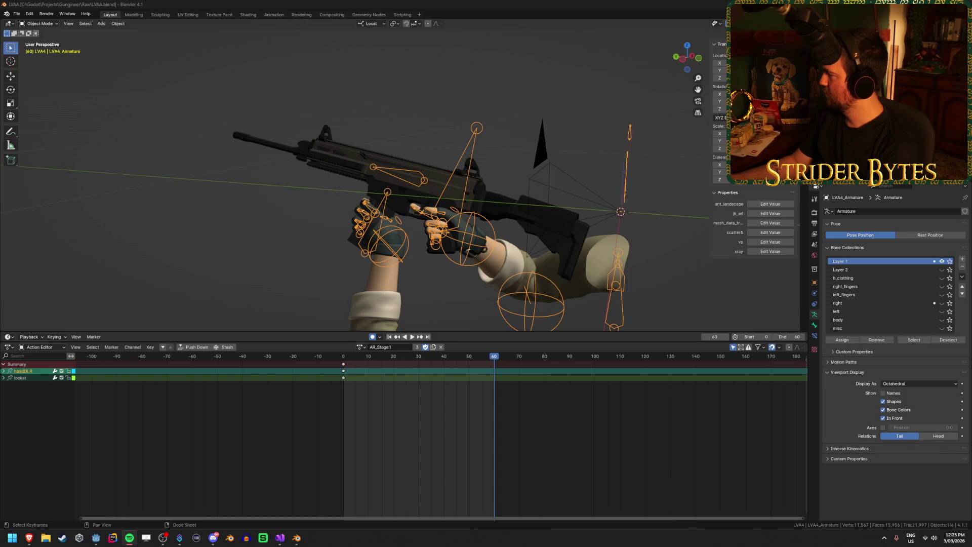
click(550, 454)
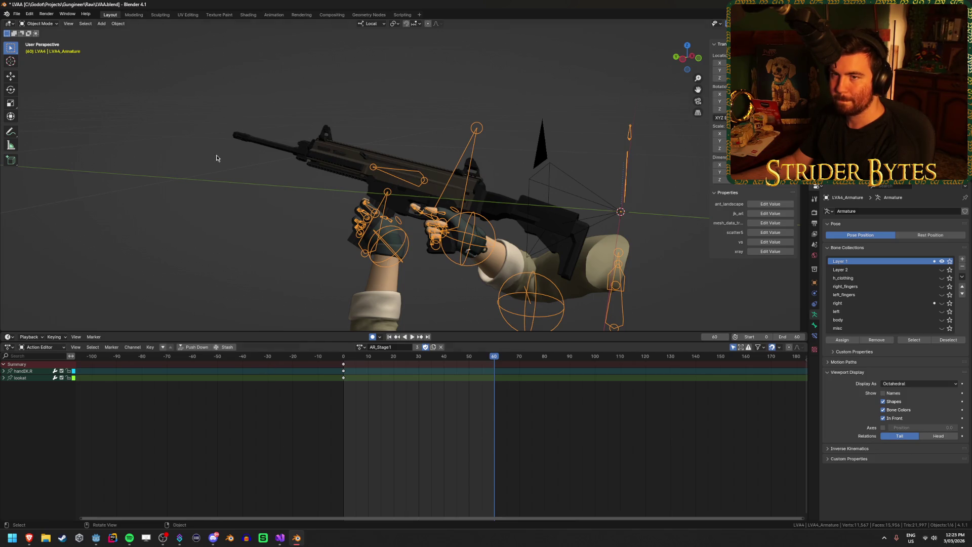
key(ctrl+s)
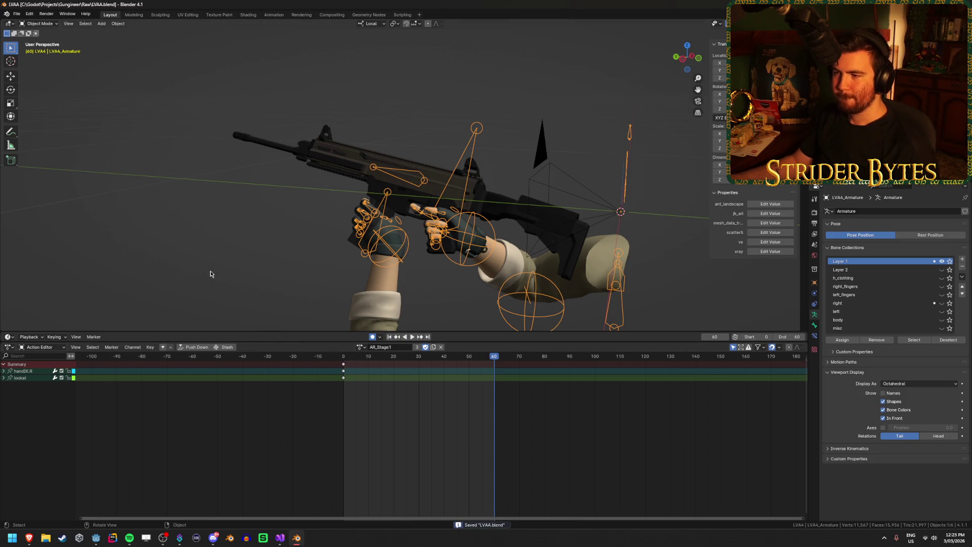
click(211, 274)
click(96, 538)
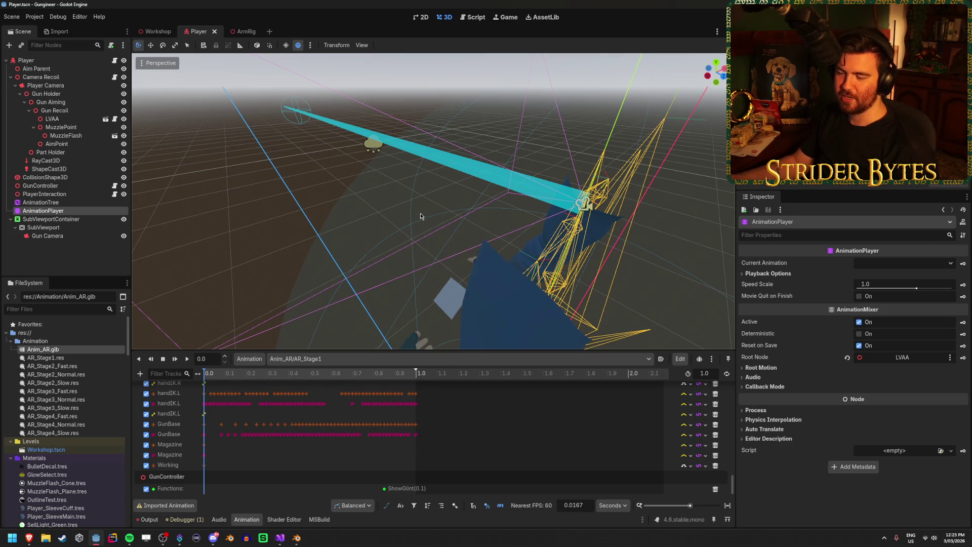
Select AR_Stage1's ShowGlint key and scrub the reload back to around 0.7 s
click(384, 489)
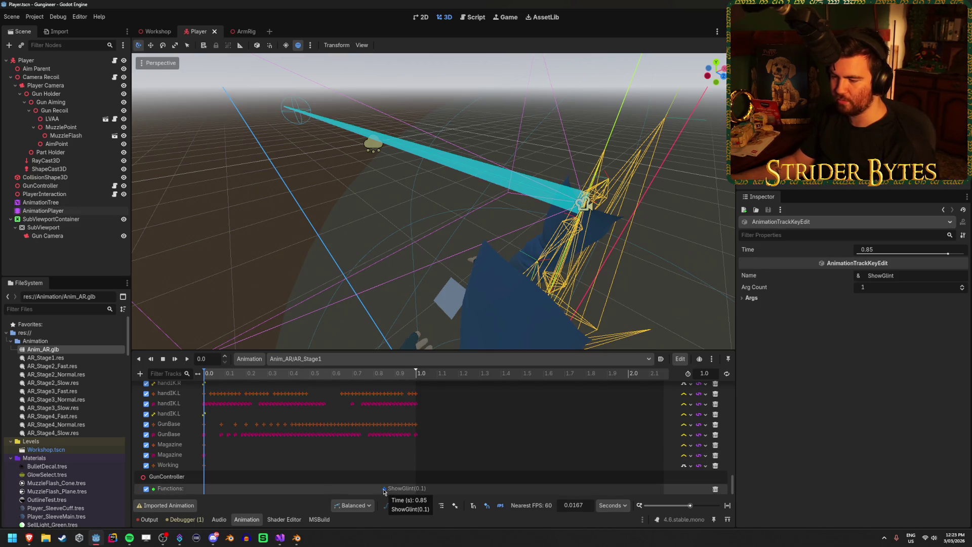
mouse_move(366, 375)
mouse_down()
mouse_move(243, 376)
mouse_move(361, 383)
mouse_move(378, 416)
mouse_move(382, 455)
mouse_up()
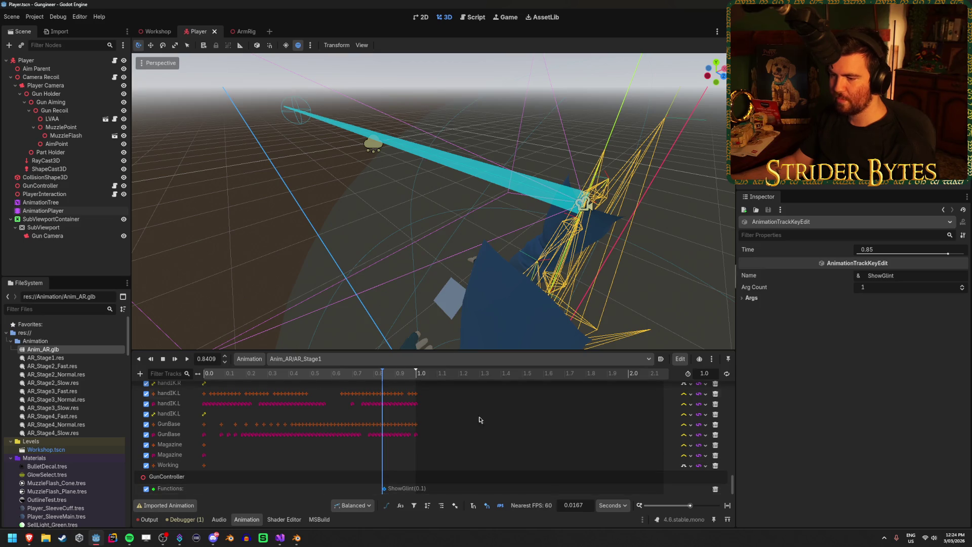
click(382, 373)
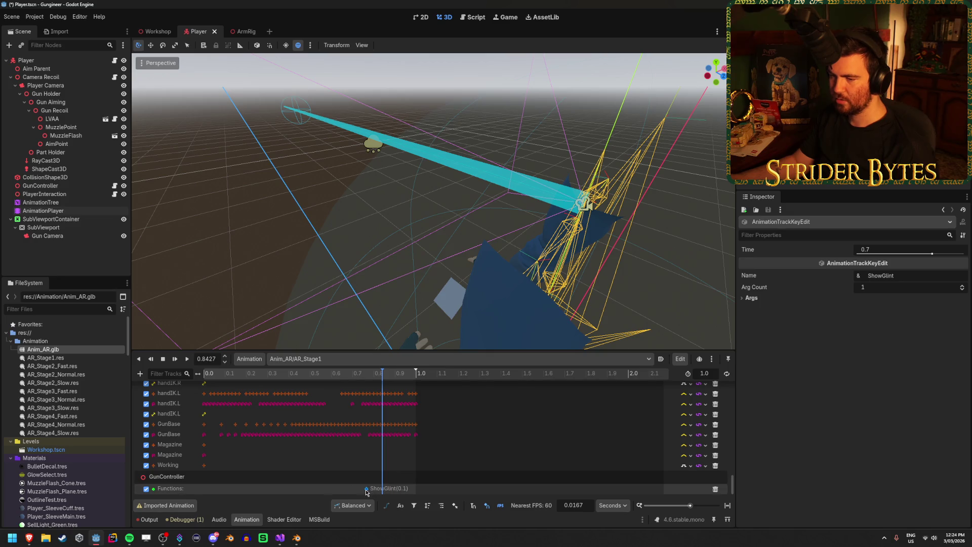
drag(380, 374, 347, 374)
Set the ShowGlint key's first argument value to 0.25 in the Inspector
click(754, 300)
click(749, 307)
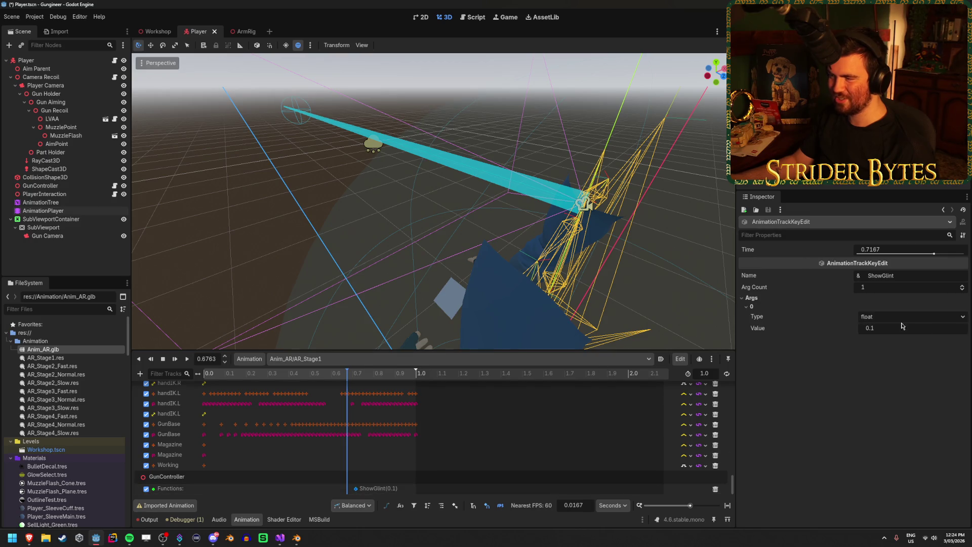
click(485, 271)
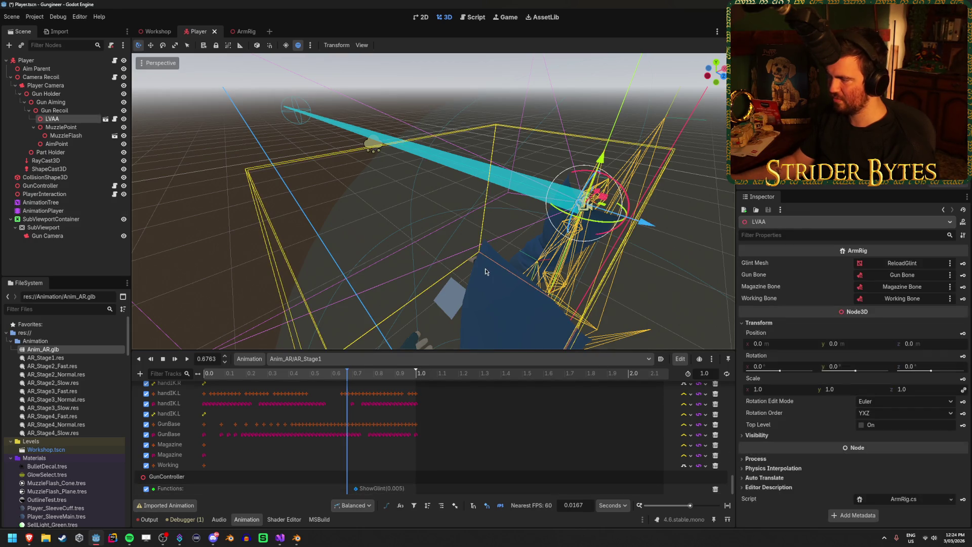
click(360, 489)
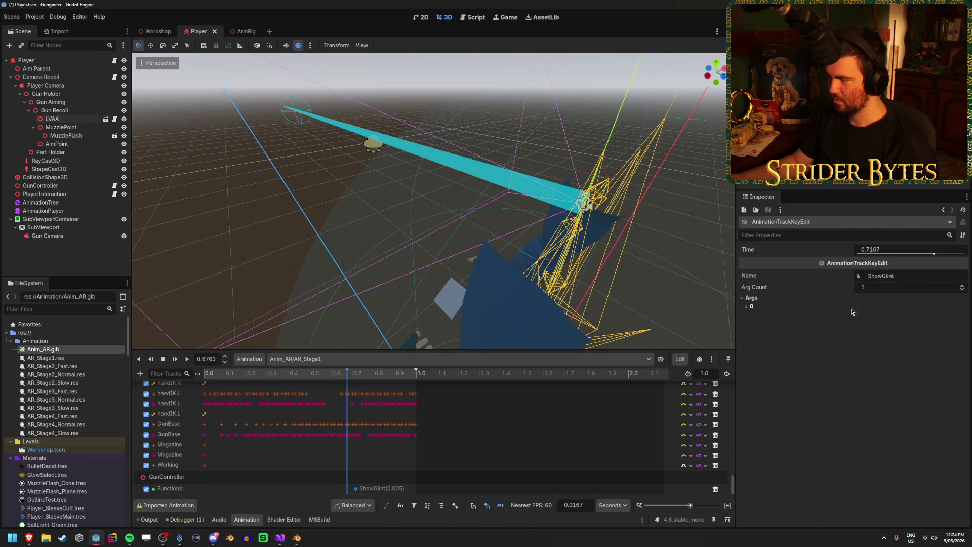
click(774, 307)
click(887, 330)
text(0.25)
key(Return)
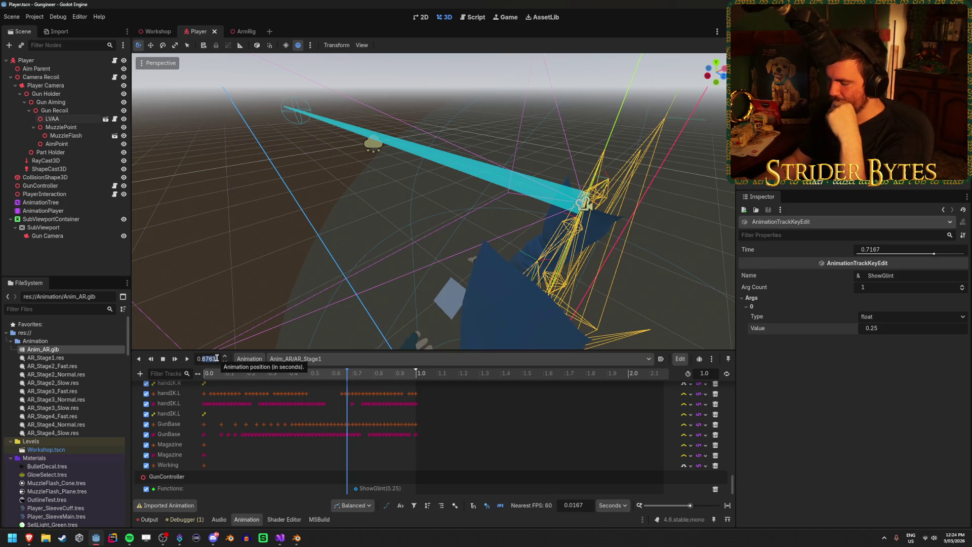
text(0.7)
Move the ShowGlint key to 0.7 s and scrub the reload to preview the glint
key(ctrl+a)
text(0)
key(Return)
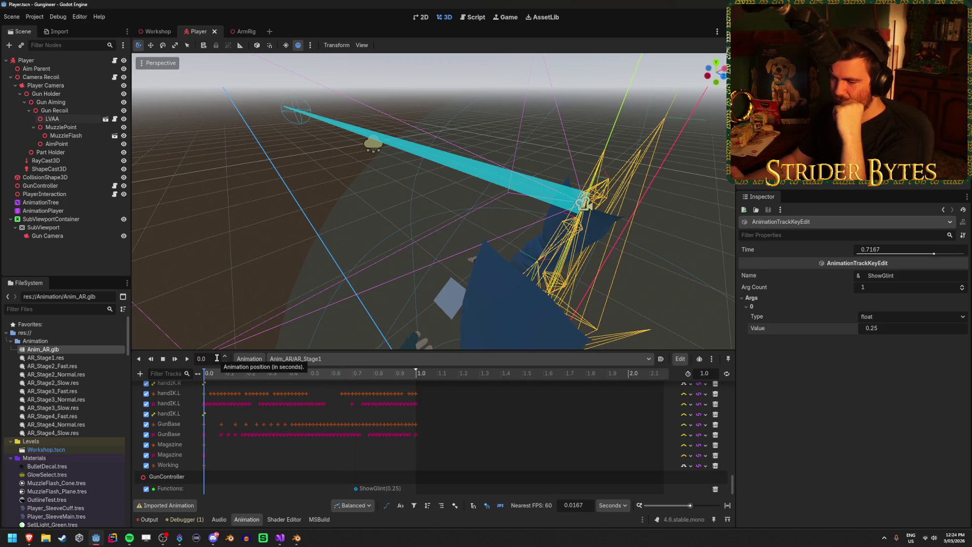
text(0.7)
key(Return)
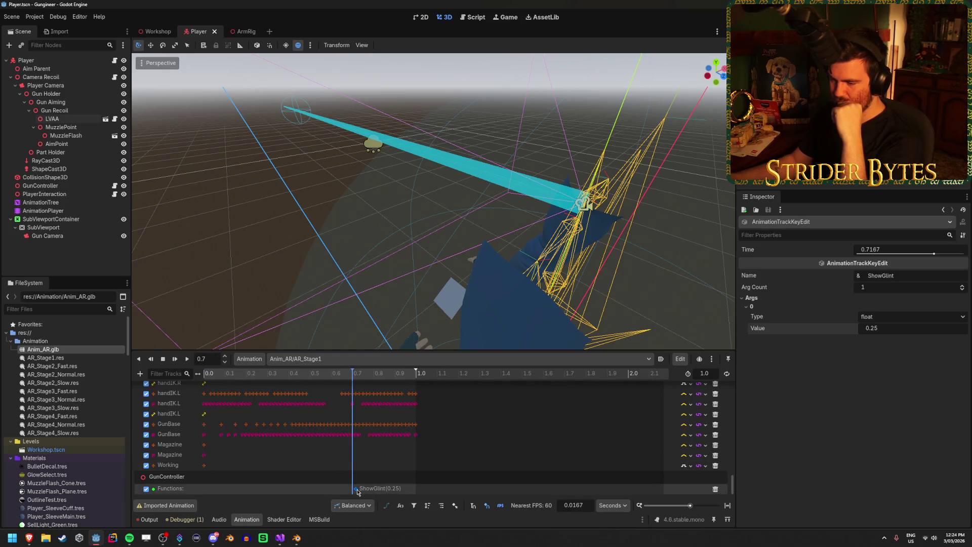
drag(353, 491, 350, 490)
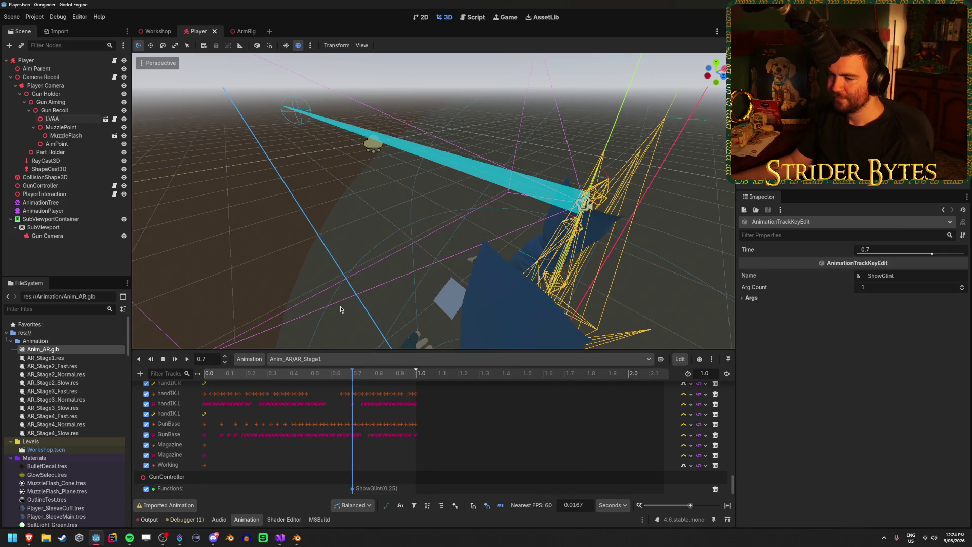
mouse_move(356, 373)
mouse_down()
mouse_move(272, 374)
mouse_move(315, 373)
mouse_up()
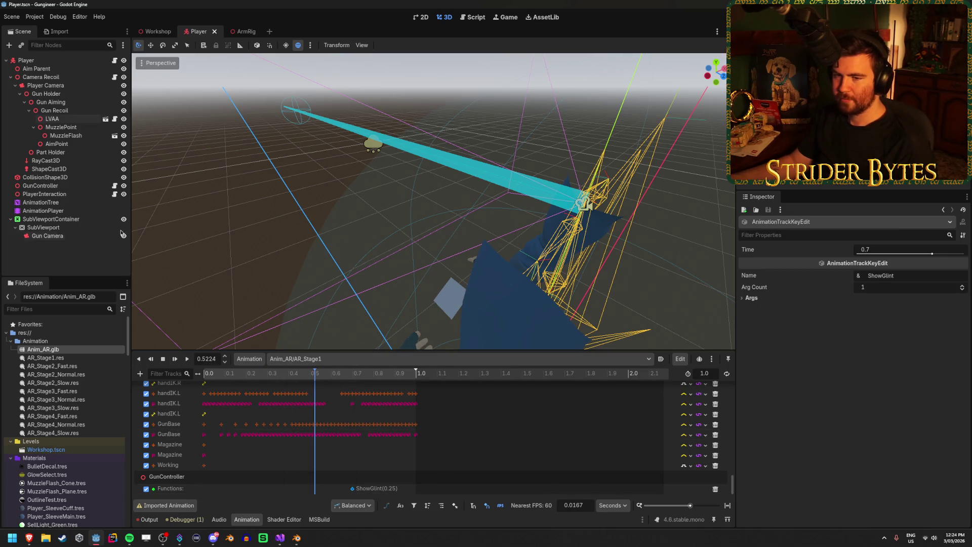
click(43, 210)
mouse_move(252, 375)
mouse_down()
mouse_move(408, 380)
mouse_move(354, 389)
mouse_move(391, 392)
mouse_up()
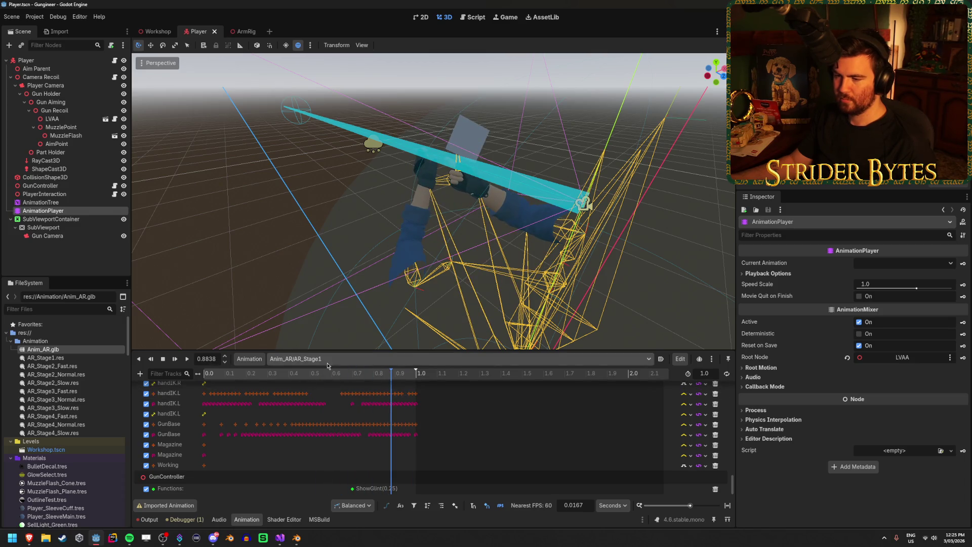
Add a GunController call method track to the AR_Stage2_Normal animation
click(327, 361)
click(358, 400)
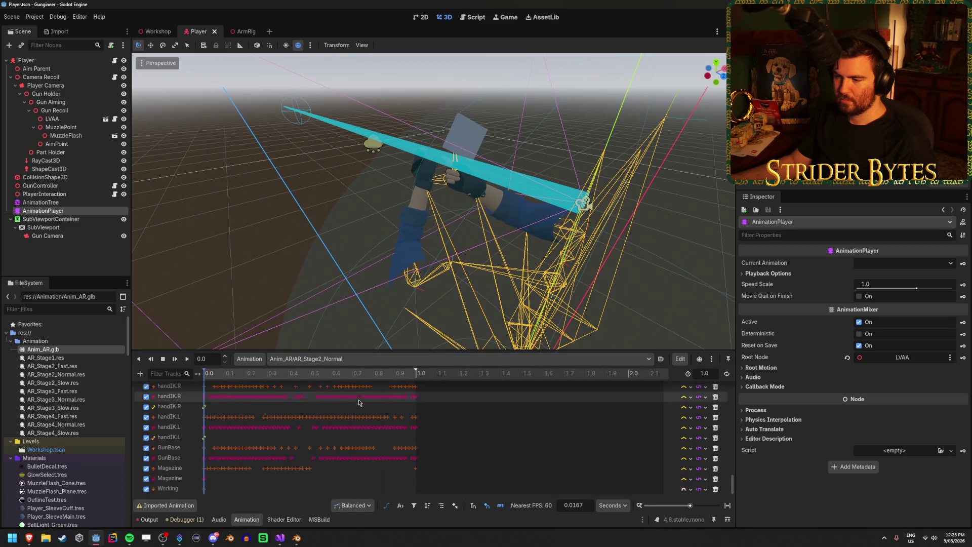
click(140, 373)
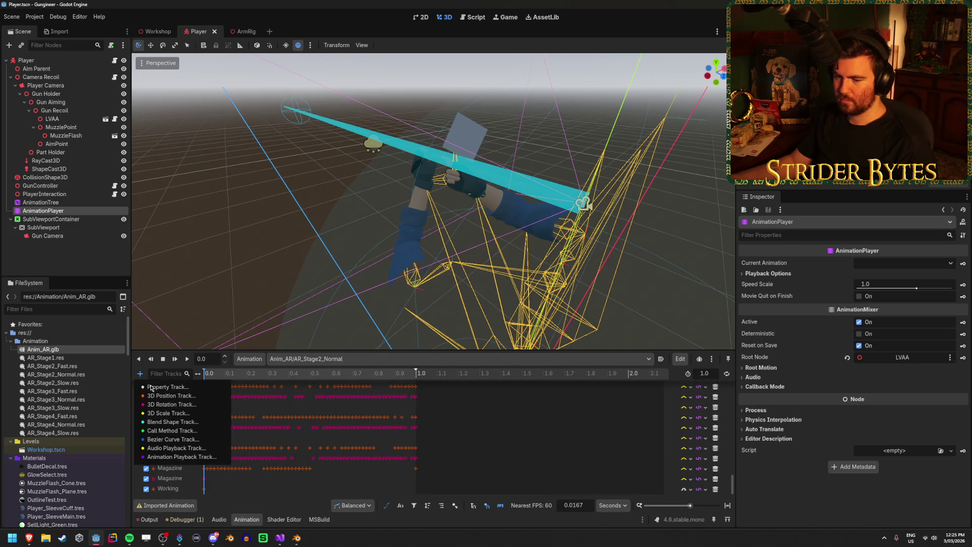
click(172, 429)
click(458, 290)
click(457, 396)
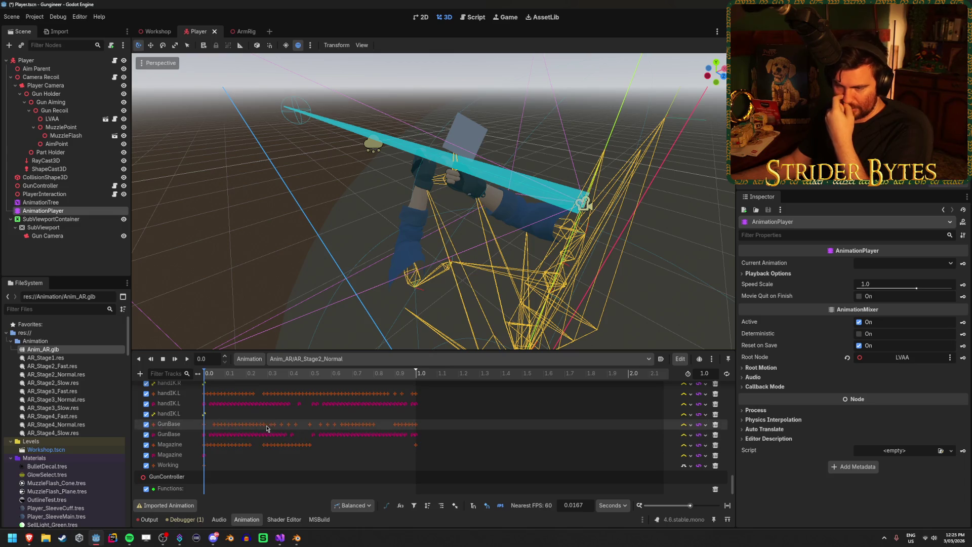
Copy AR_Stage1's ShowGlint key and paste it onto AR_Stage2_Normal's functions track
click(319, 359)
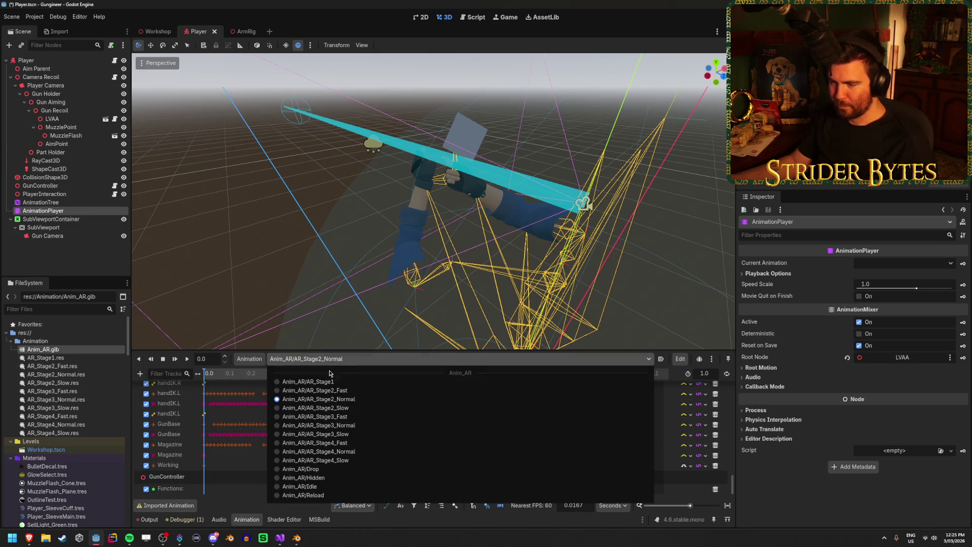
click(314, 375)
click(352, 489)
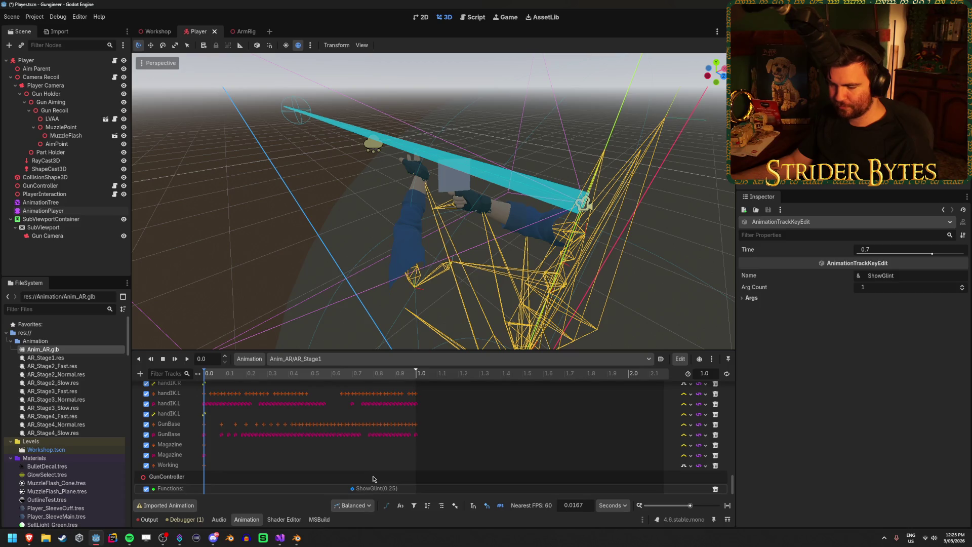
click(96, 375)
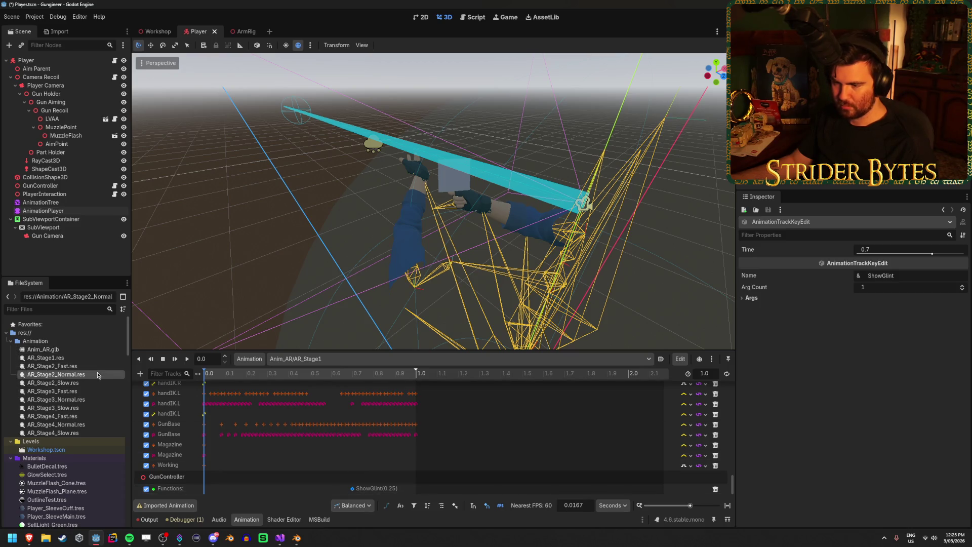
click(314, 358)
click(316, 400)
key(ctrl+v)
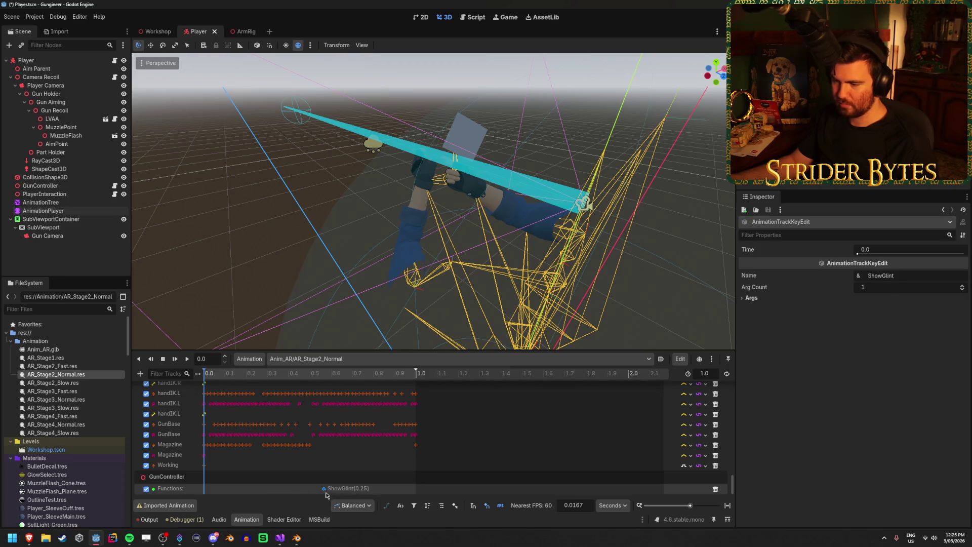
Scrub the timeline and place the pasted ShowGlint key at 0.7 s
mouse_move(255, 375)
mouse_down()
mouse_move(323, 375)
mouse_move(183, 399)
mouse_move(353, 412)
mouse_up()
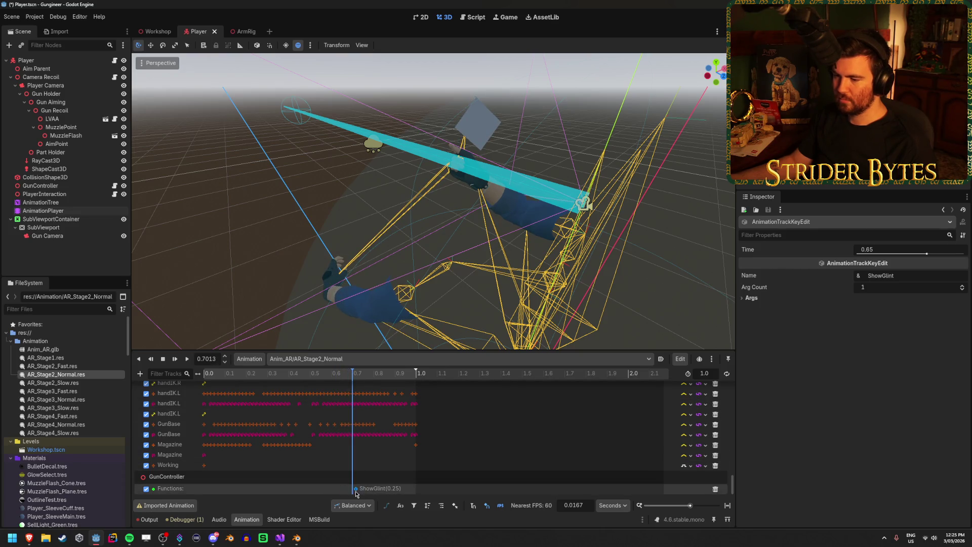
drag(353, 493, 353, 492)
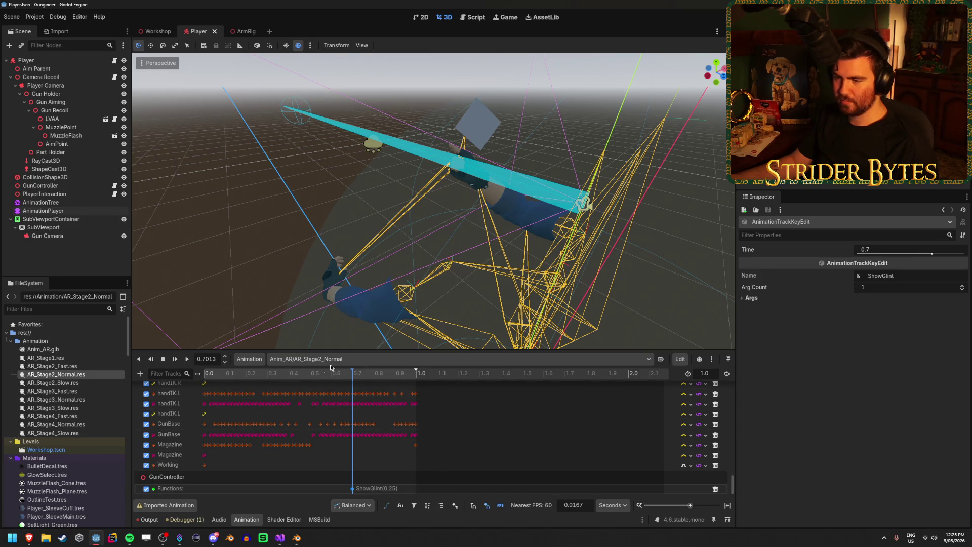
click(339, 359)
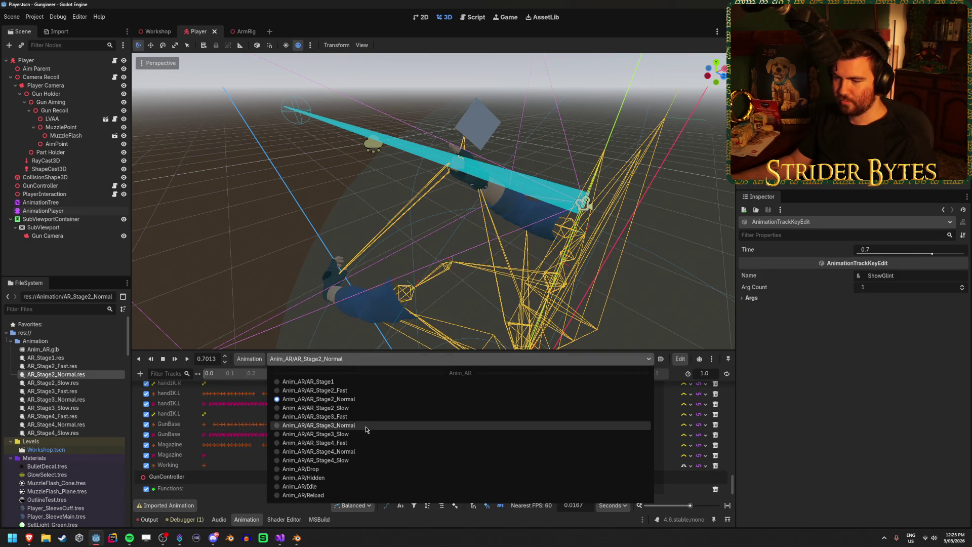
Add a GunController call method track to the AR_Stage3_Normal animation
click(362, 425)
click(140, 373)
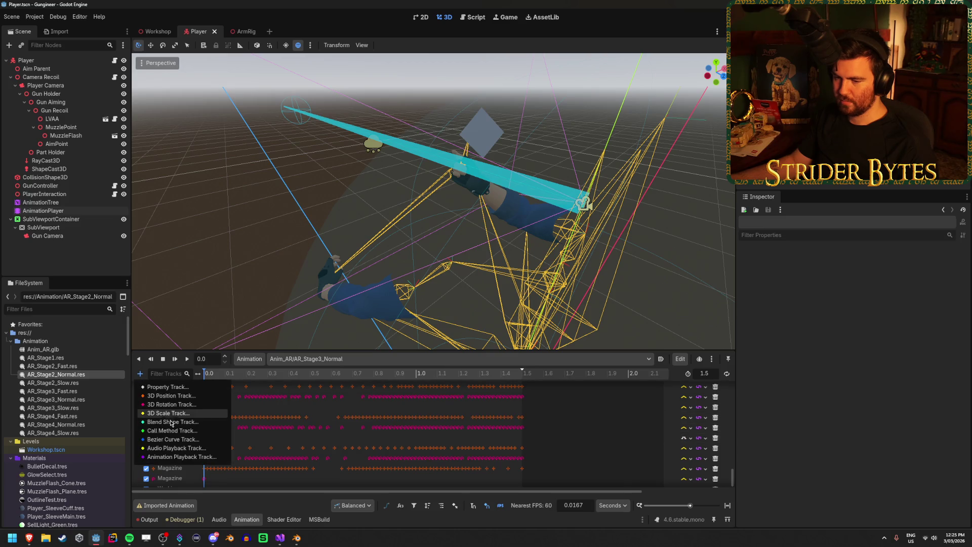
click(167, 428)
click(458, 290)
click(457, 396)
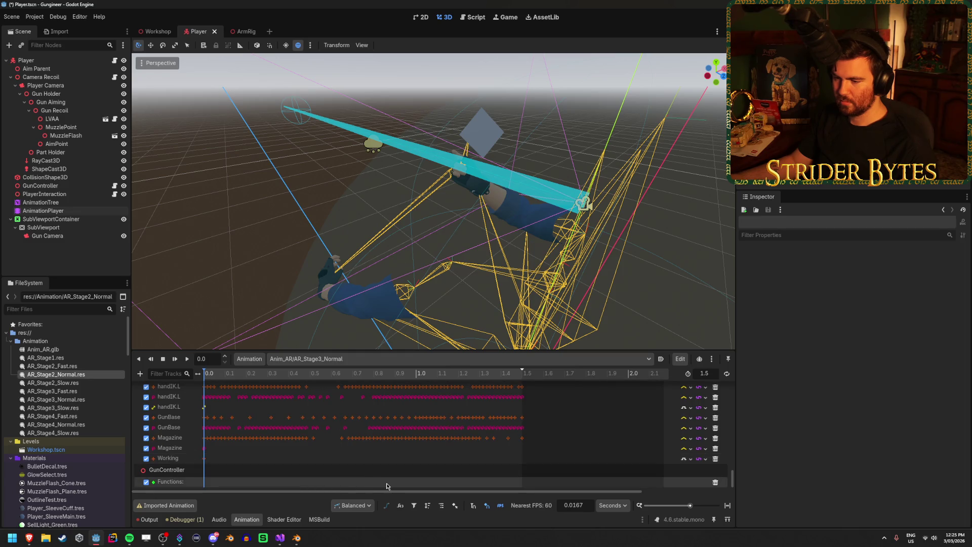
Paste the ShowGlint(0.25) key and line it up at 1.15 s
key(ctrl+v)
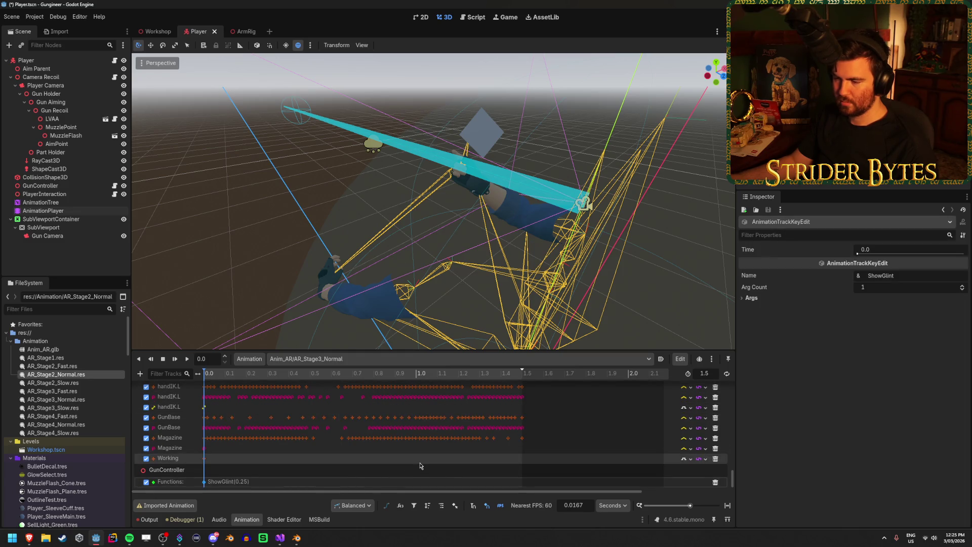
mouse_move(205, 485)
mouse_down()
mouse_move(520, 484)
mouse_move(446, 484)
mouse_up()
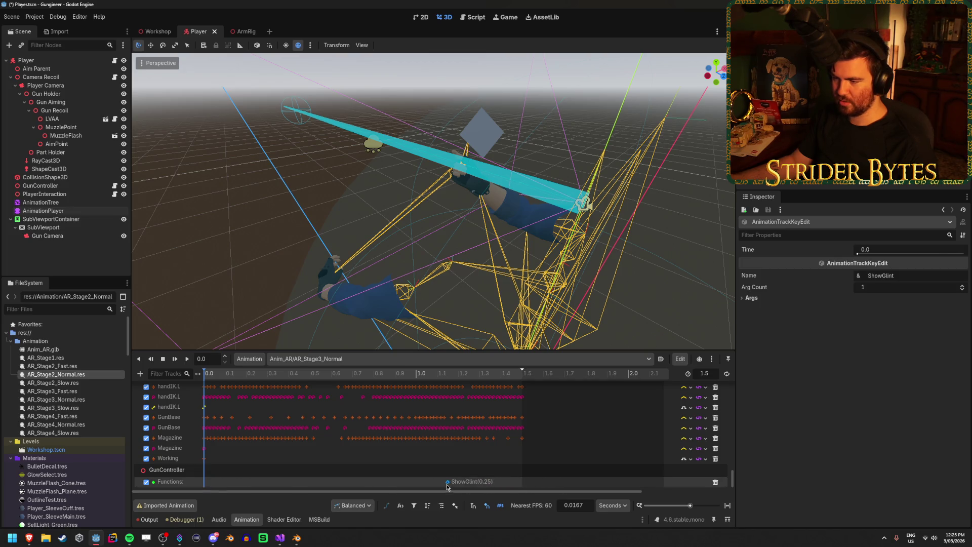
click(458, 376)
mouse_move(459, 376)
mouse_down()
mouse_move(276, 379)
mouse_move(467, 382)
mouse_move(449, 384)
mouse_up()
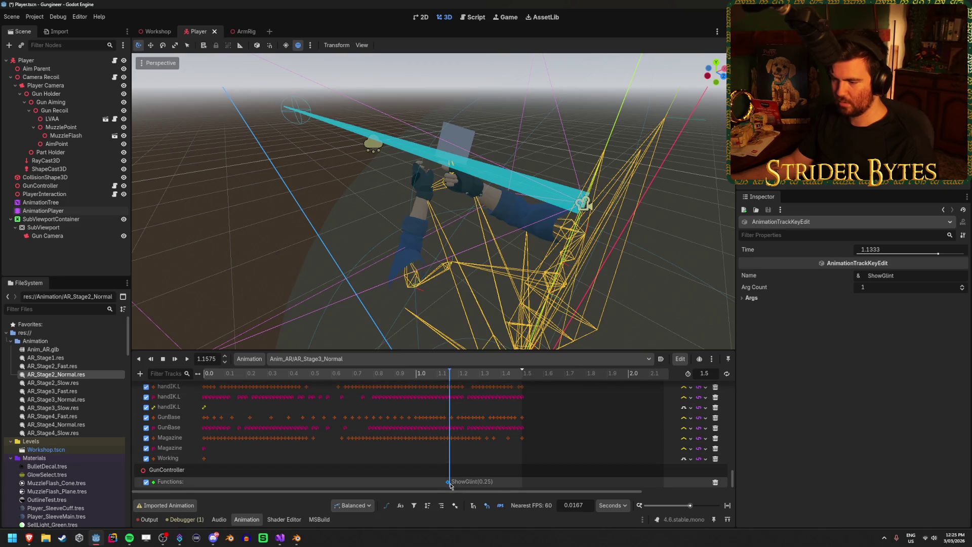
click(449, 374)
Save the scene and switch to the AR_Stage4_Normal animation
key(ctrl+s)
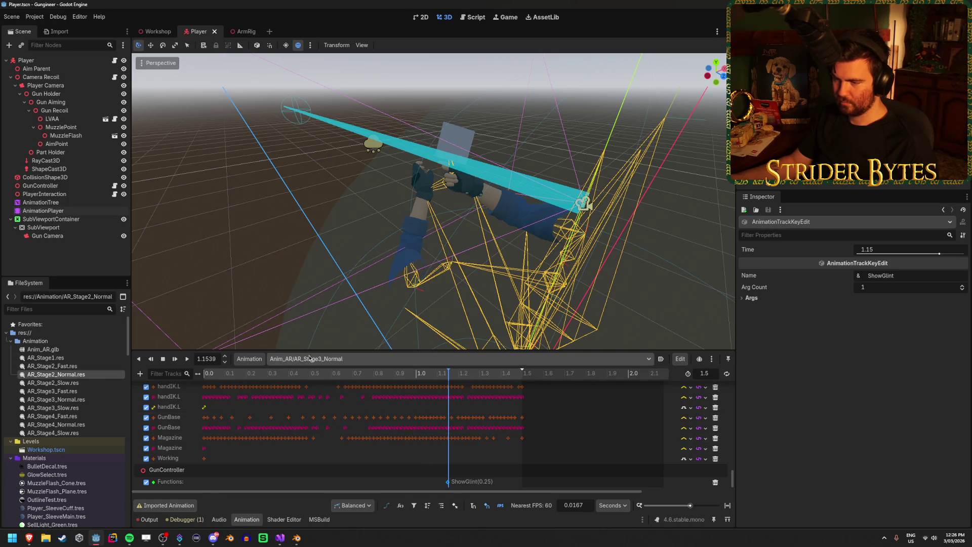
click(304, 359)
click(366, 450)
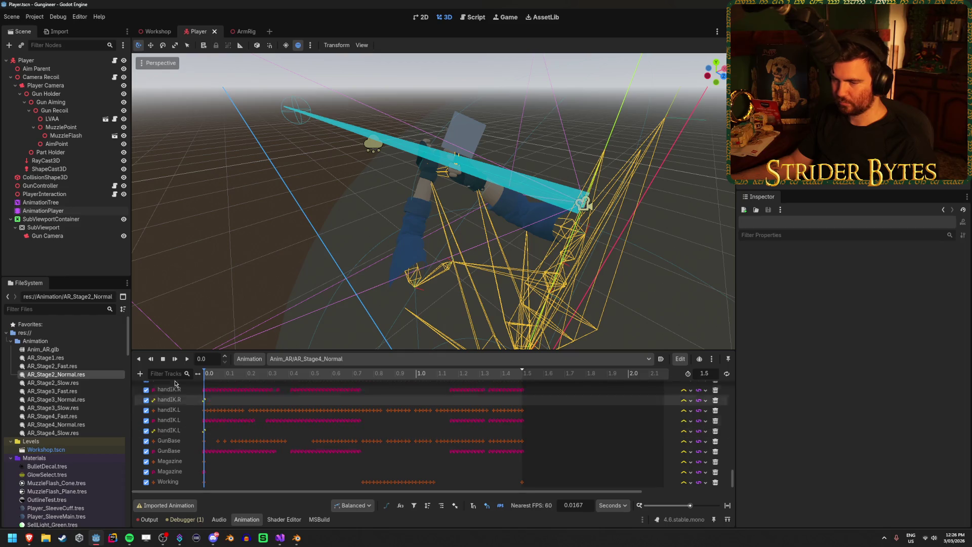
Add a GunController call method track to the AR_Stage4_Normal animation
click(139, 373)
click(199, 429)
click(458, 289)
click(474, 397)
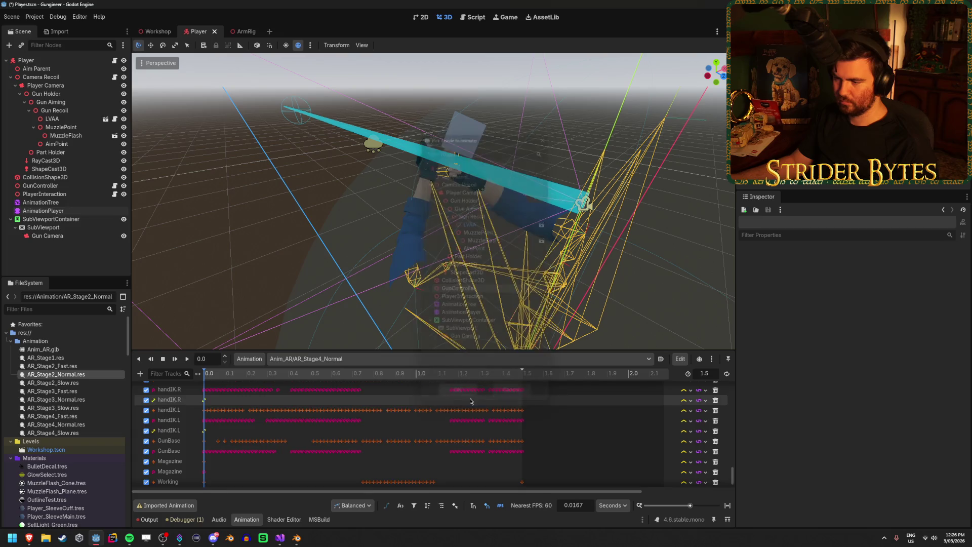
scroll(375, 455, down, 2)
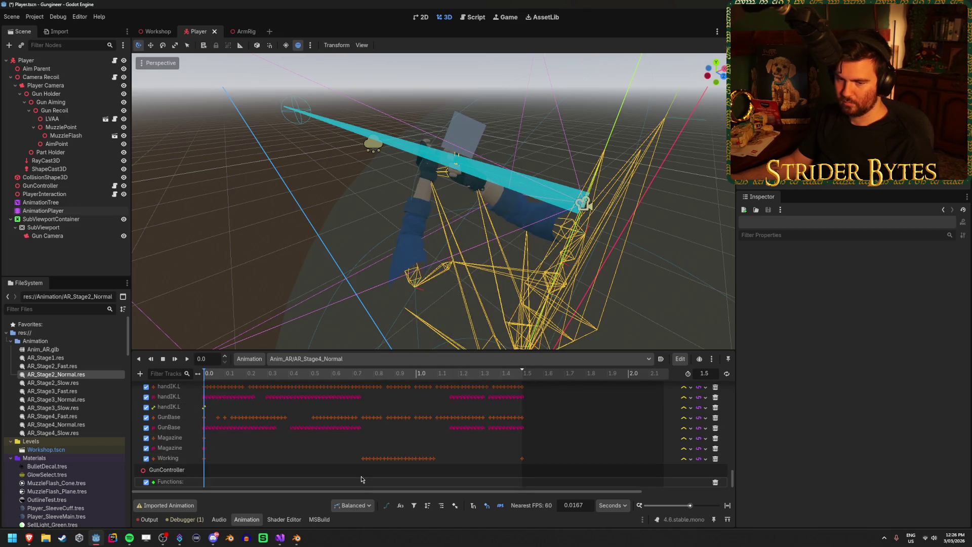
Paste the ShowGlint(0.25) key and move it to about 1.08 s
key(ctrl+v)
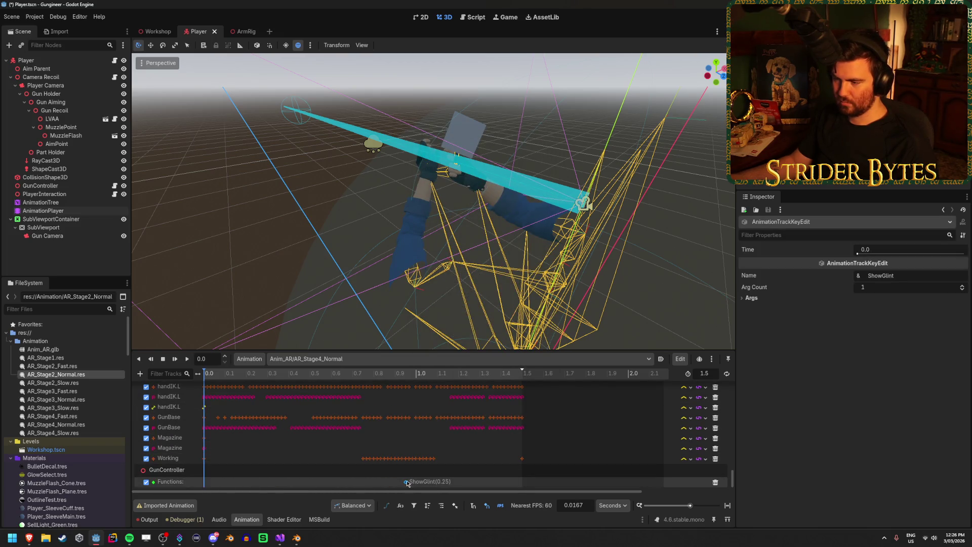
drag(429, 488, 436, 488)
mouse_move(215, 375)
mouse_down()
mouse_move(494, 388)
mouse_move(450, 389)
mouse_up()
Delete the ShowGlint key and scrub the timeline to review the reload motion
click(434, 481)
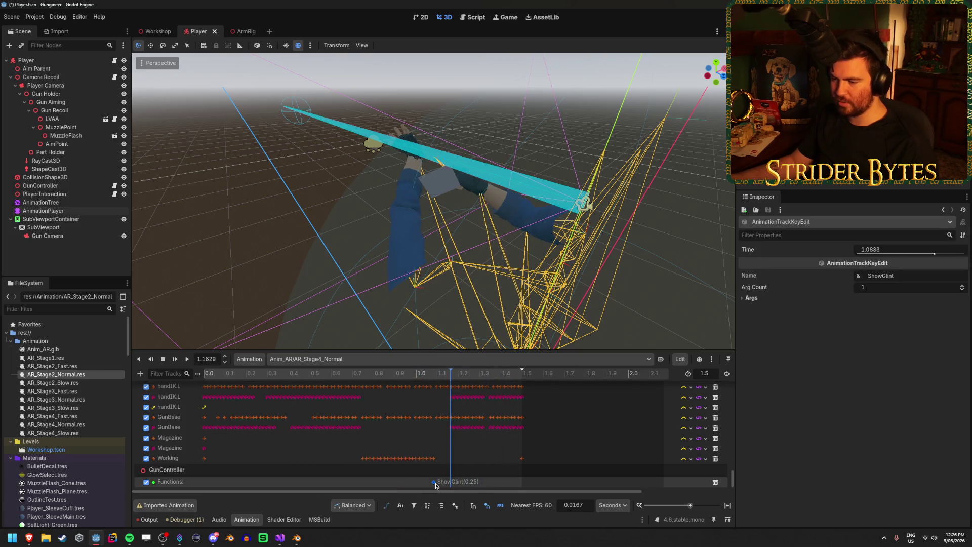
key(Delete)
click(385, 388)
drag(329, 376, 461, 376)
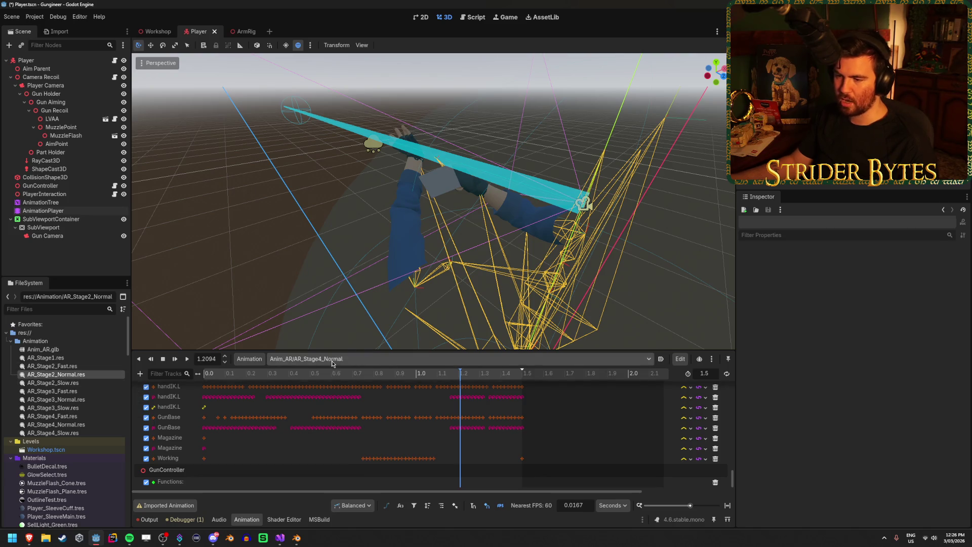
click(349, 358)
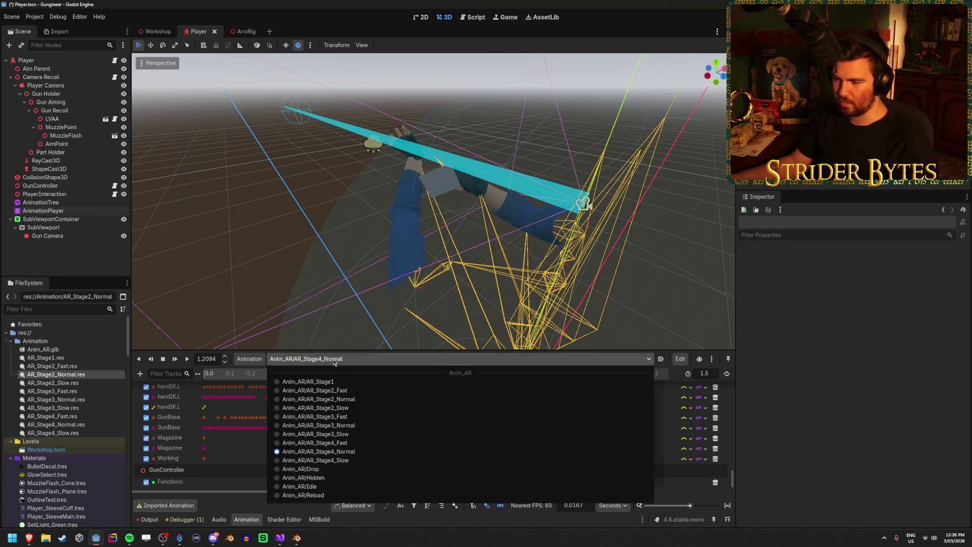
Scrub through AR_Stage1 and AR_Stage2_Fast to compare the glint timing
click(348, 382)
drag(334, 374, 352, 372)
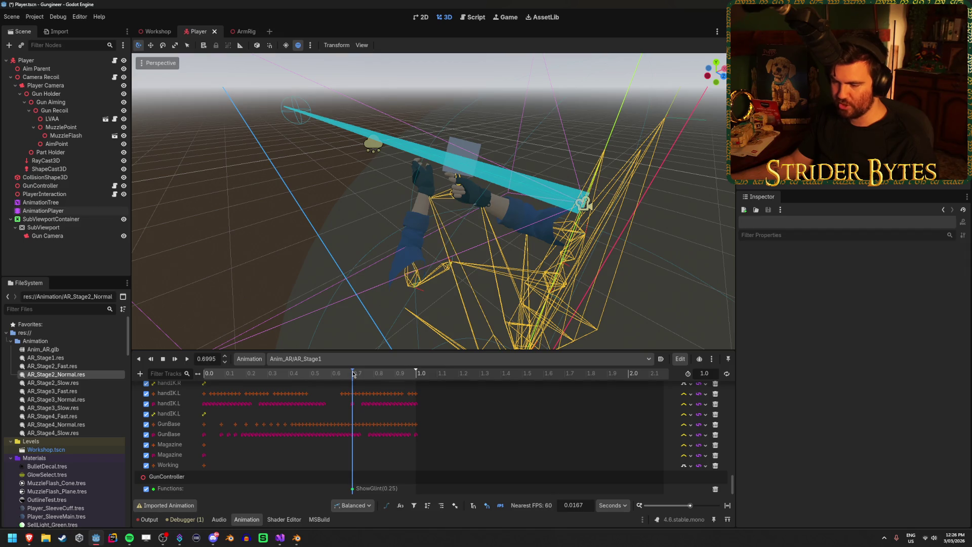
click(354, 359)
click(355, 393)
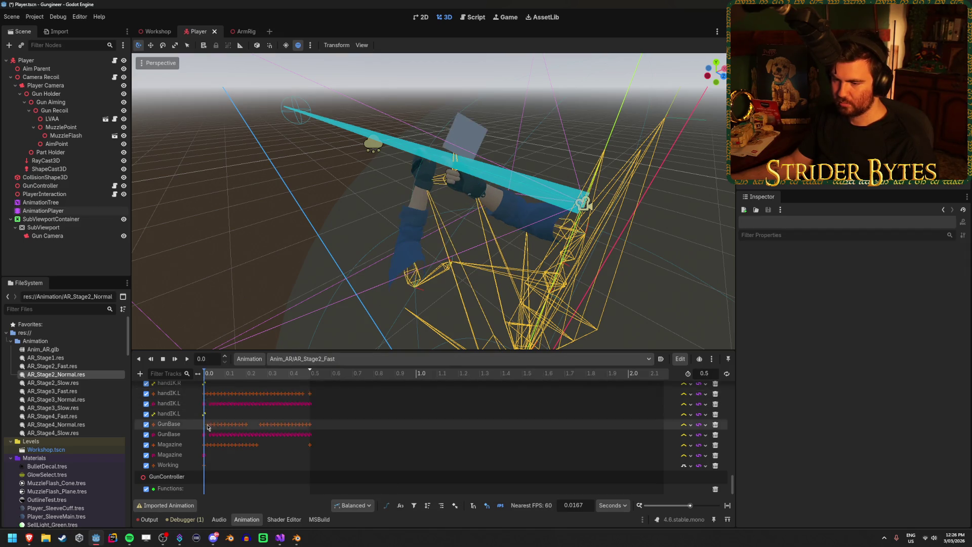
mouse_move(212, 377)
mouse_down()
mouse_move(288, 375)
mouse_move(231, 388)
mouse_move(300, 380)
mouse_move(200, 396)
mouse_up()
click(309, 359)
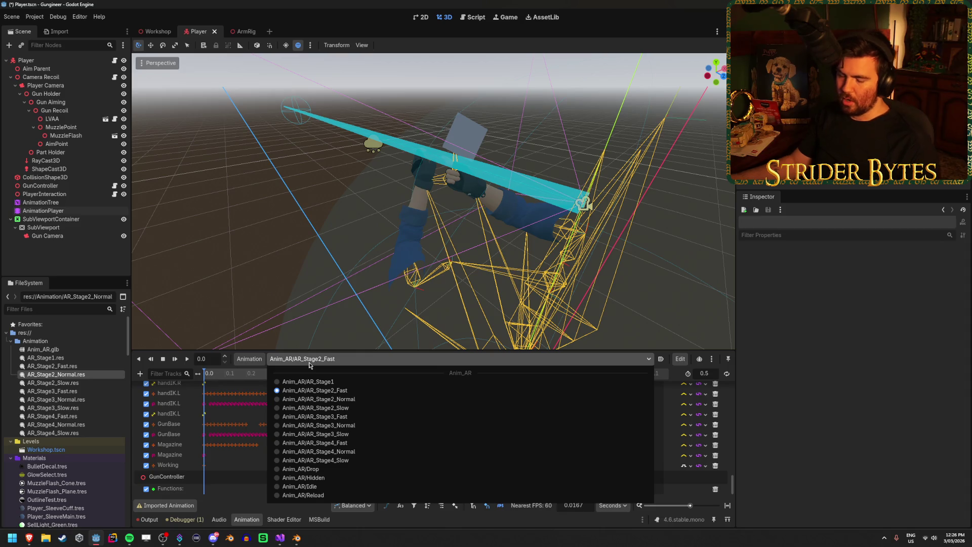
click(310, 364)
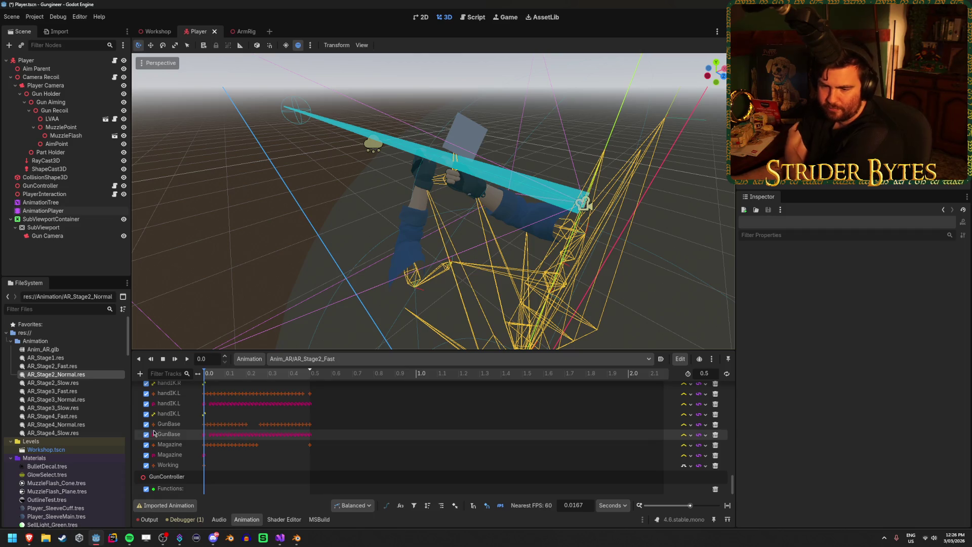
Return the animation editor to the AR_Stage1 animation
click(97, 366)
click(95, 357)
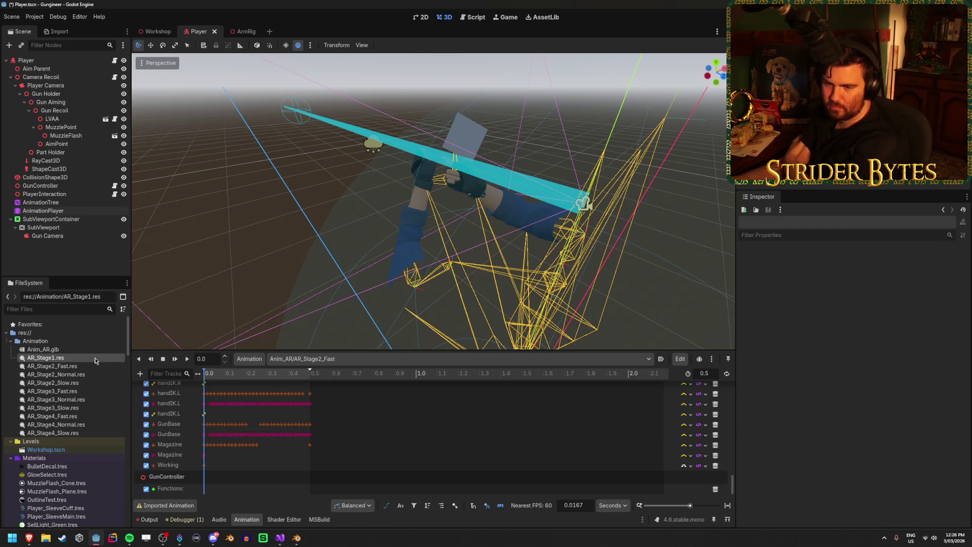
click(95, 366)
click(94, 358)
click(314, 358)
click(314, 367)
Select the ShowGlint key and expand Args to show its 0.25 float argument
click(353, 489)
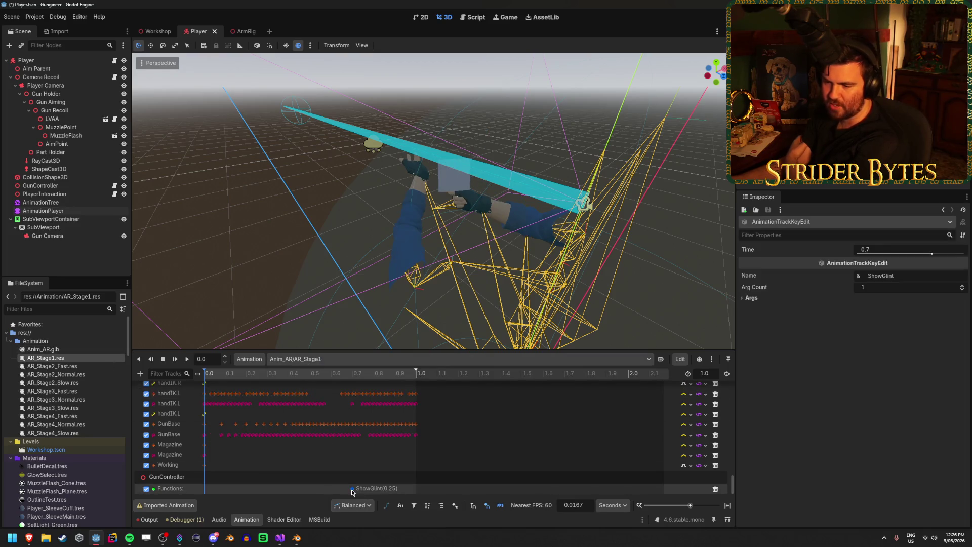
click(752, 299)
click(751, 306)
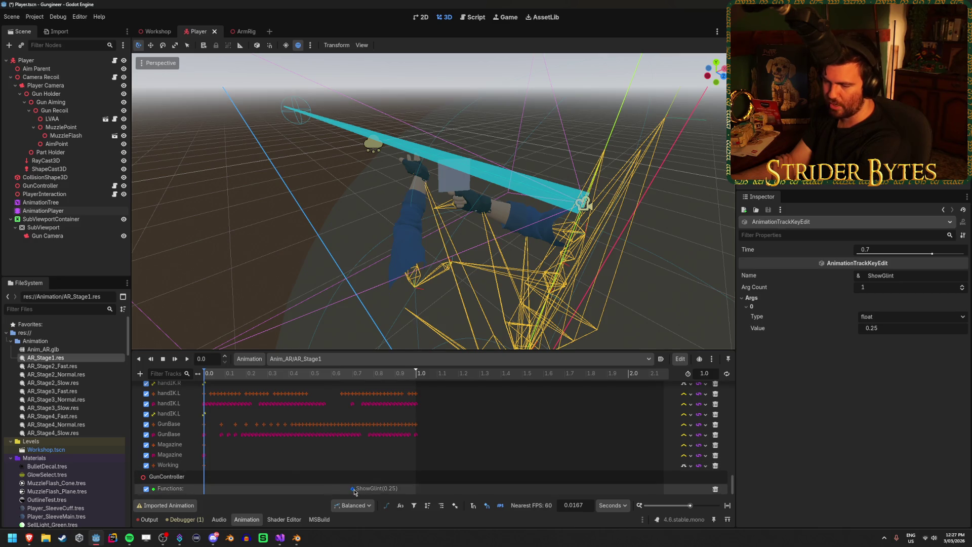
click(751, 298)
click(752, 298)
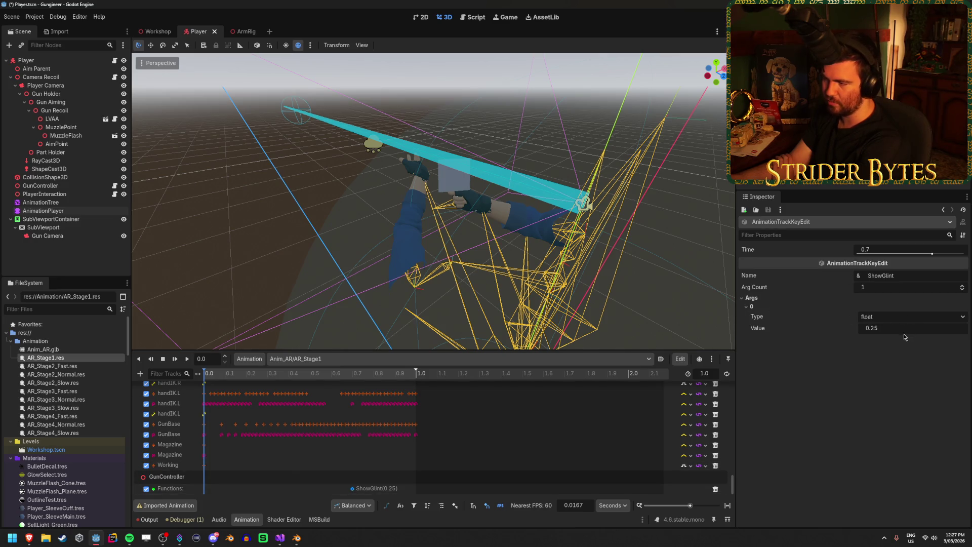
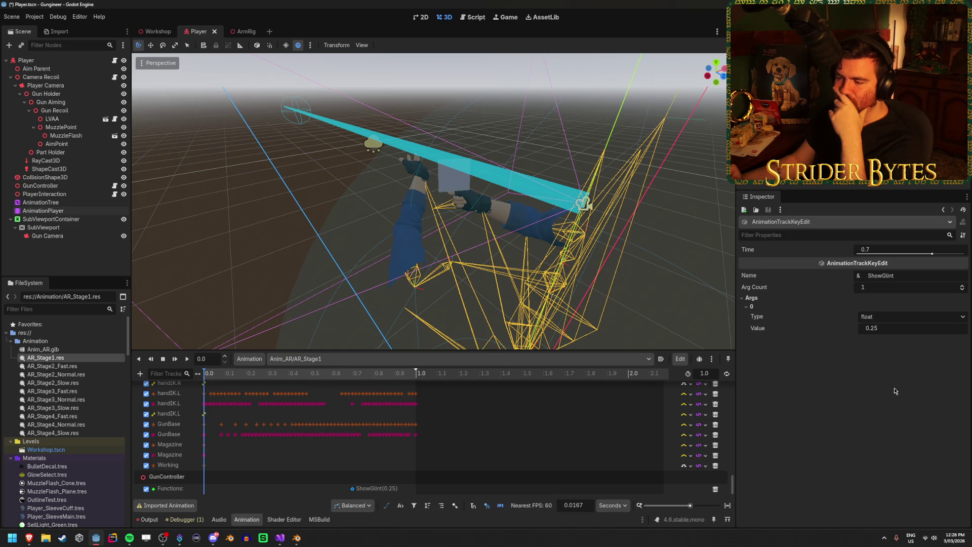
Switch from Godot to Visual Studio to view the ShowGlint method in GunController.cs
click(284, 543)
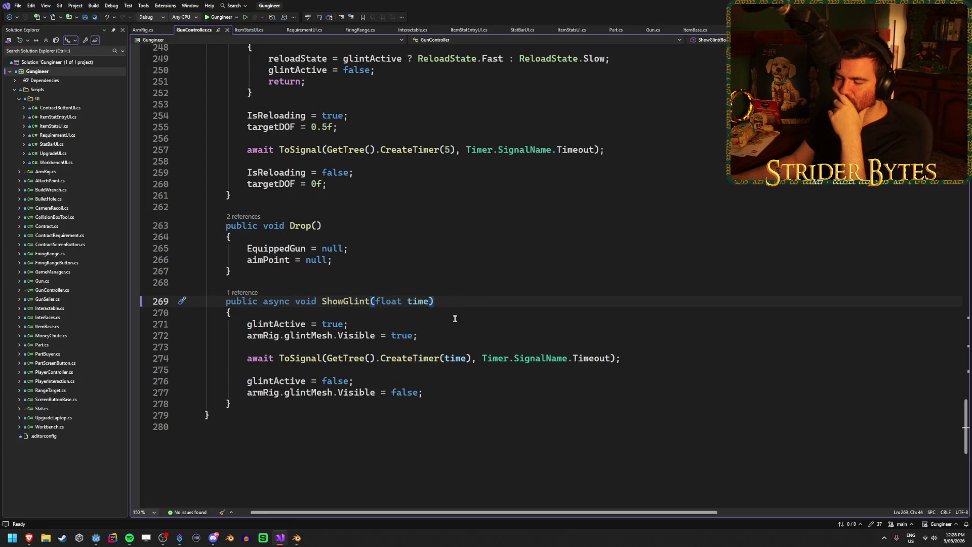
click(457, 334)
click(679, 353)
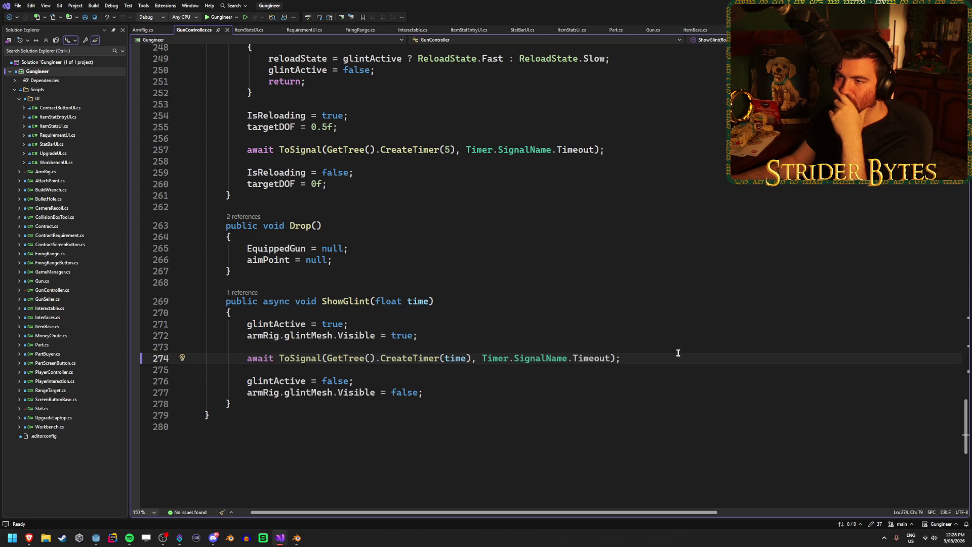
click(271, 407)
scroll(429, 422, down, 2)
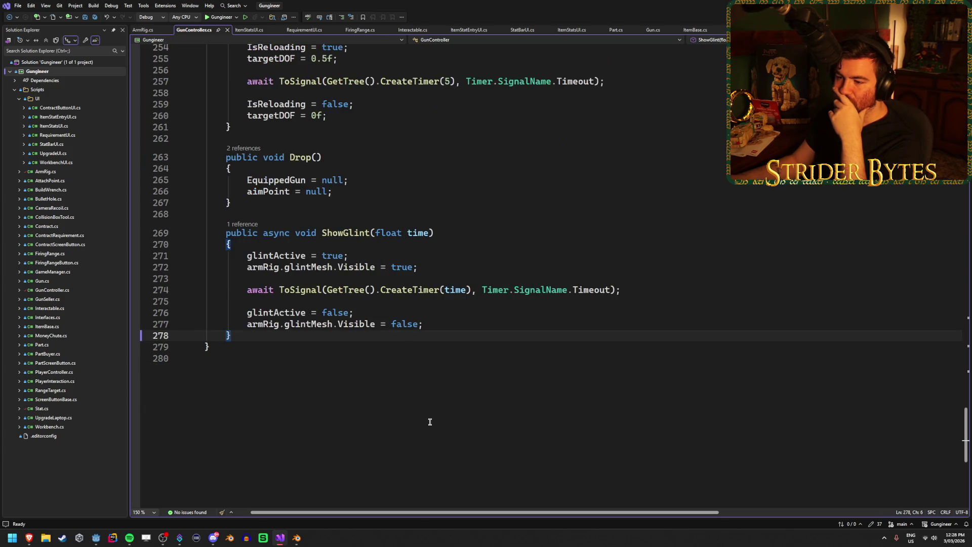
scroll(430, 422, up, 2)
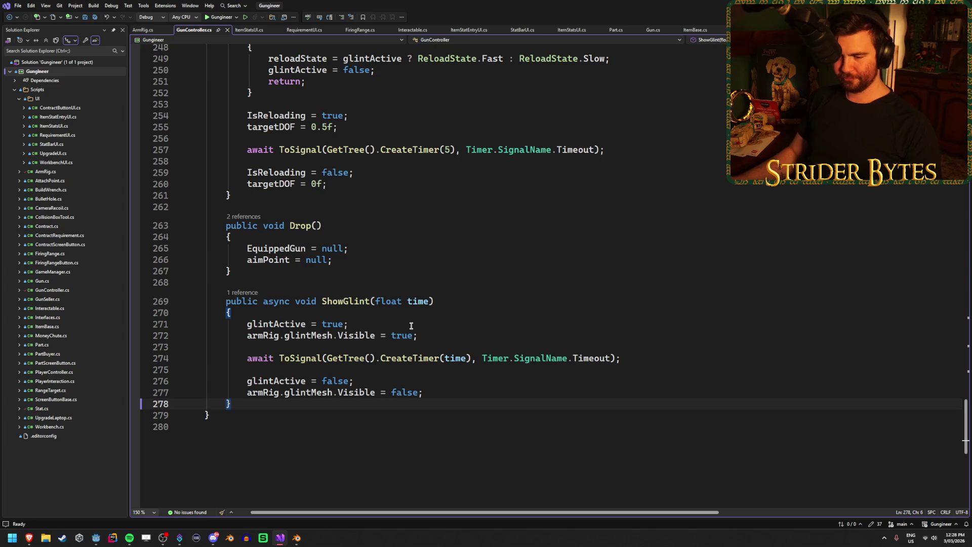
click(392, 260)
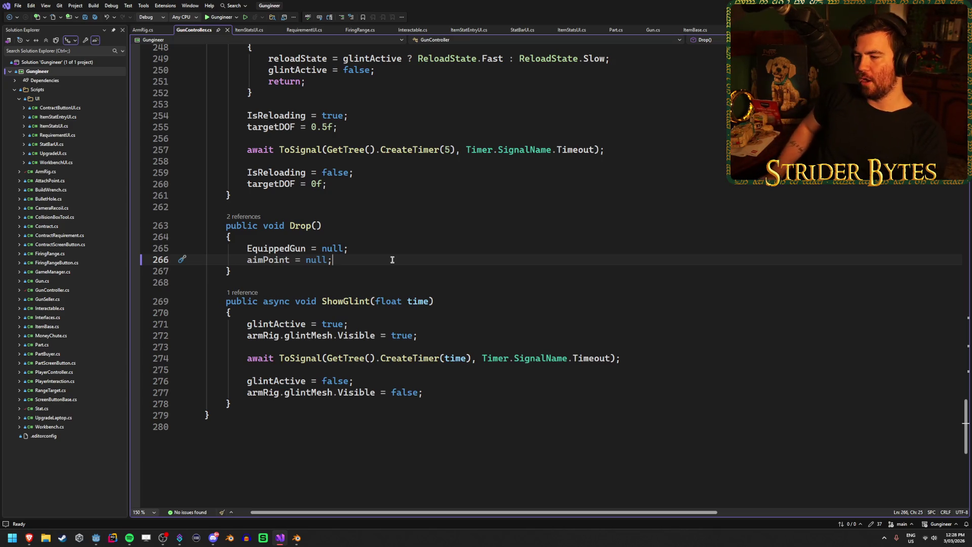
click(238, 299)
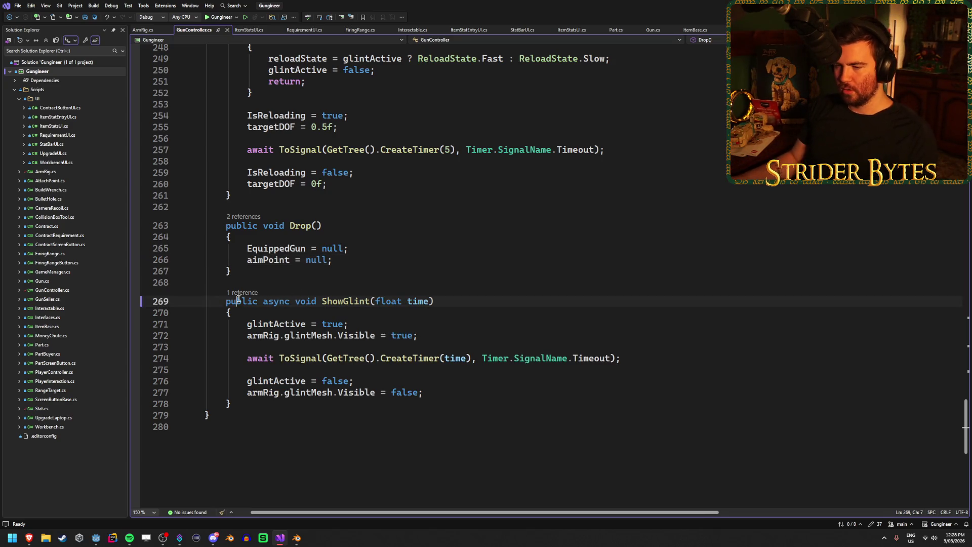
double_click(237, 300)
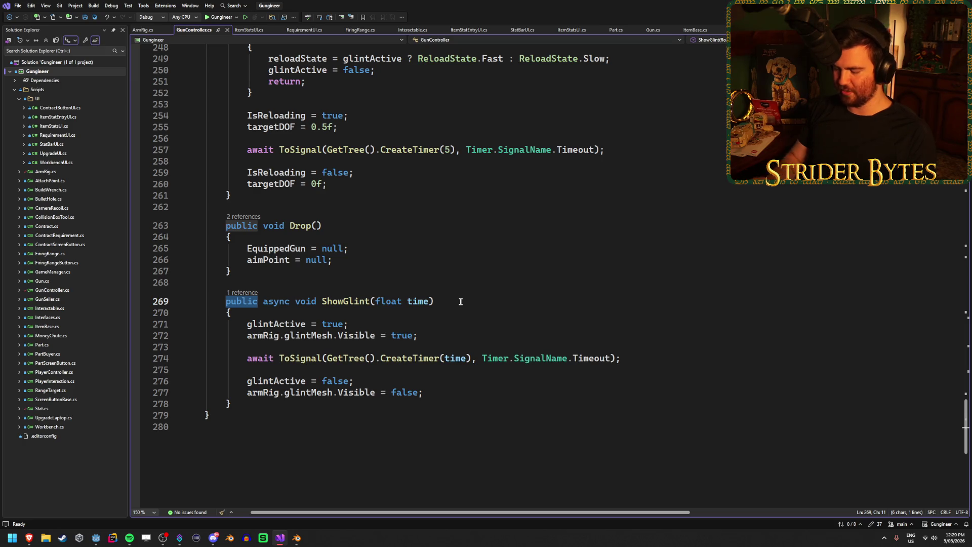
Change ShowGlint from public to private, save, and write an empty public void ShowGlintNormal() above it
text(private)
key(ctrl+s)
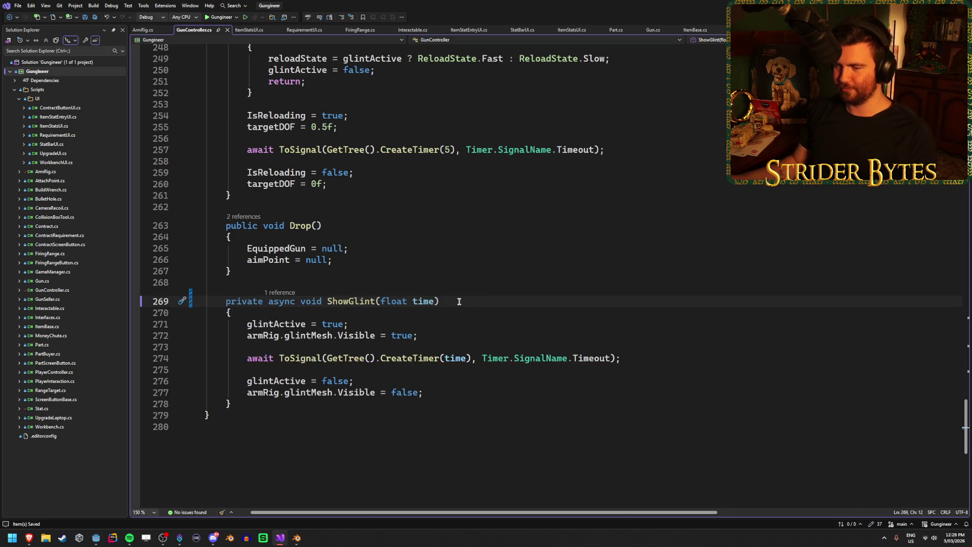
click(228, 276)
key(Return)
key(Return)
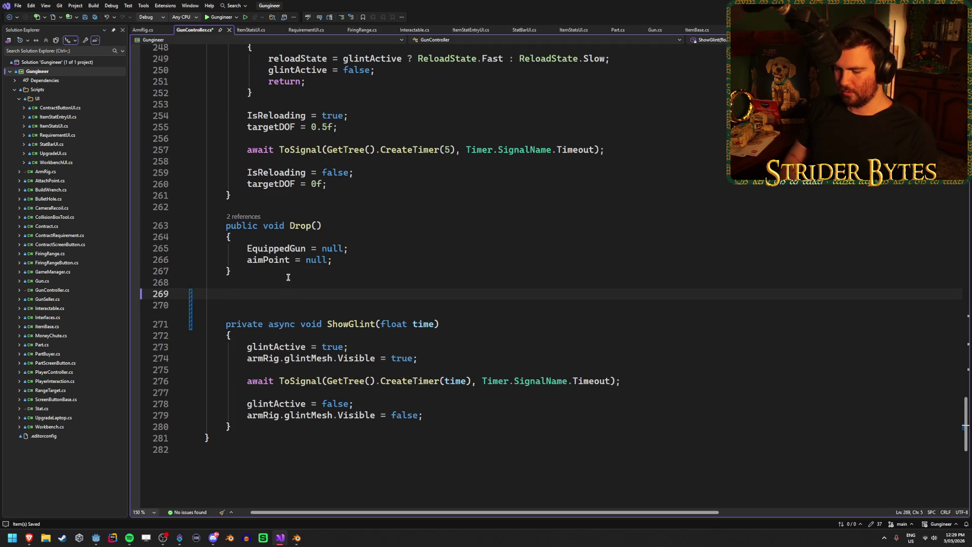
text(public void ShowGlintNo)
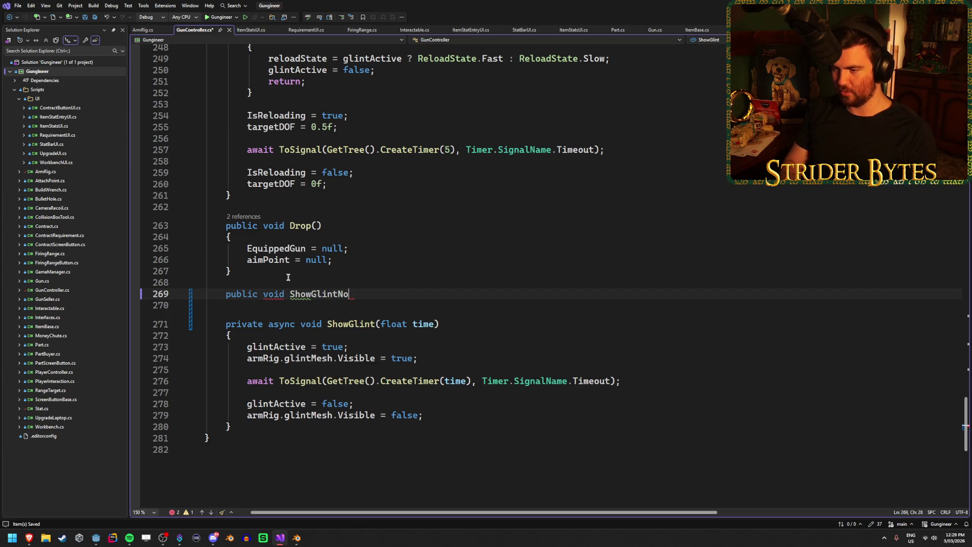
text(rmal( {)
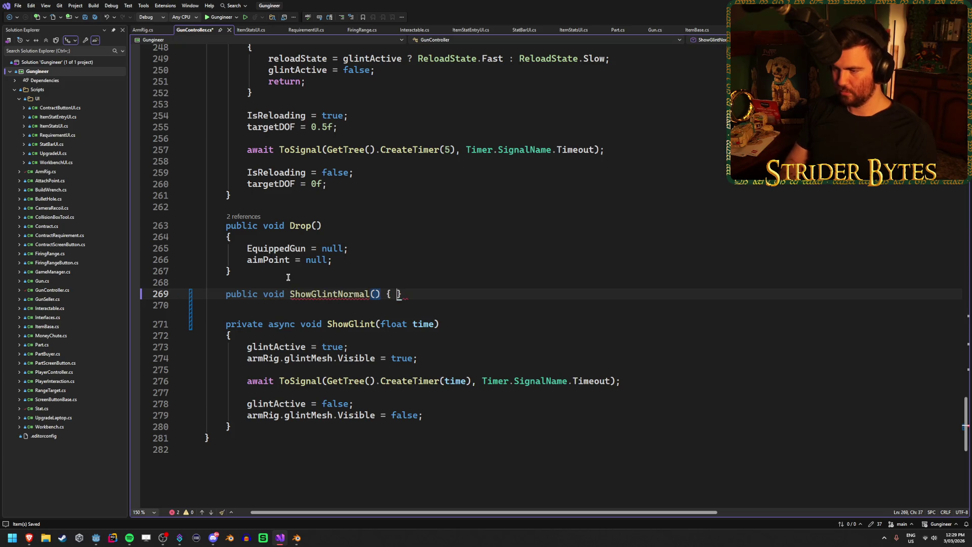
key(Return)
scroll(369, 331, up, 6)
scroll(370, 330, up, 20)
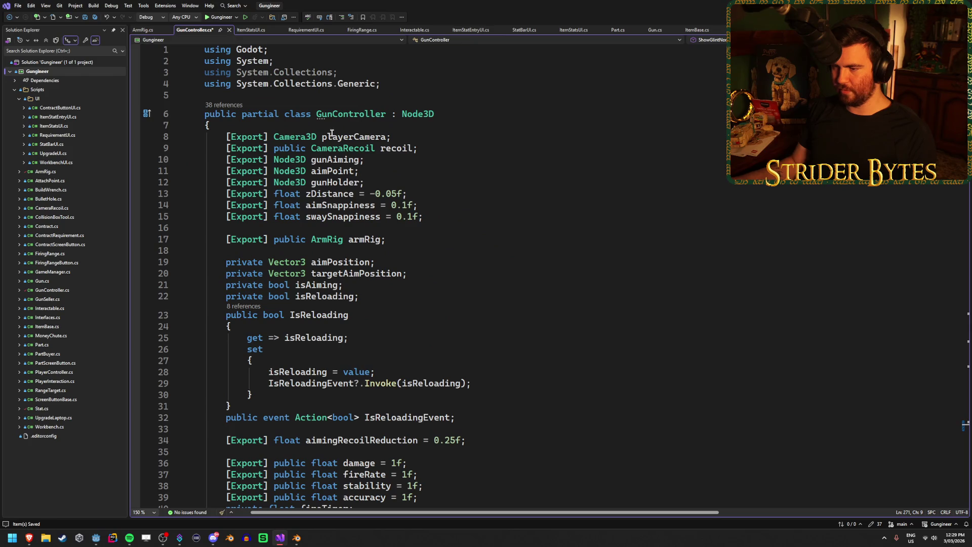
Insert blank lines after the IsReloadingEvent declaration on line 32
scroll(379, 315, down, 3)
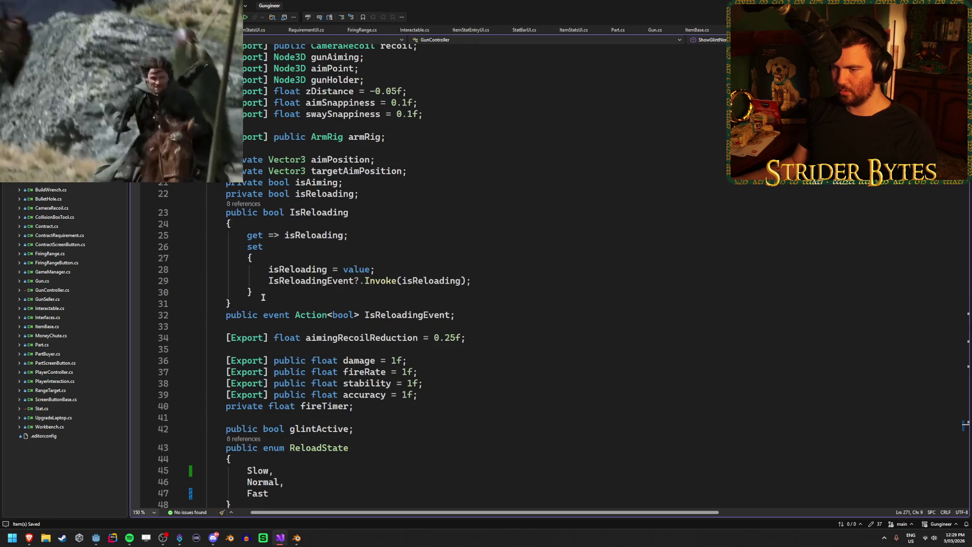
click(479, 312)
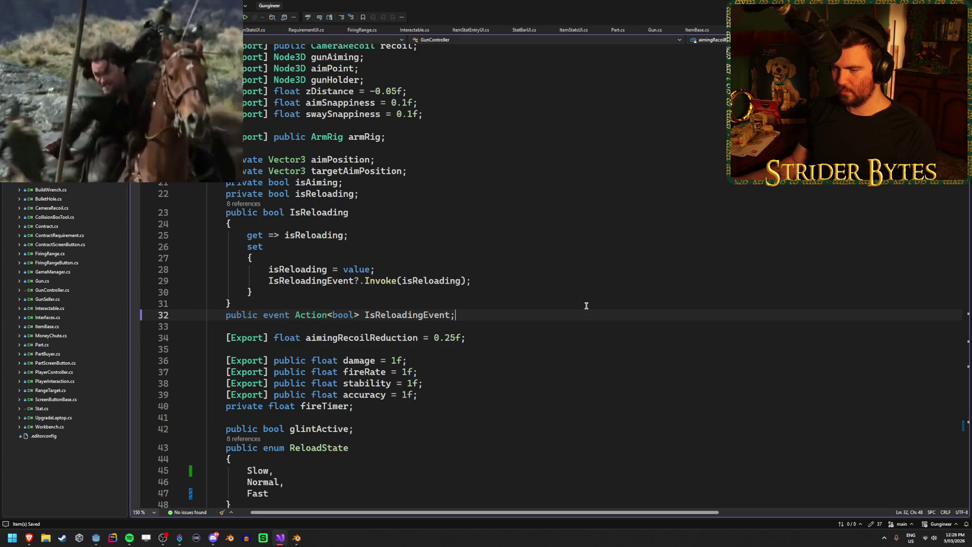
key(Return)
key(Return)
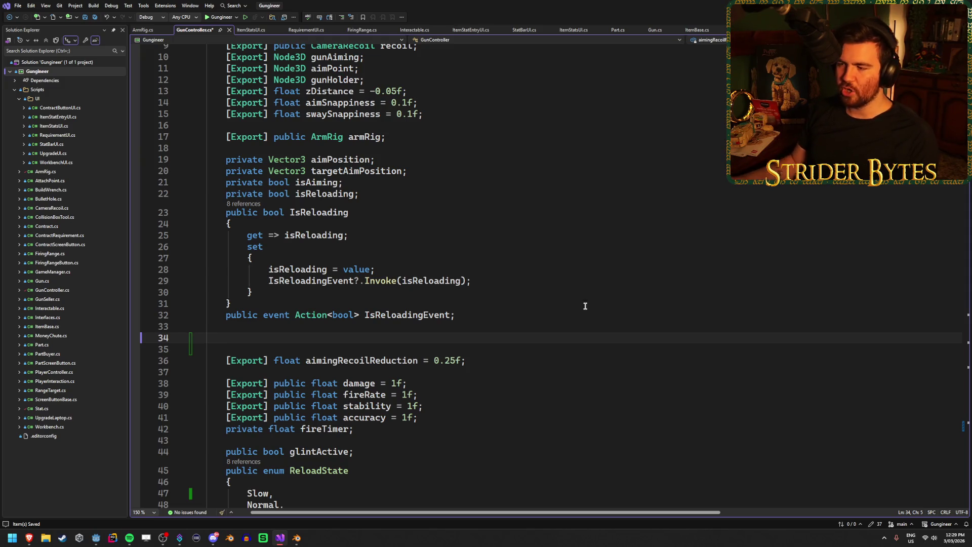
scroll(560, 339, down, 20)
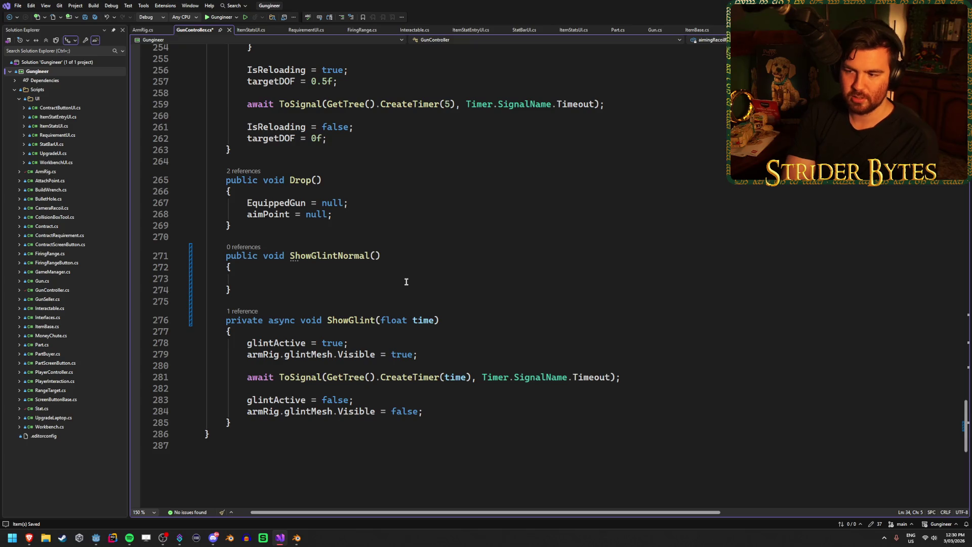
Review the empty ShowGlintNormal body and the ShowGlint(float time) signature, then return to Godot
click(406, 282)
click(379, 255)
click(359, 277)
click(437, 253)
click(412, 281)
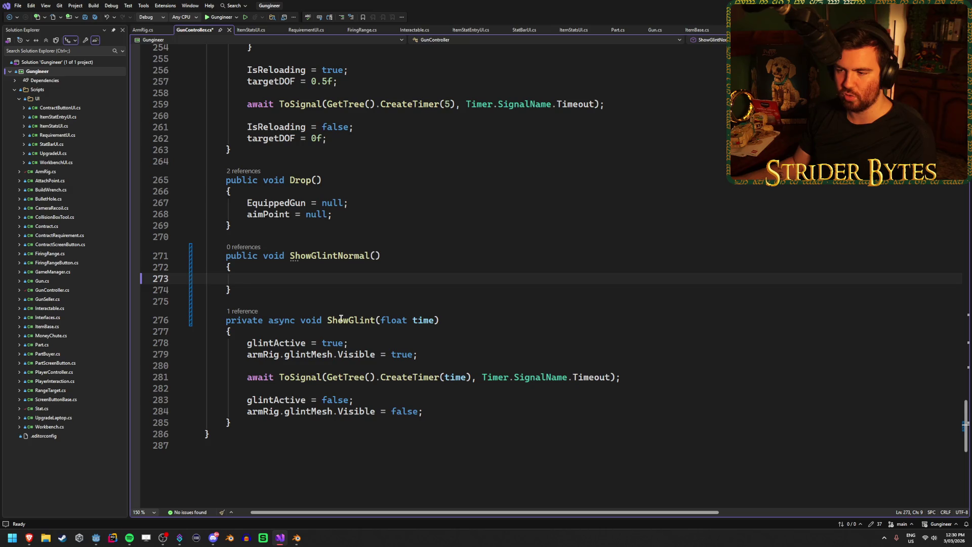
drag(328, 319, 438, 319)
click(452, 319)
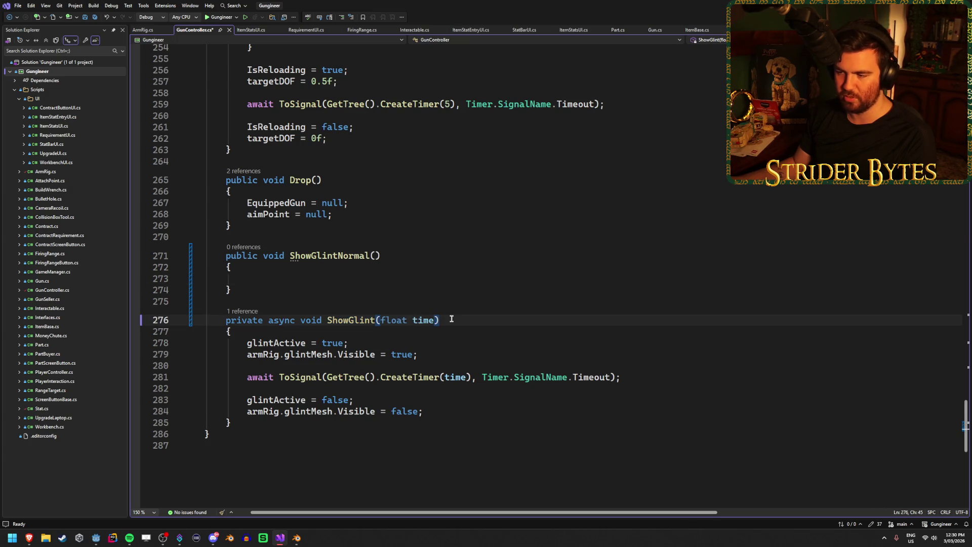
scroll(377, 321, up, 20)
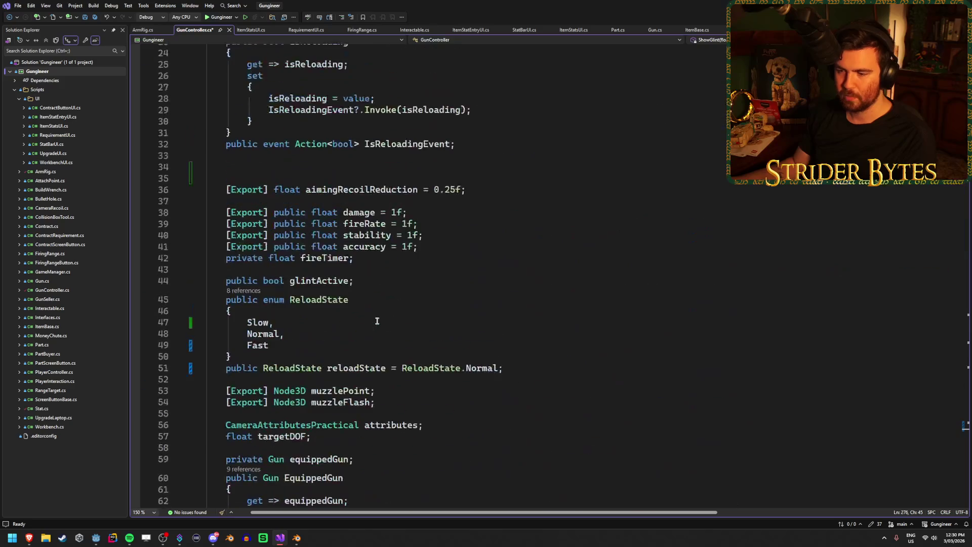
click(96, 538)
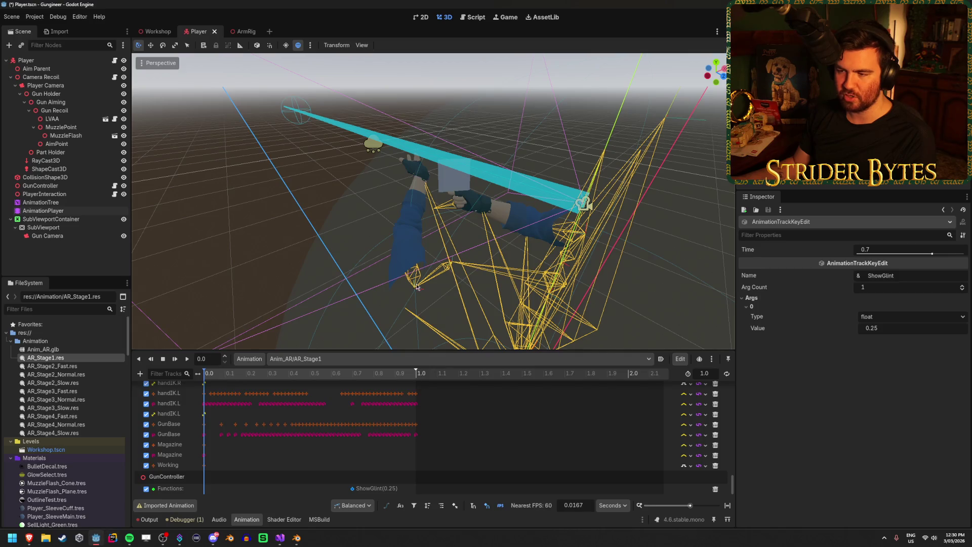
Check the ShowGlint key's Args in the Inspector, then view the top of GunController.cs in Visual Studio
click(801, 299)
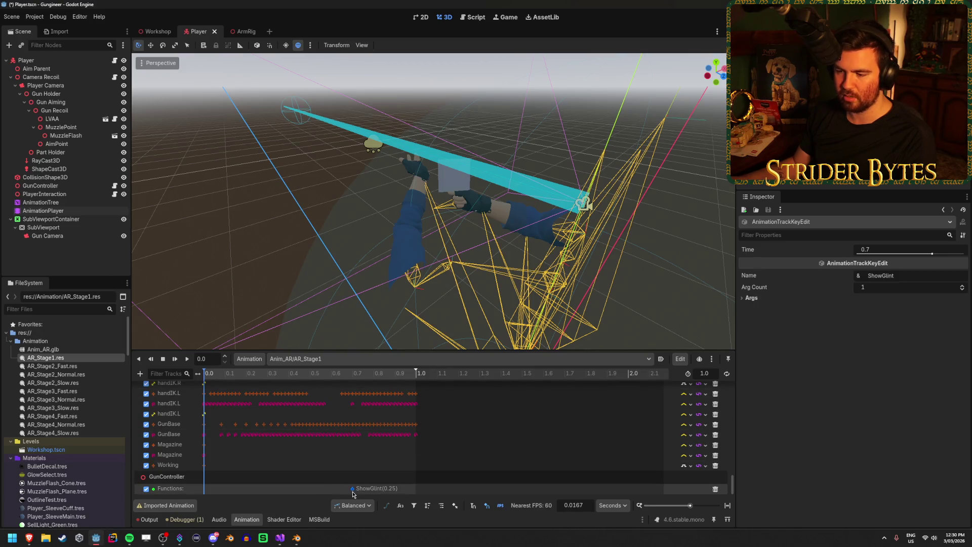
click(802, 299)
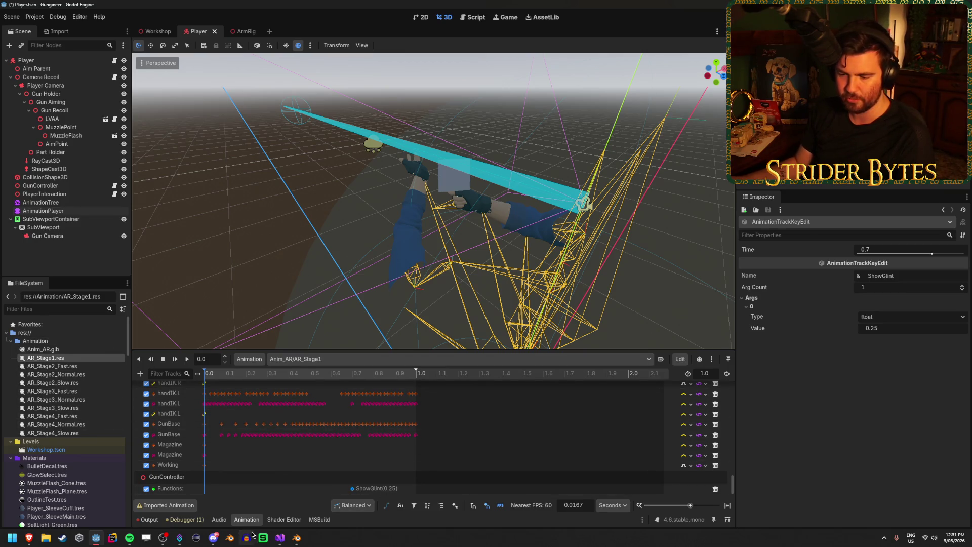
click(280, 538)
scroll(354, 374, up, 8)
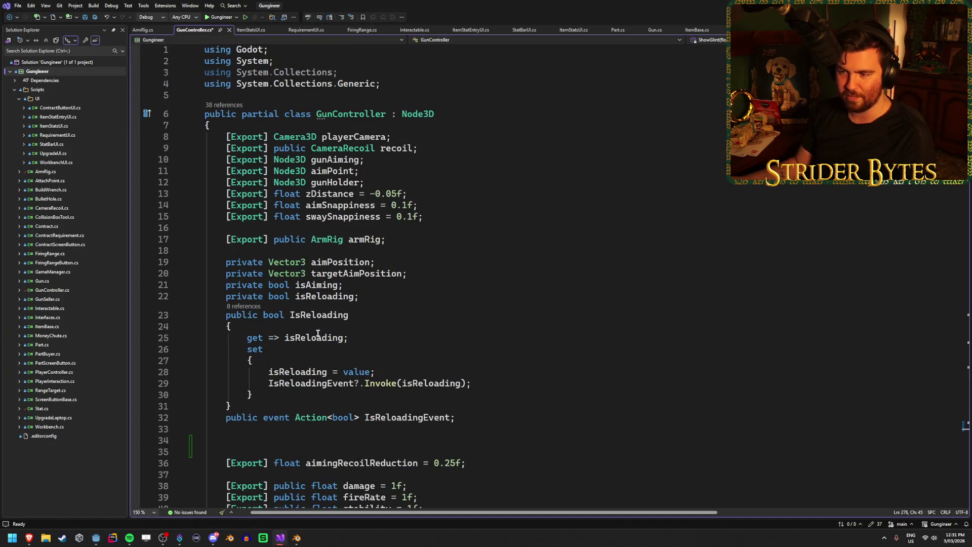
click(322, 437)
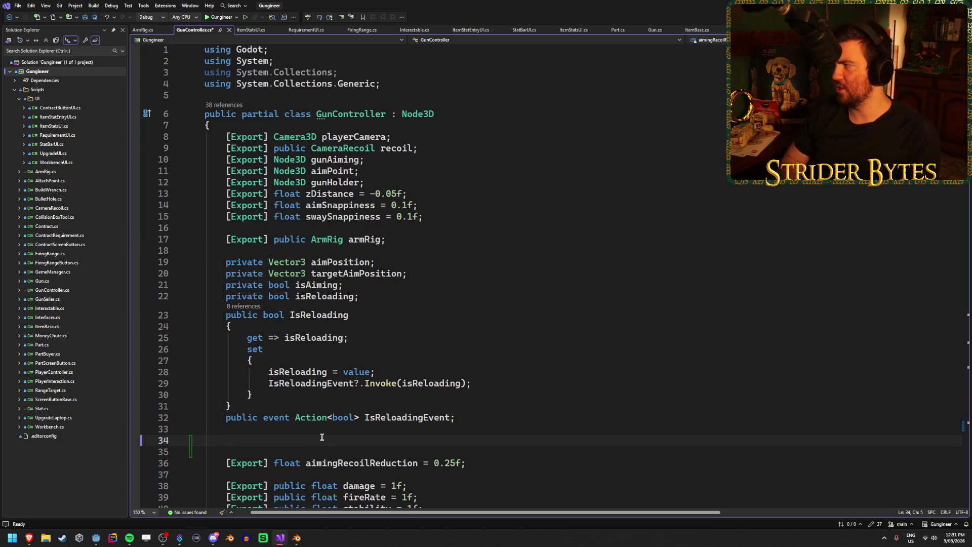
Consult the web browser, then place the caret inside the empty ShowGlintNormal body
key(alt+Tab)
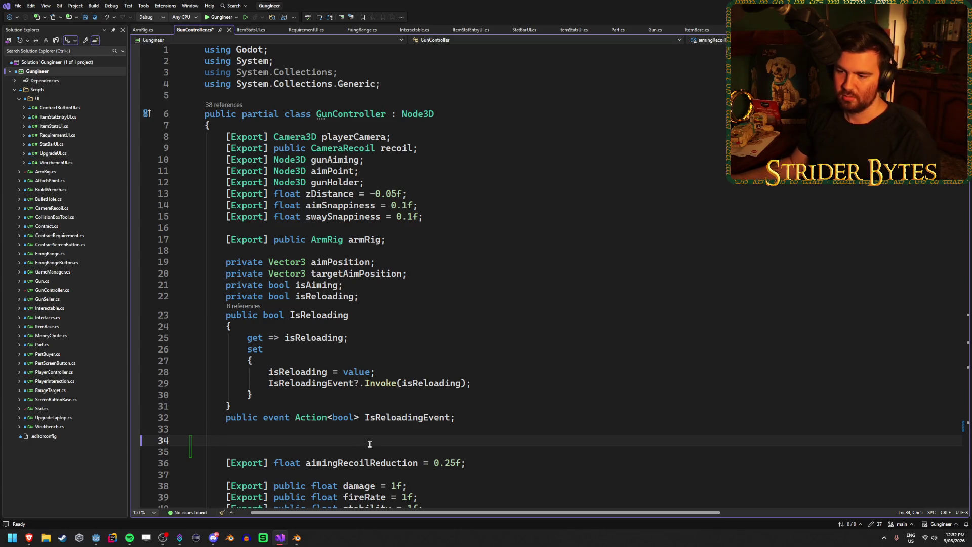
scroll(370, 444, down, 3)
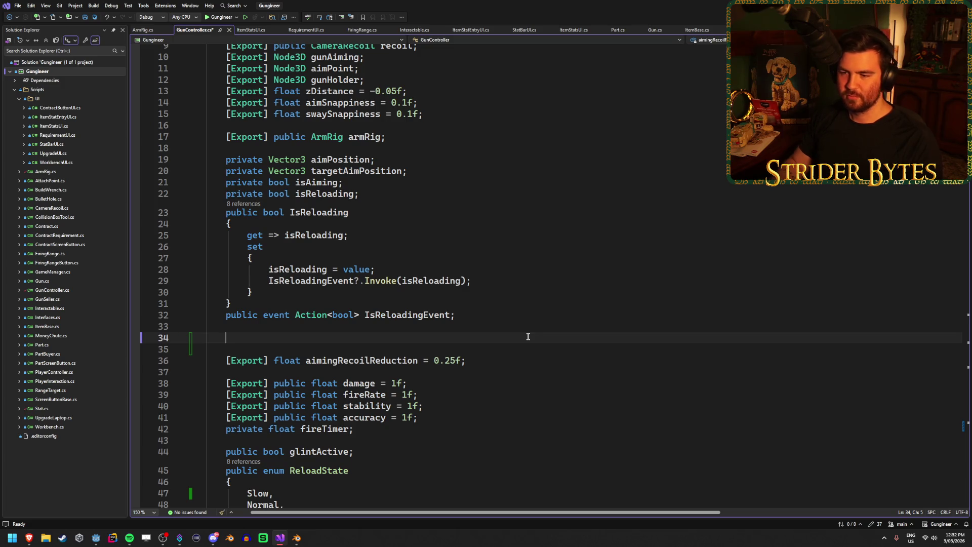
scroll(528, 336, down, 20)
scroll(523, 339, up, 10)
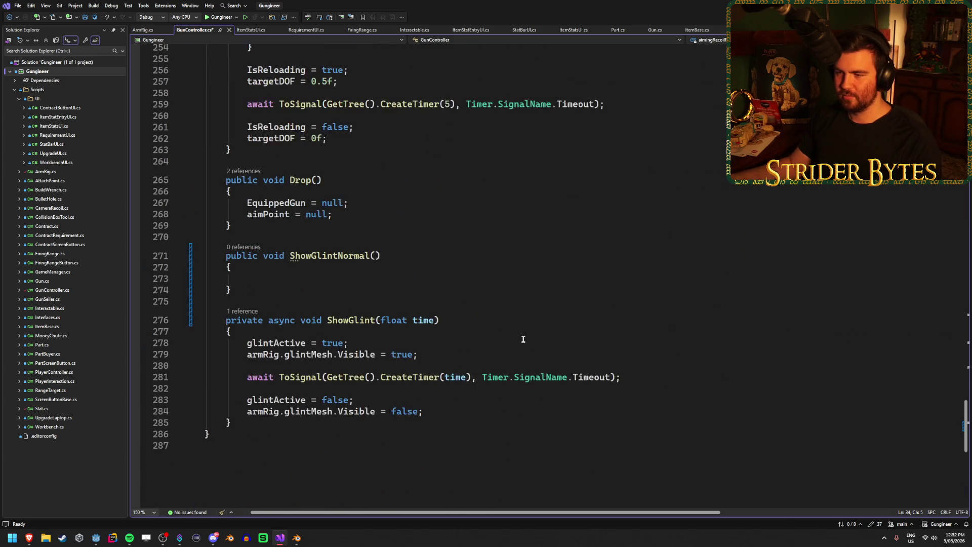
click(340, 278)
Start a ShowGlint( call inside ShowGlintNormal using autocompletion
text(Show)
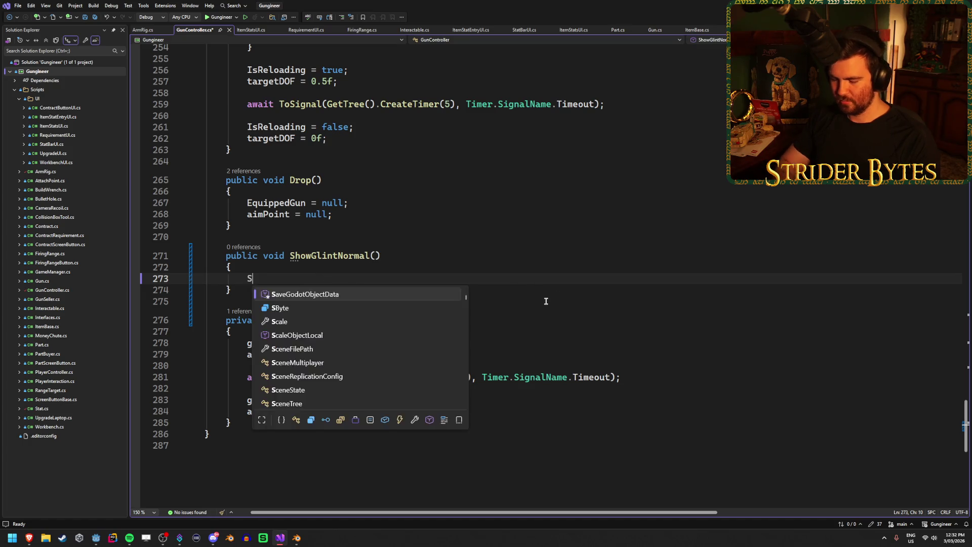
key(Down)
text(()
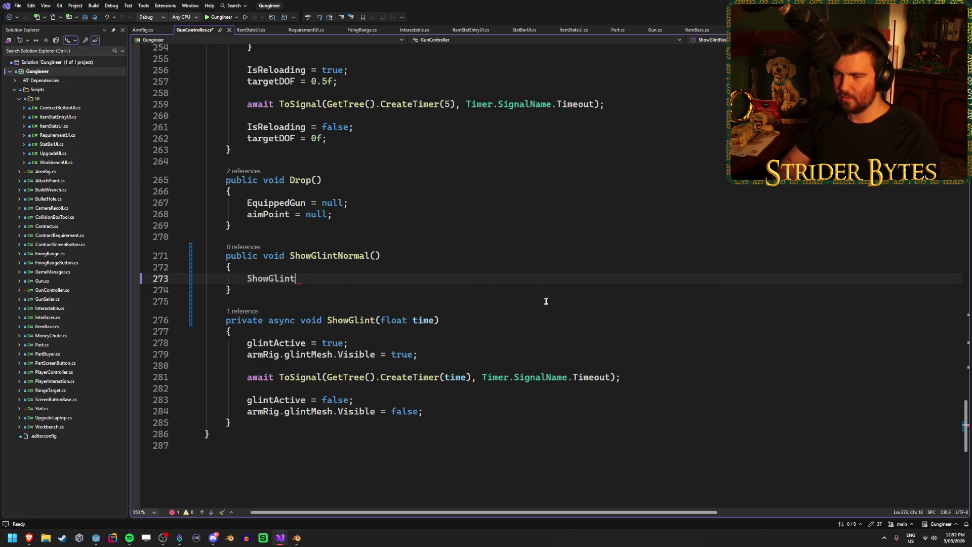
Declare [Export] public float normalGlintTime = 0.25f, slowGlintTime = 0.5f, fastGlintTime = 0.1f and save
scroll(521, 309, up, 20)
scroll(286, 292, down, 4)
click(286, 302)
text([Export] public float)
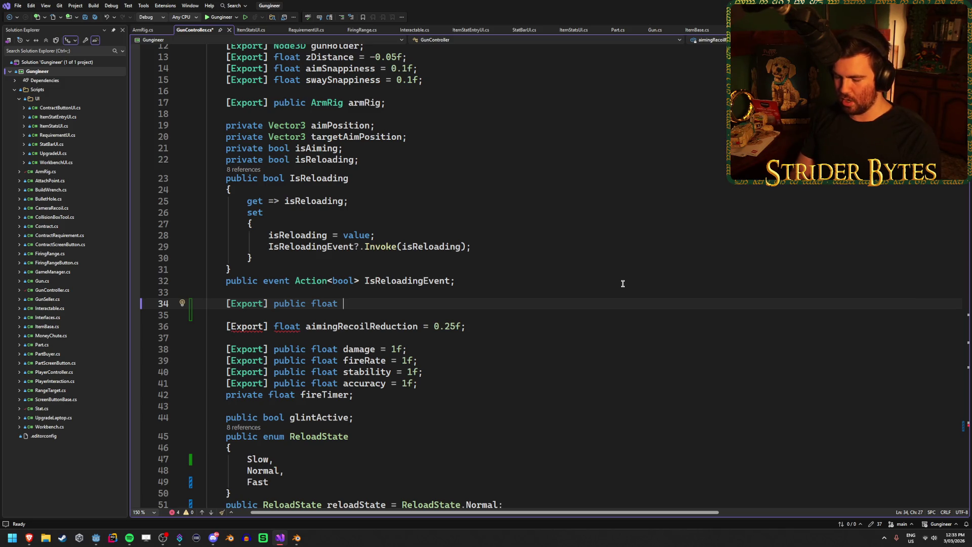
text(norma)
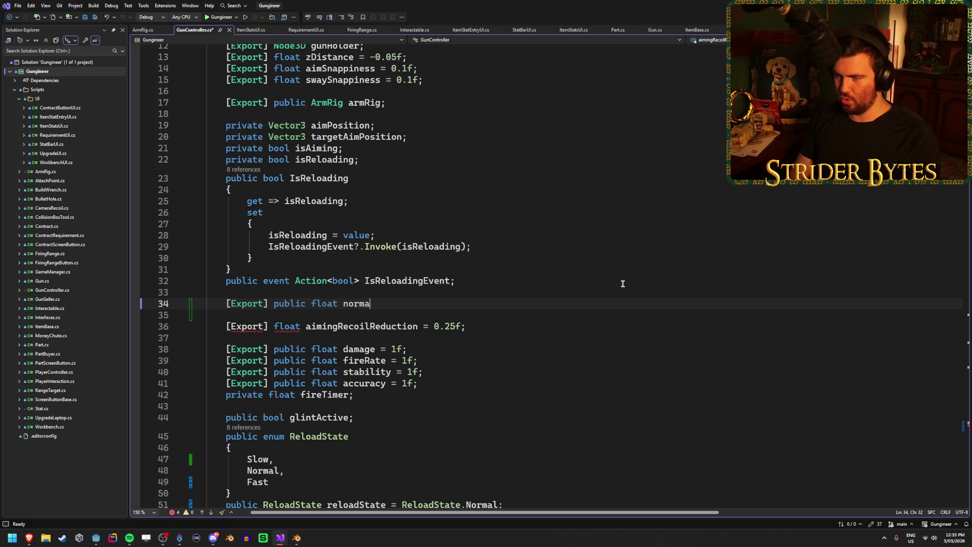
text(lGlintS)
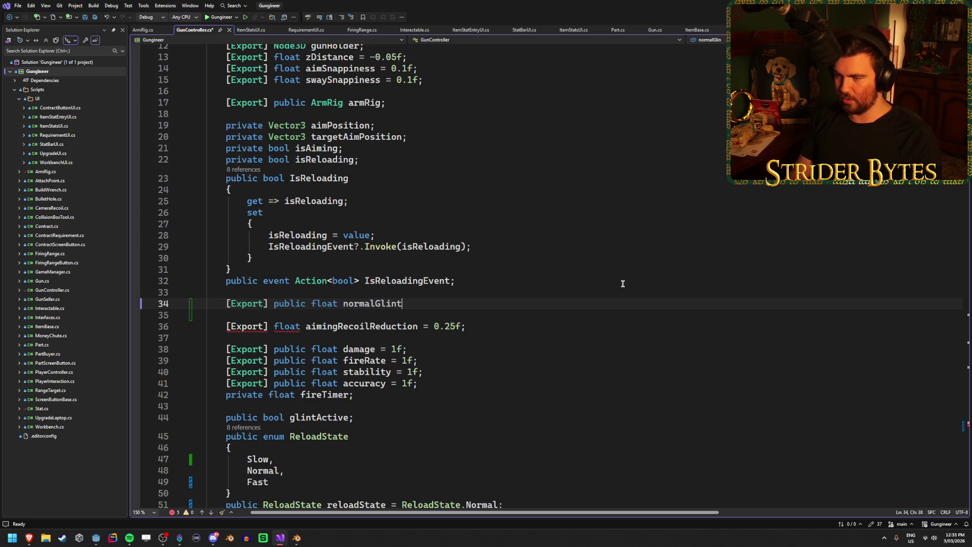
key(BackSpace)
text(me = 0.25f, slowGlint)
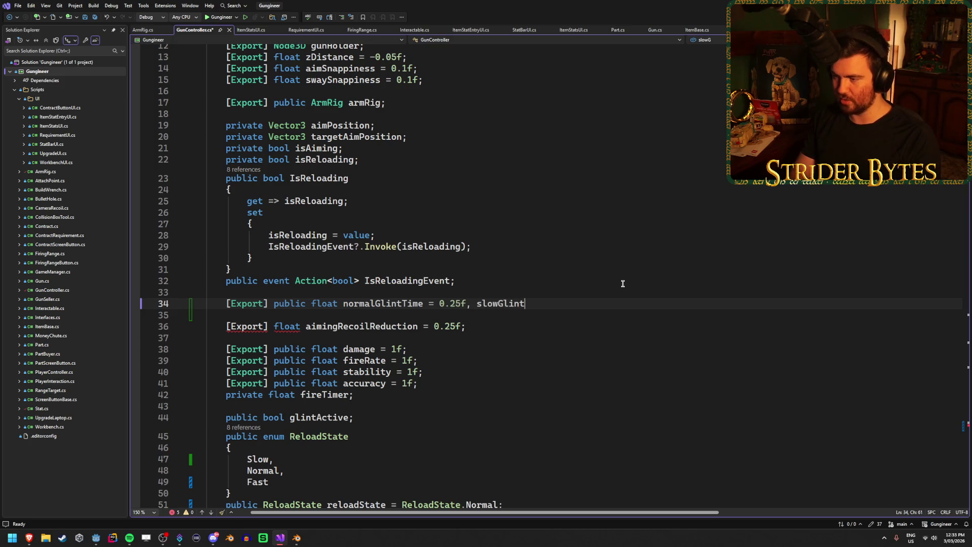
text(Time = 0.5f, )
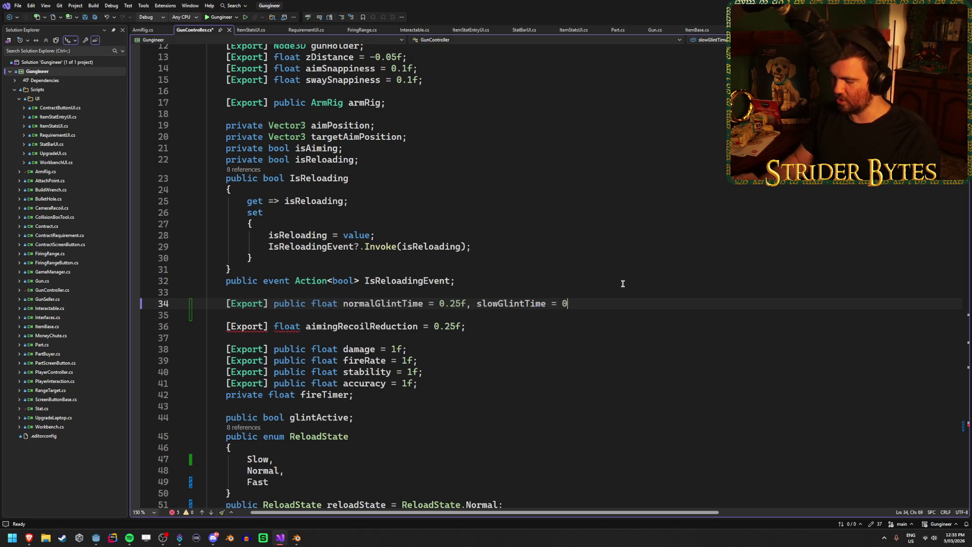
text(fastGlinht)
key(BackSpace)
key(BackSpace)
text(tTime)
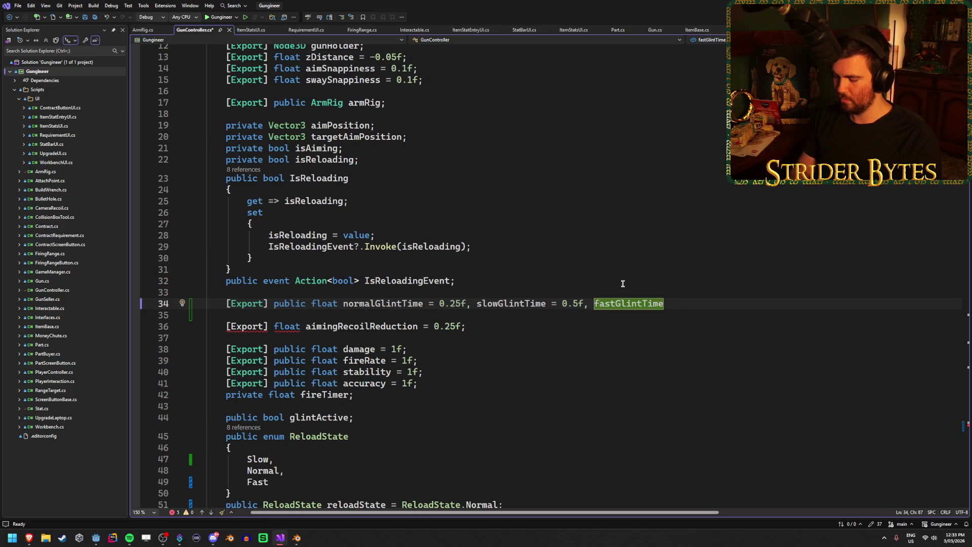
text(= 0.1f;)
key(ctrl+s)
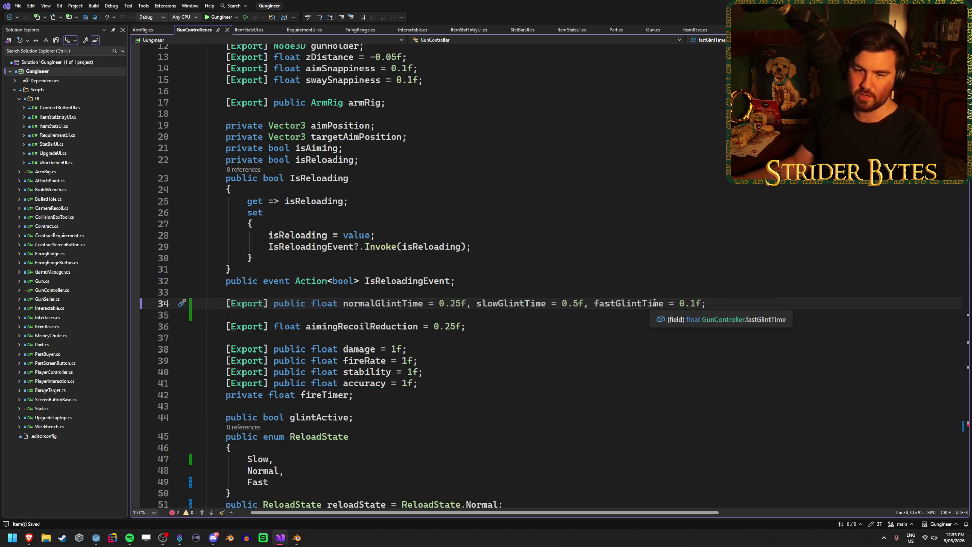
Change fastGlintTime to 0.15f and save the script
click(696, 303)
text(5)
key(ctrl+s)
click(757, 297)
click(758, 304)
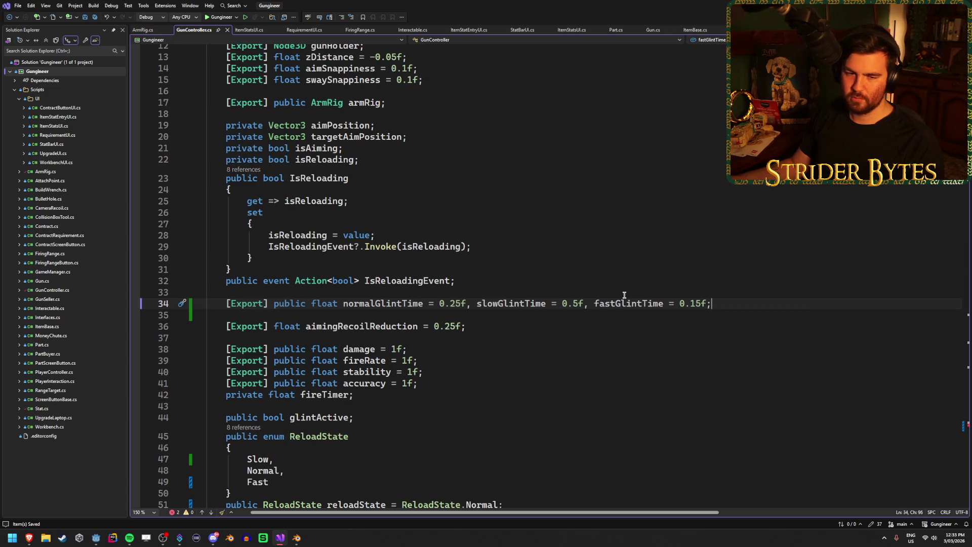
scroll(597, 317, down, 20)
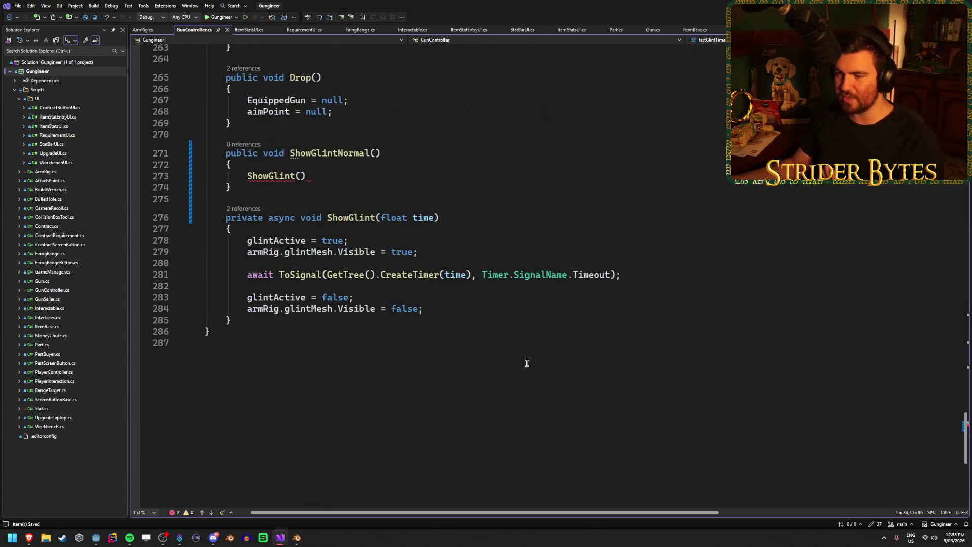
Pass normalGlintTime to the ShowGlint call in ShowGlintNormal and add blank lines below it
click(340, 177)
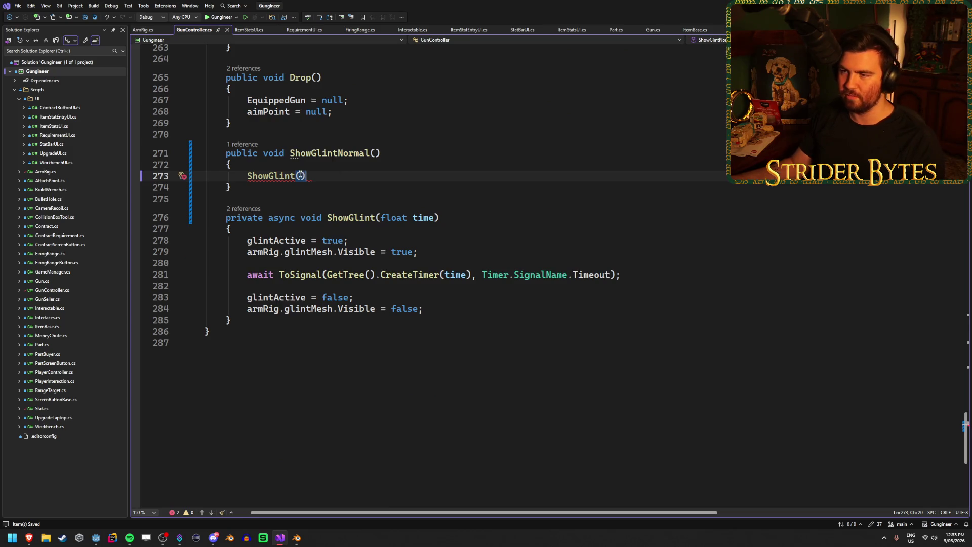
scroll(501, 228, up, 2)
text(norma)
key(Tab)
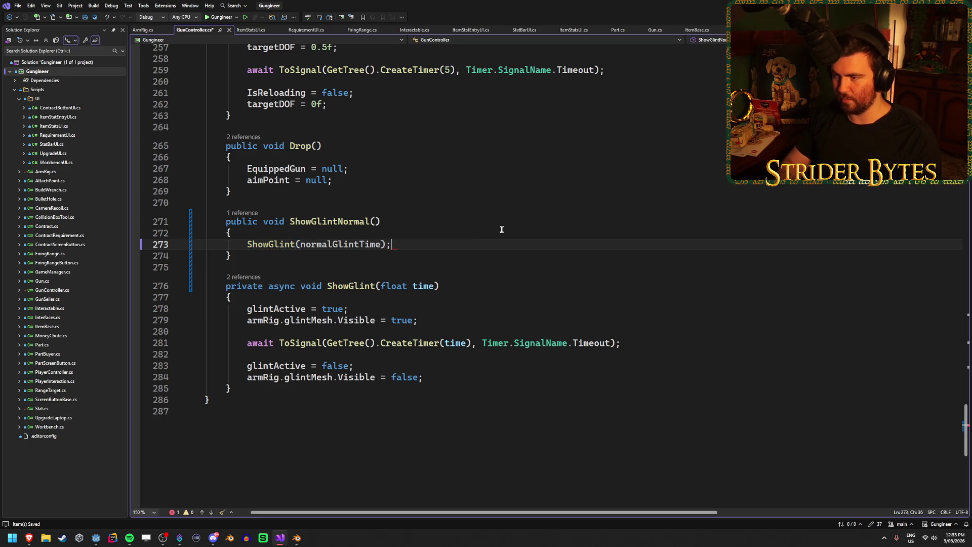
key(Down)
key(Return)
key(Return)
text(S)
key(BackSpace)
Copy ShowGlintNormal into a new ShowGlintSlow method that calls ShowGlint(slowGlintTime)
drag(273, 252, 112, 215)
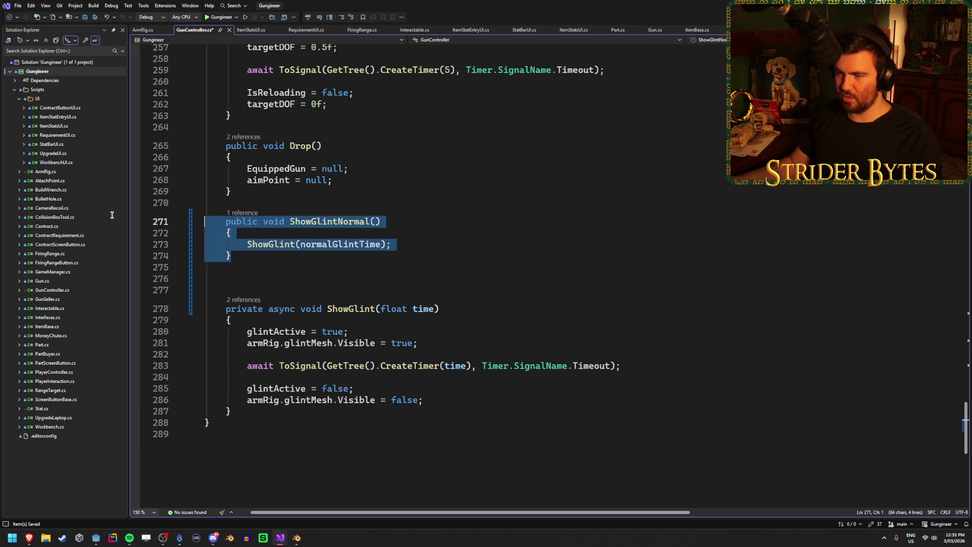
key(ctrl+c)
click(264, 279)
key(ctrl+v)
click(368, 286)
drag(368, 286, 329, 286)
text(Slow)
key(Return)
double_click(369, 308)
text(slow)
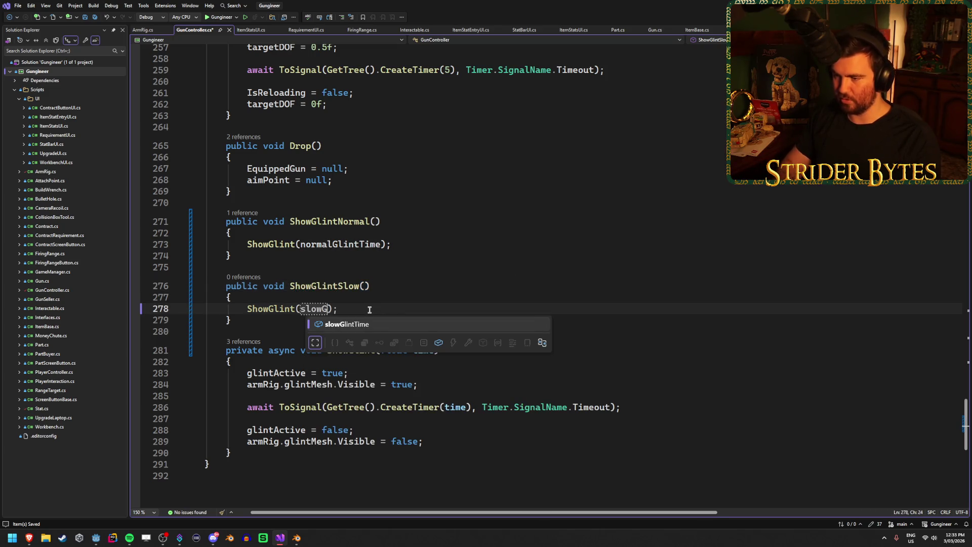
key(Tab)
Paste another copy as ShowGlintFast calling ShowGlint(fastGlintTime)
click(295, 325)
key(Return)
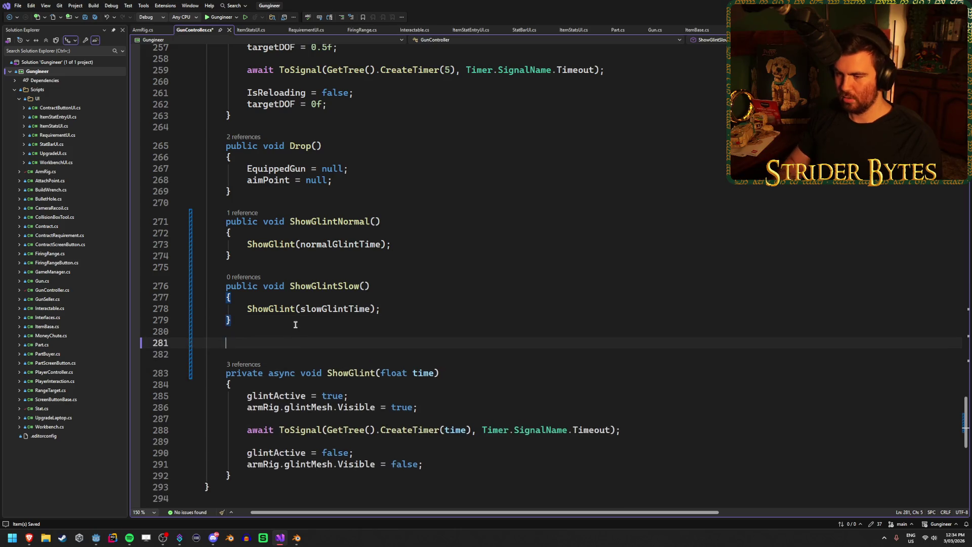
key(ctrl+v)
drag(369, 350, 333, 350)
text(Fast)
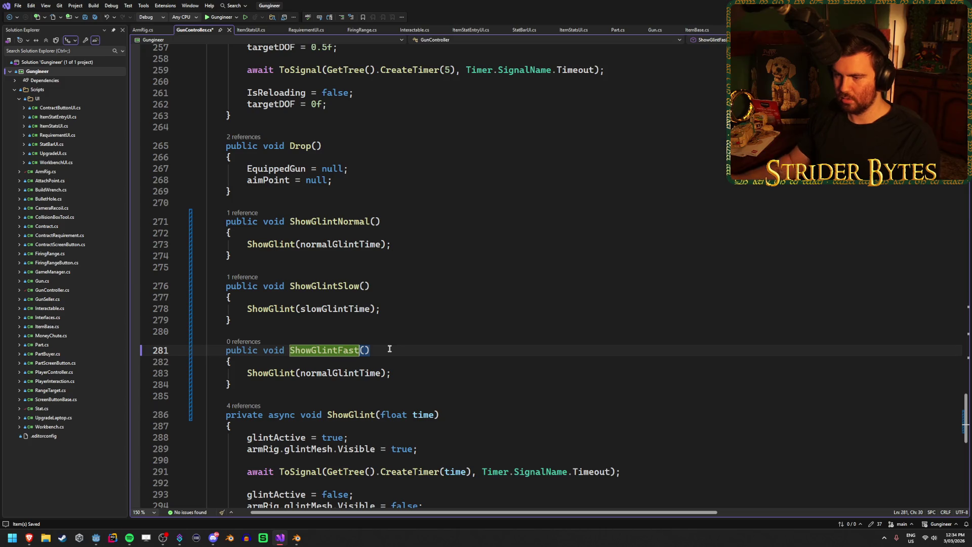
double_click(327, 372)
text(fastg)
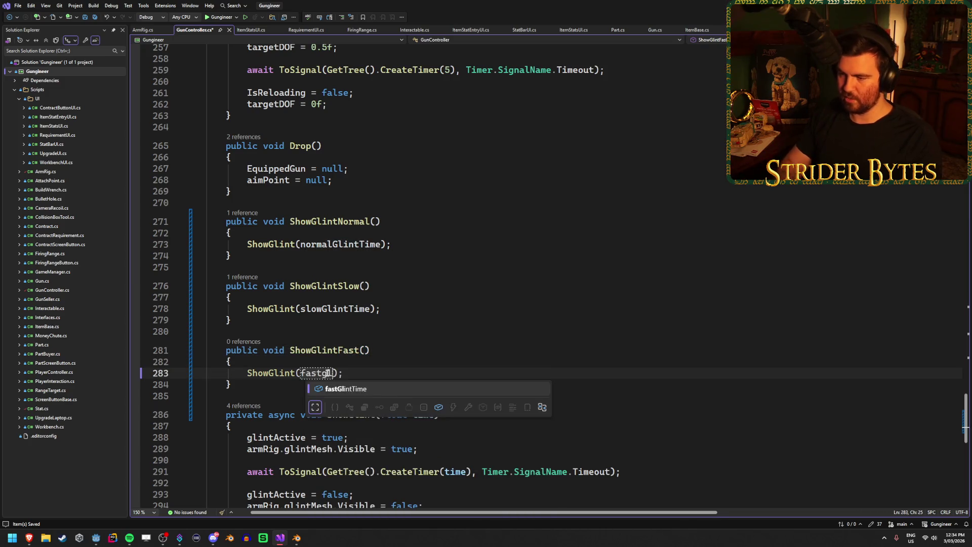
key(Tab)
key(End)
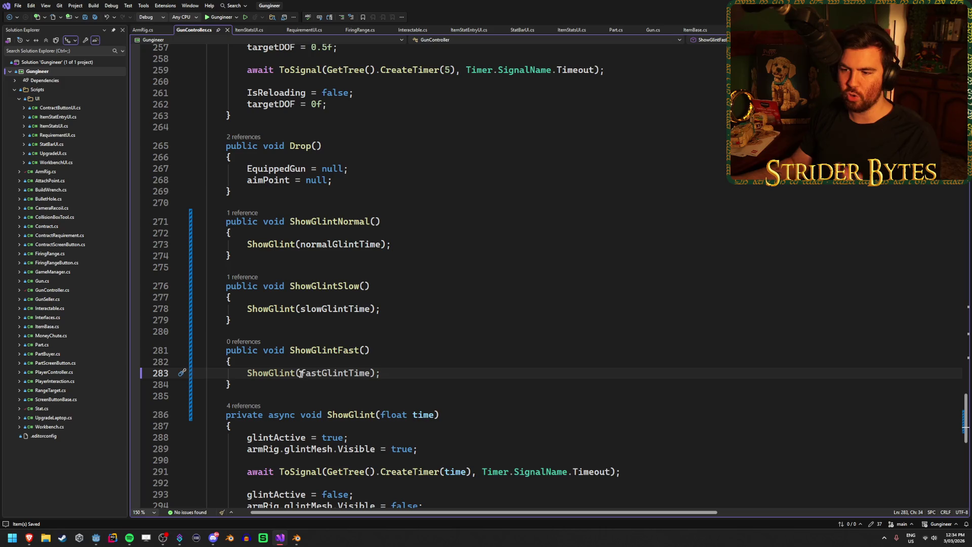
click(96, 537)
Inspect the ShowGlint key and try Insert Key on the Functions track, cancelling the Select Method dialog
click(353, 489)
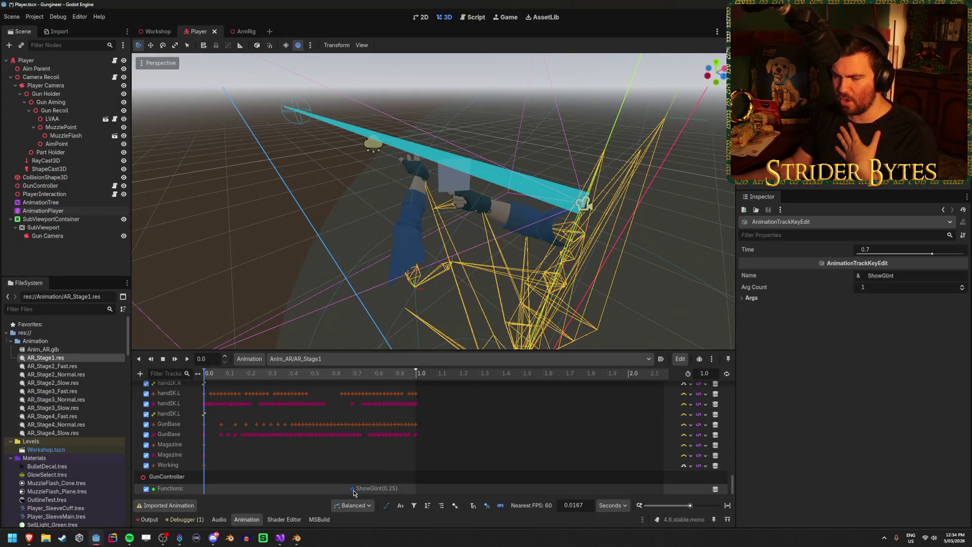
right_click(353, 489)
click(339, 492)
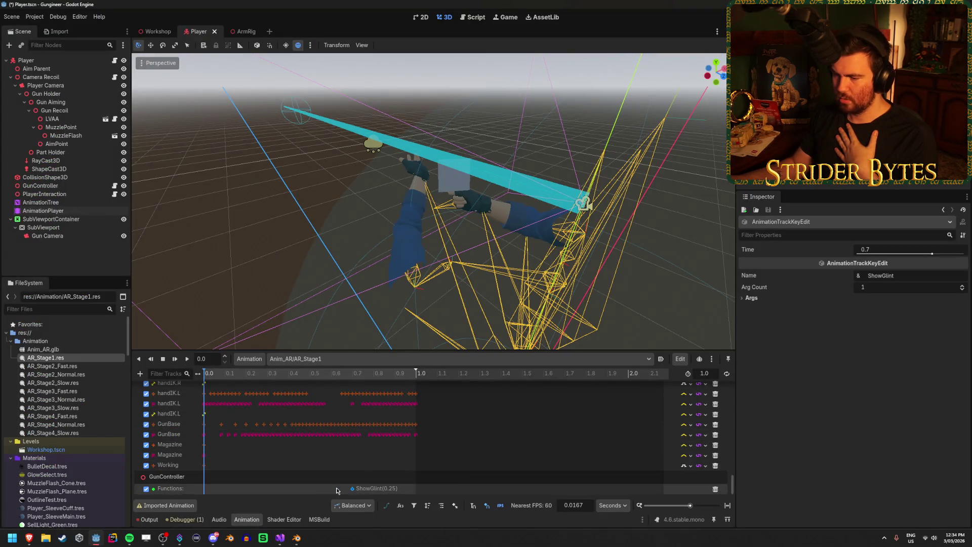
right_click(336, 491)
click(344, 470)
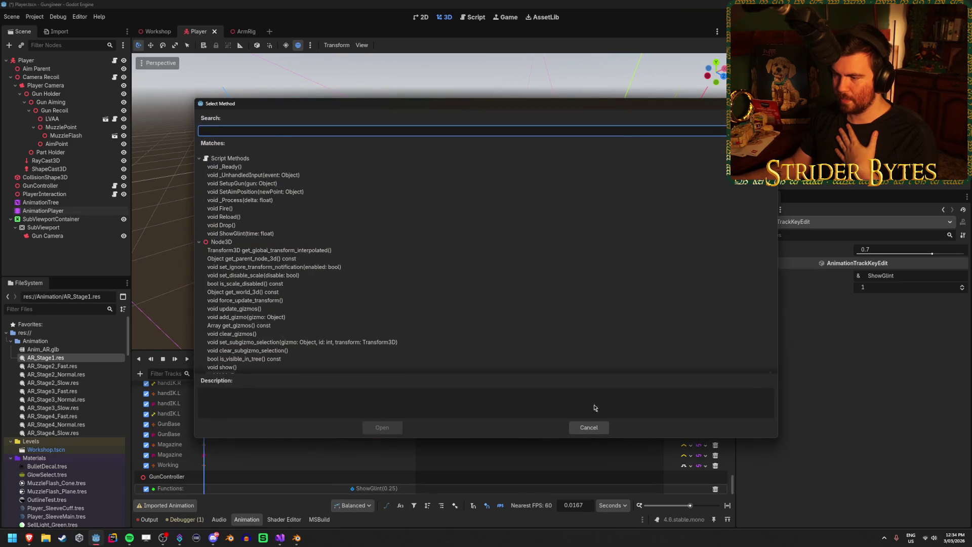
click(604, 427)
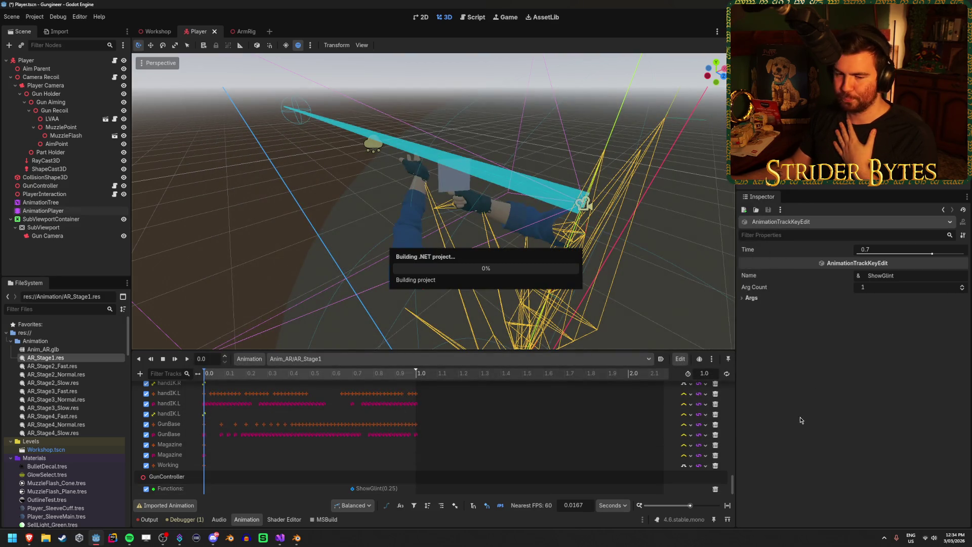